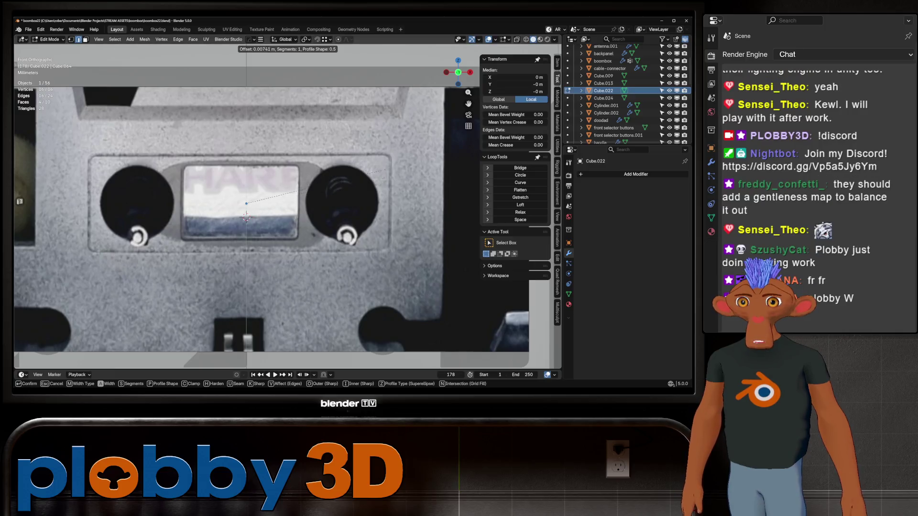
- Confirm the four-segment bevel on the cassette-window block and check it in front view
middle_drag(247, 216, 247, 215)
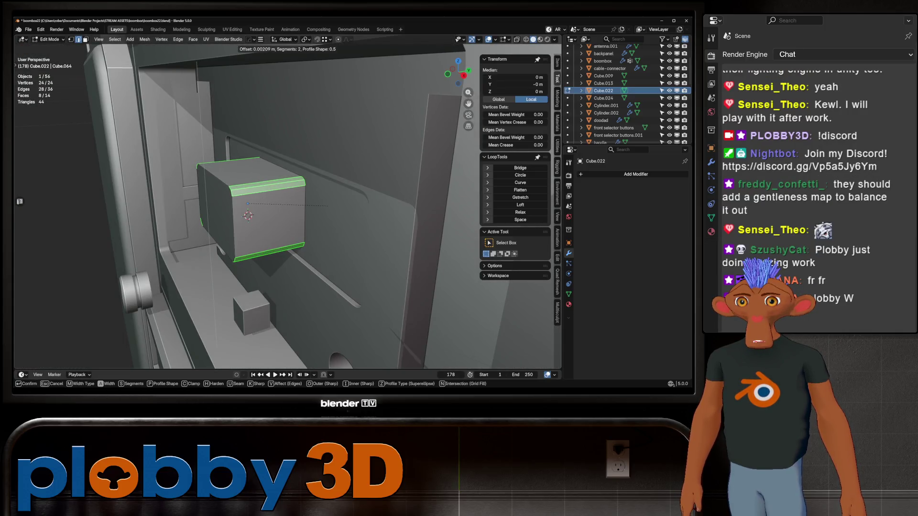
scroll(328, 207, up, 2)
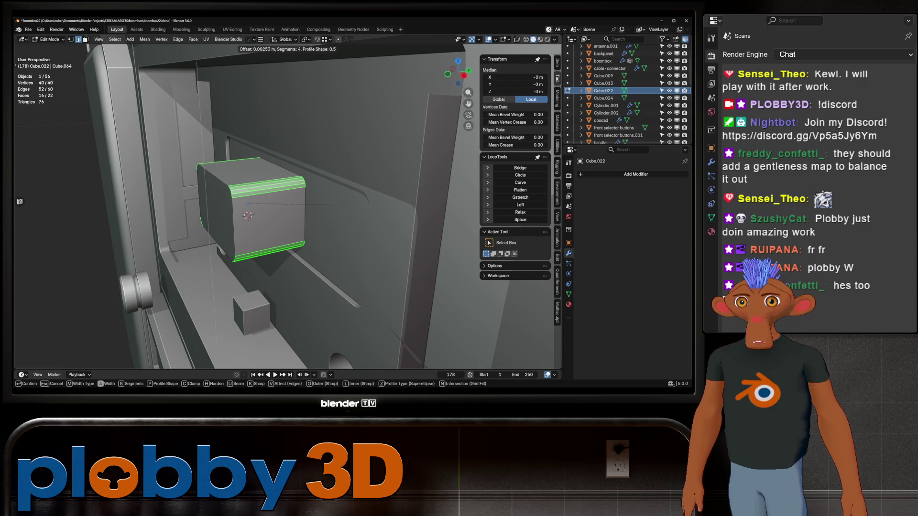
click(329, 206)
middle_drag(328, 206, 337, 215)
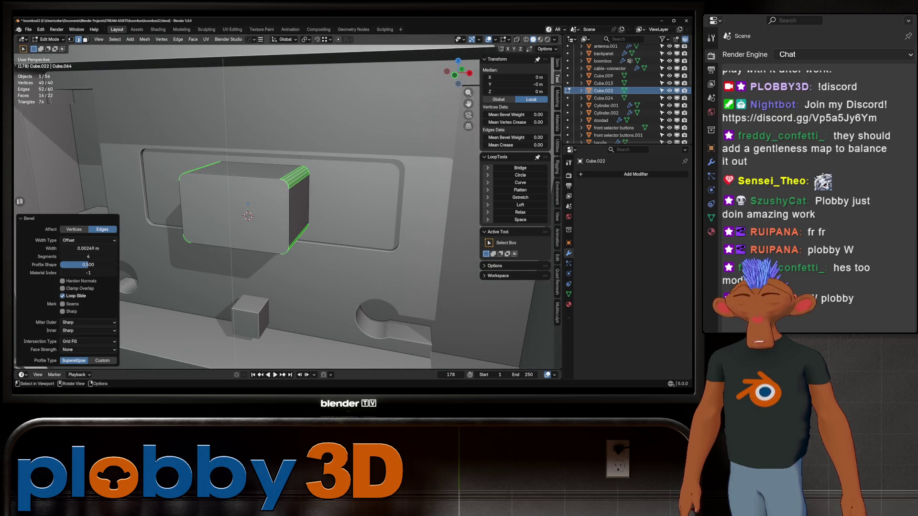
key(KP_1)
key(Tab)
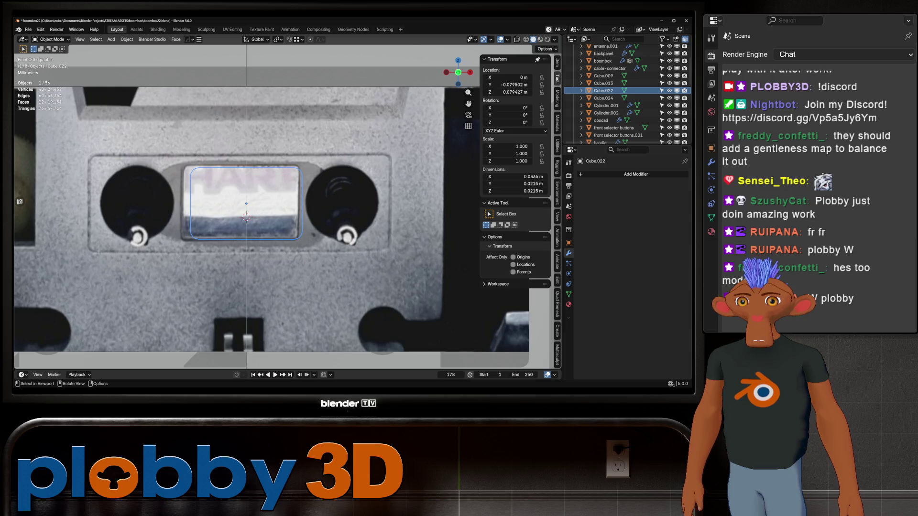
- Give the bevelled block Shade Smooth, then Shade Auto Smooth
middle_drag(247, 216, 287, 200)
right_click(216, 205)
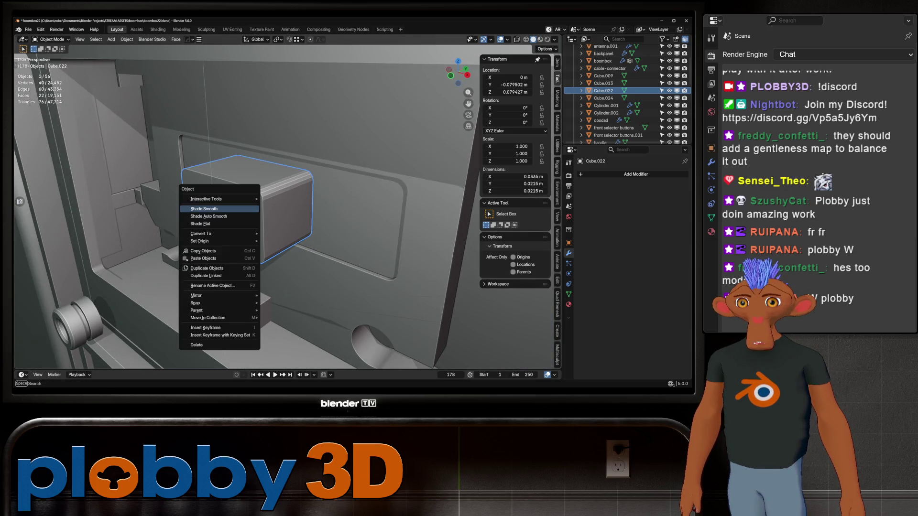
click(216, 205)
right_click(237, 207)
click(237, 221)
middle_drag(248, 215, 244, 219)
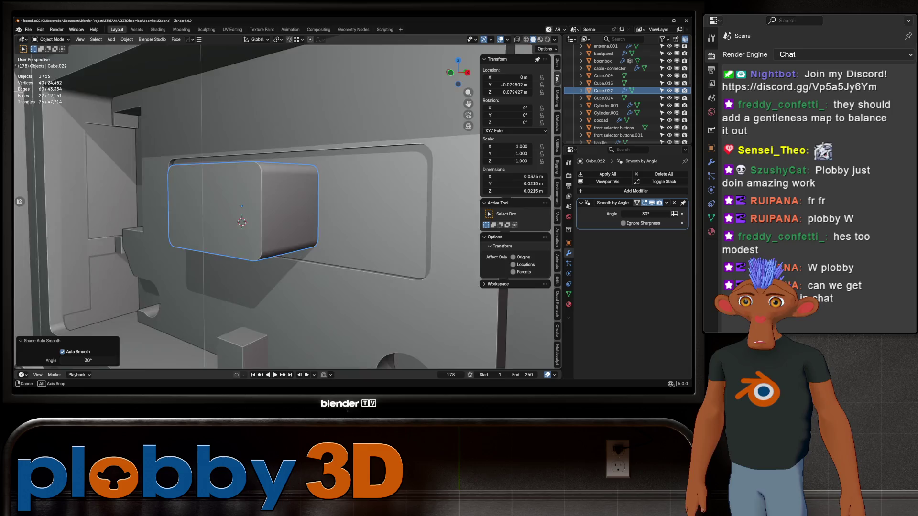
- Nudge the block along Y in two small moves so it sits in the reference cassette window
key(g)
key(y)
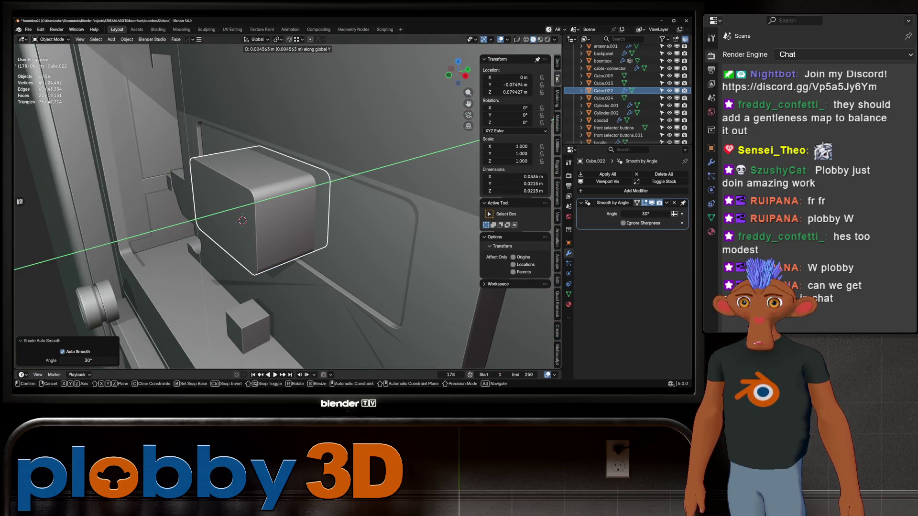
key(Return)
key(KP_1)
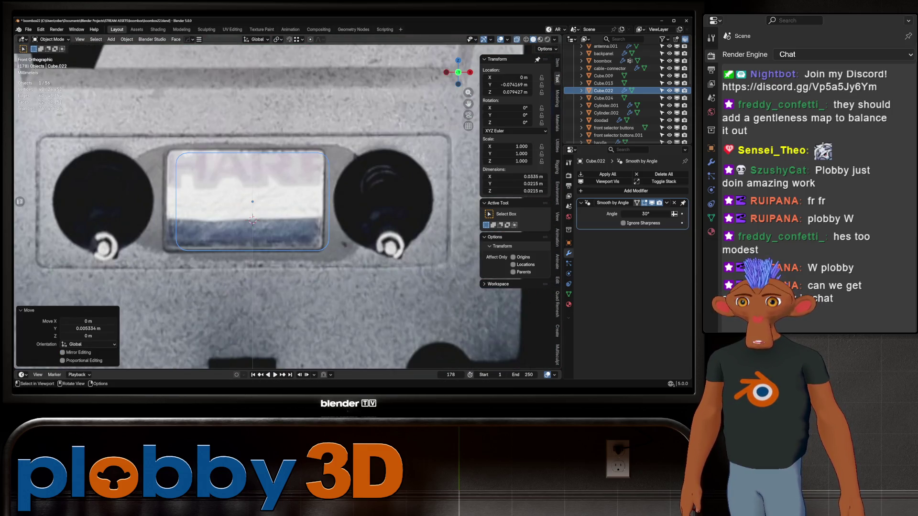
scroll(215, 180, down, 2)
scroll(215, 179, down, 2)
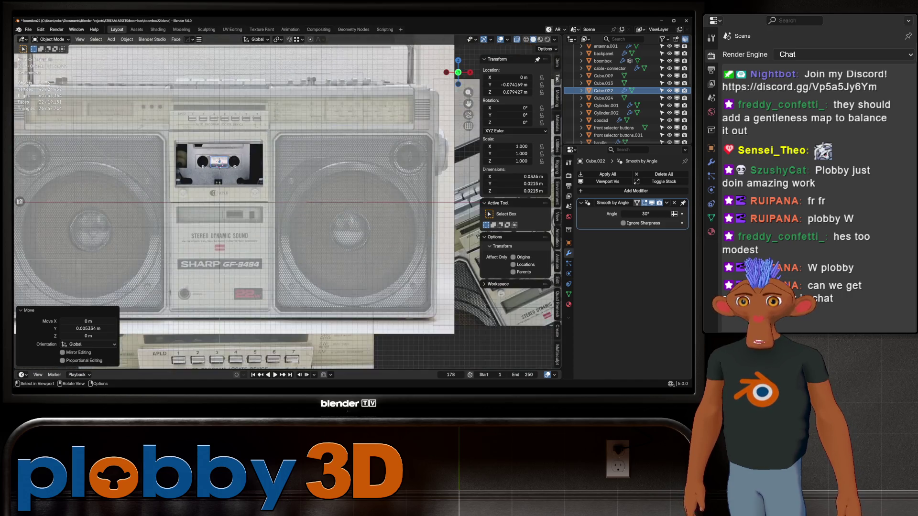
scroll(215, 179, down, 1)
scroll(244, 208, up, 3)
scroll(244, 209, up, 2)
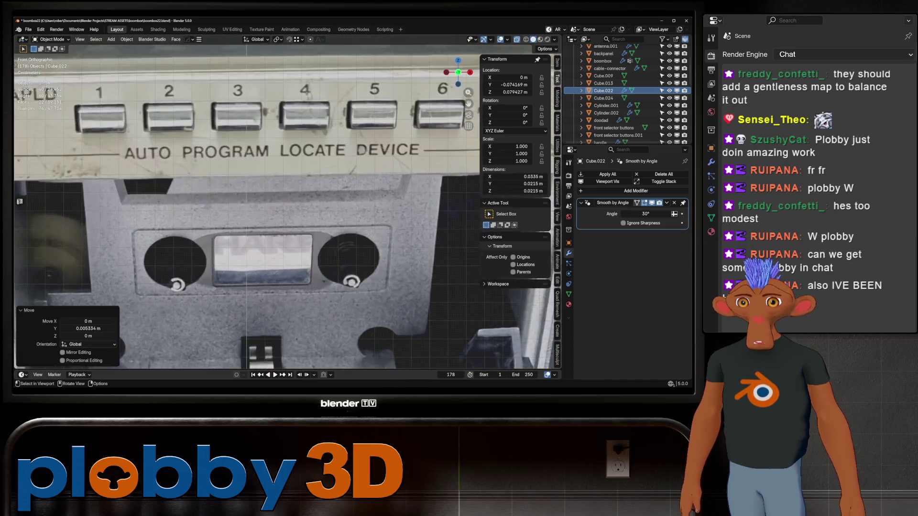
scroll(244, 208, down, 3)
mouse_move(244, 208)
middle_down()
mouse_move(251, 215)
mouse_move(301, 201)
mouse_move(258, 230)
mouse_move(201, 230)
middle_up()
scroll(268, 212, up, 3)
scroll(258, 230, up, 2)
key(g)
key(y)
click(258, 244)
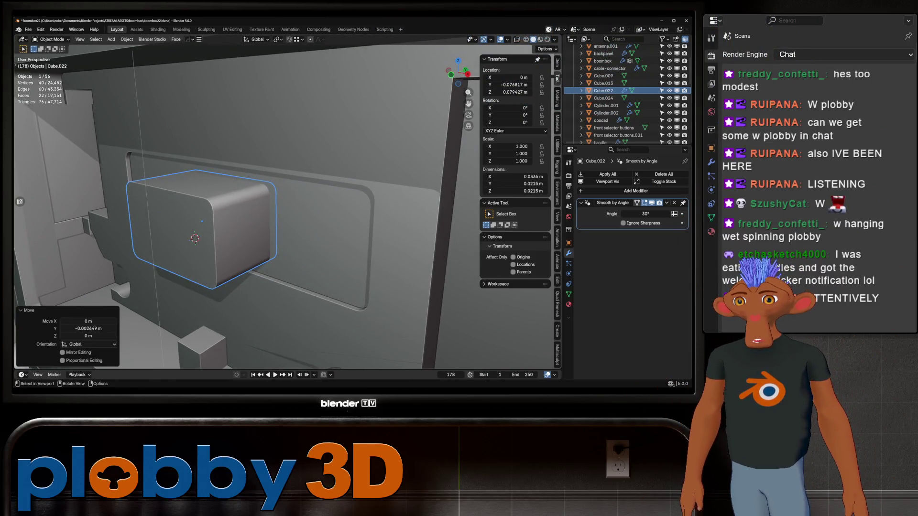
shift+middle_drag(216, 230, 208, 233)
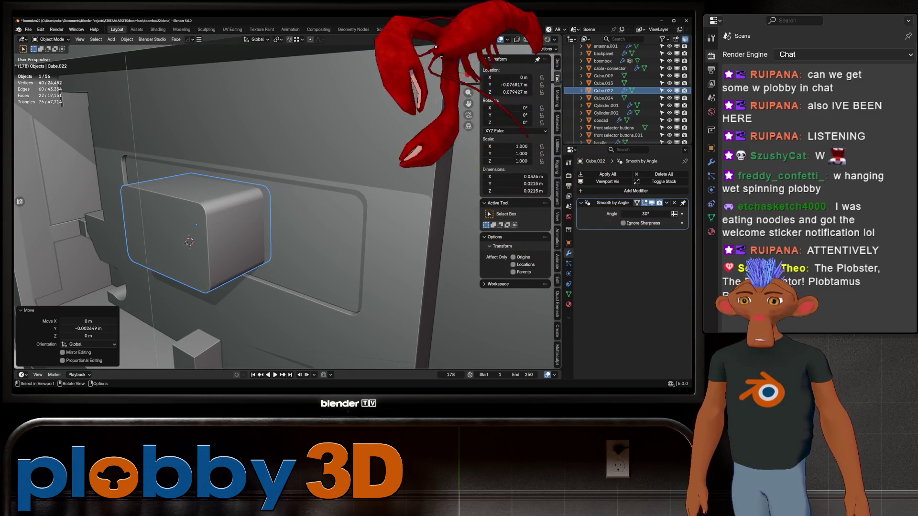
- Difference-boolean the block out of tapedeck.inside and add a Solidify to the cutter
shift+click(302, 216)
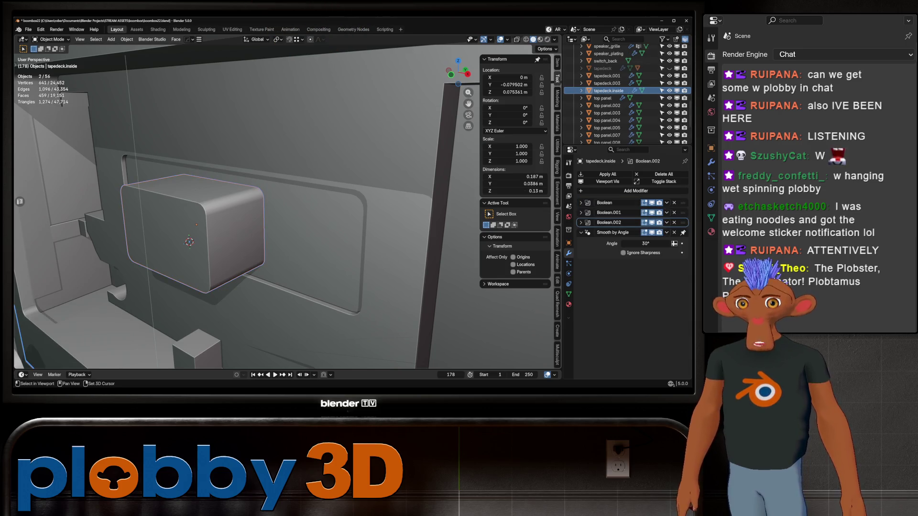
key(ctrl+KP_Subtract)
middle_drag(237, 237, 286, 233)
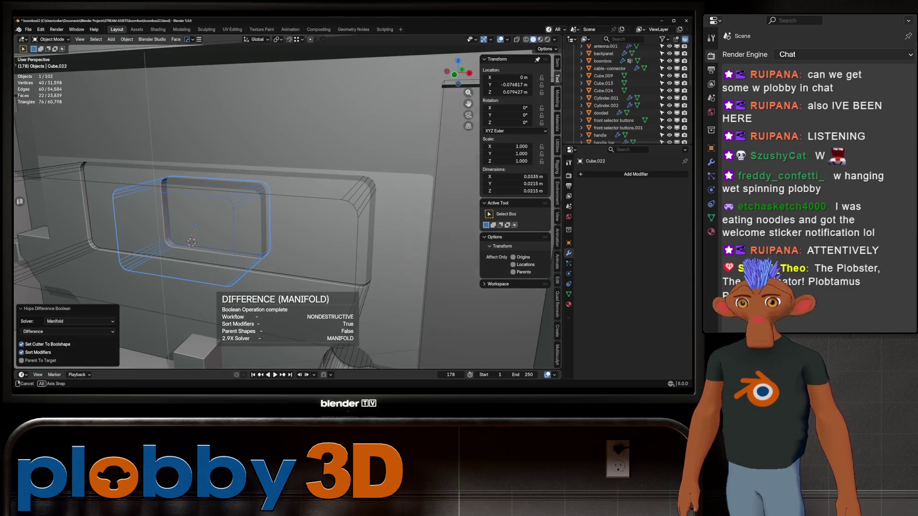
key(q)
click(290, 234)
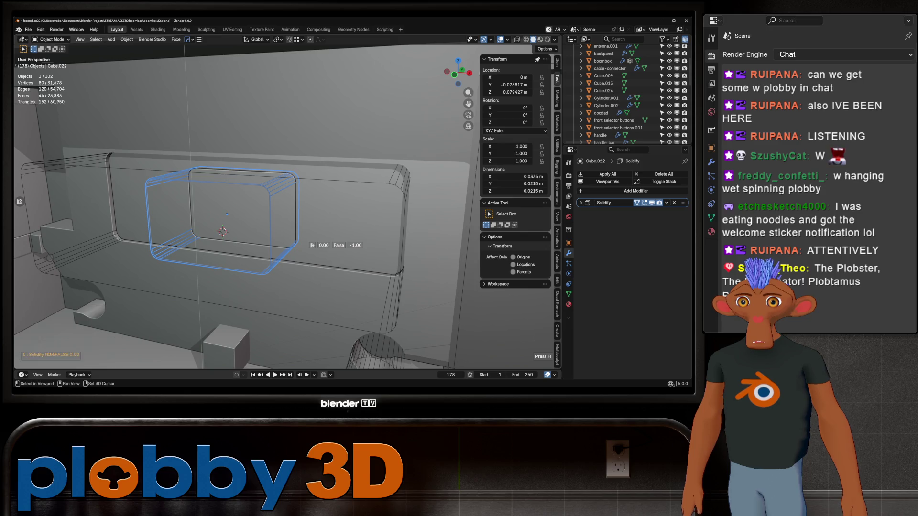
middle_drag(310, 245, 237, 258)
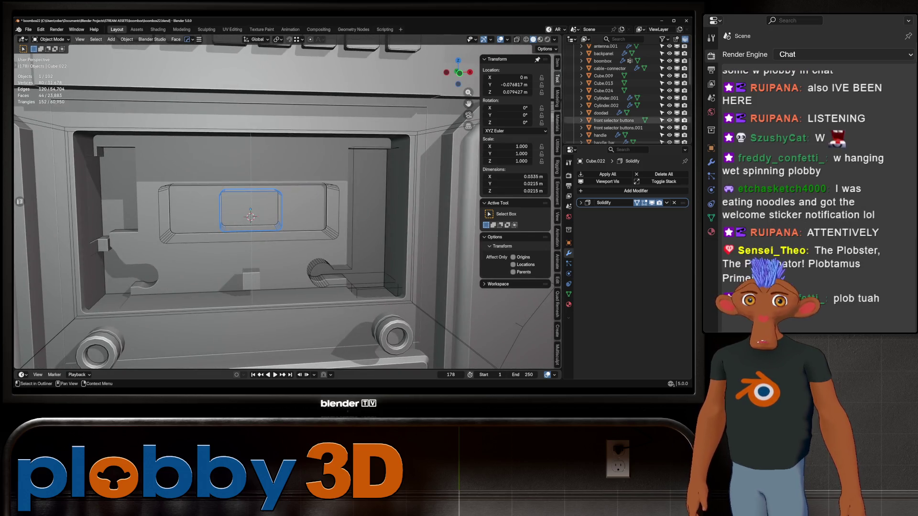
scroll(625, 107, down, 5)
scroll(624, 115, down, 5)
scroll(624, 133, down, 5)
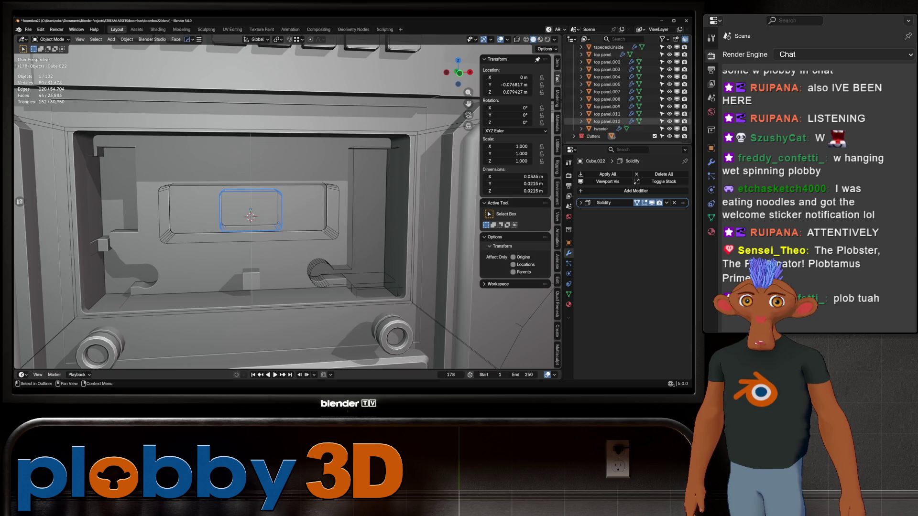
key(KP_Decimal)
scroll(287, 216, down, 8)
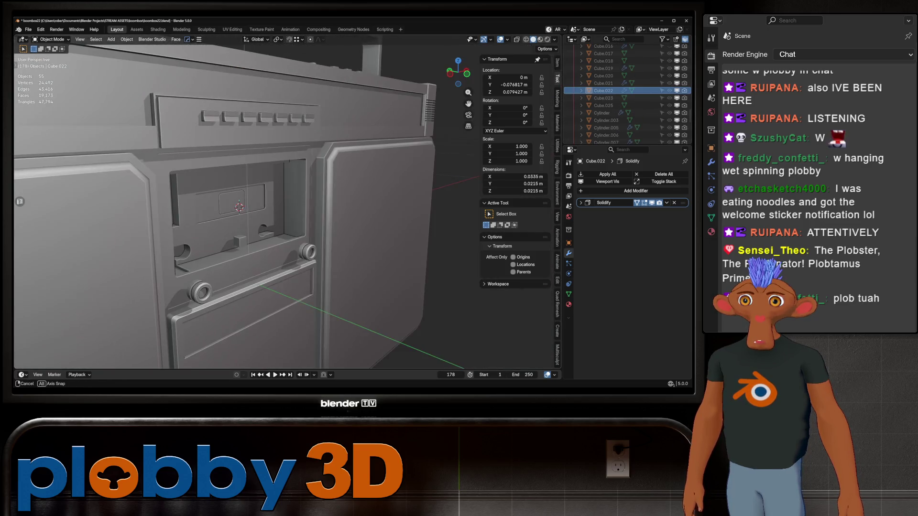
mouse_move(287, 216)
middle_down()
mouse_move(237, 208)
mouse_move(273, 215)
middle_up()
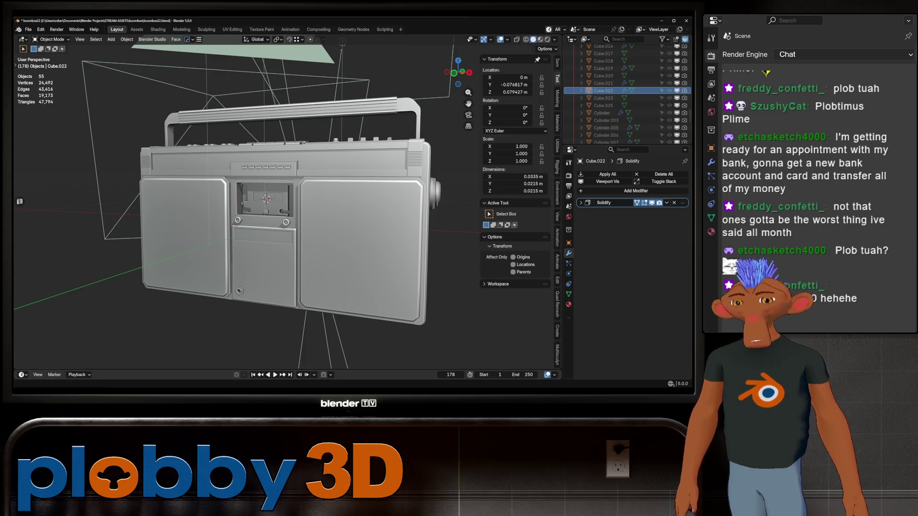
scroll(266, 194, up, 3)
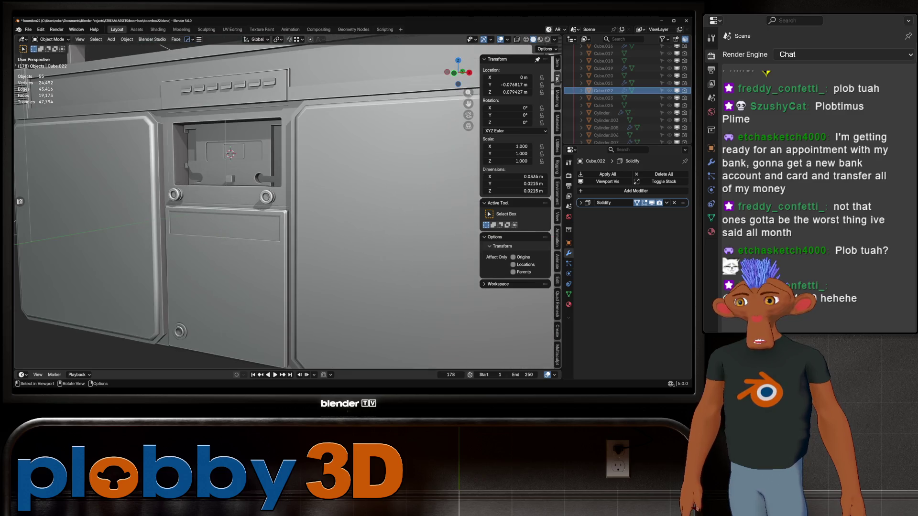
scroll(266, 194, up, 2)
scroll(266, 194, up, 2)
scroll(266, 193, up, 2)
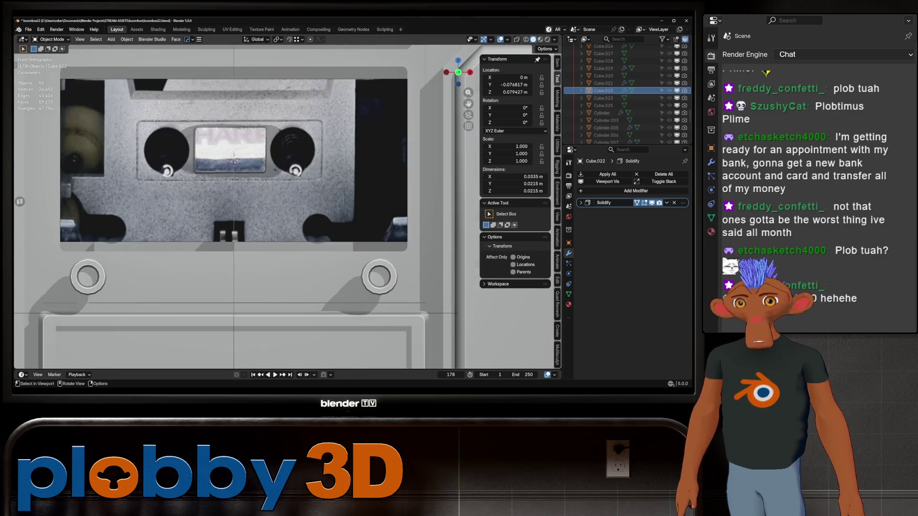
- Select the small cube below the cassette window and line it up against the front reference
mouse_move(236, 215)
middle_down()
mouse_move(237, 237)
mouse_move(215, 216)
mouse_move(200, 215)
middle_up()
click(231, 235)
key(g)
key(z)
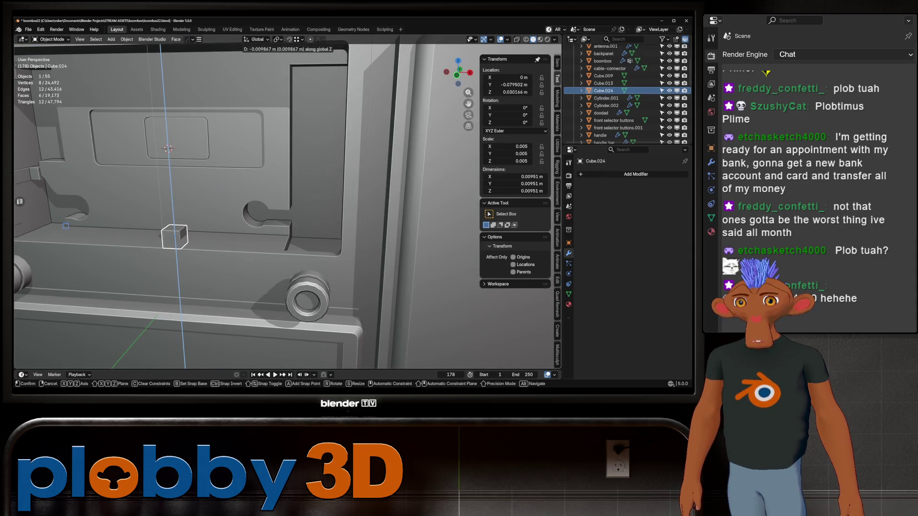
key(Escape)
key(Home)
key(KP_1)
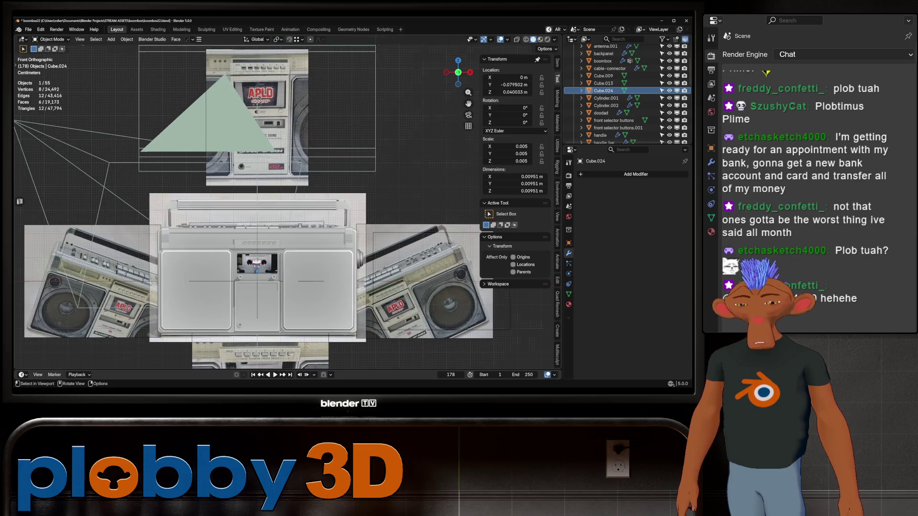
scroll(287, 209, down, 2)
scroll(287, 208, up, 3)
scroll(287, 208, up, 2)
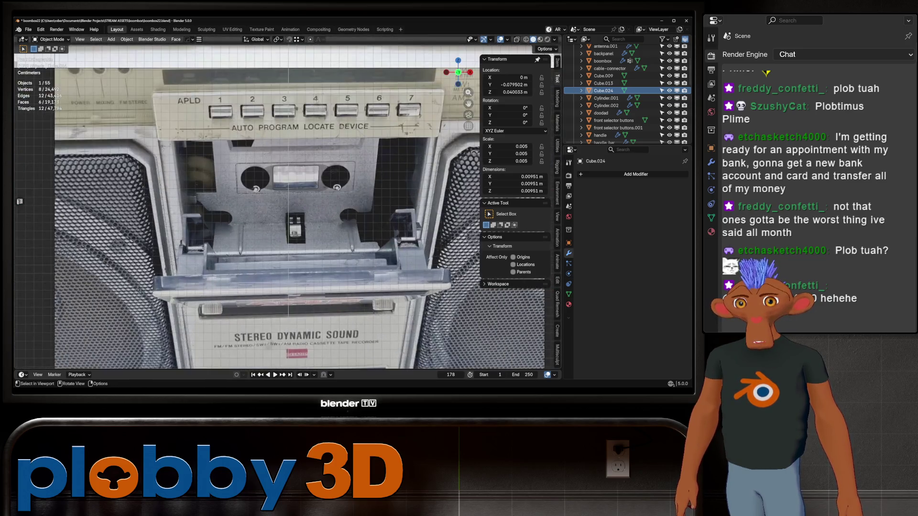
scroll(287, 209, down, 2)
scroll(287, 208, up, 1)
middle_drag(287, 209, 330, 180)
key(KP_Decimal)
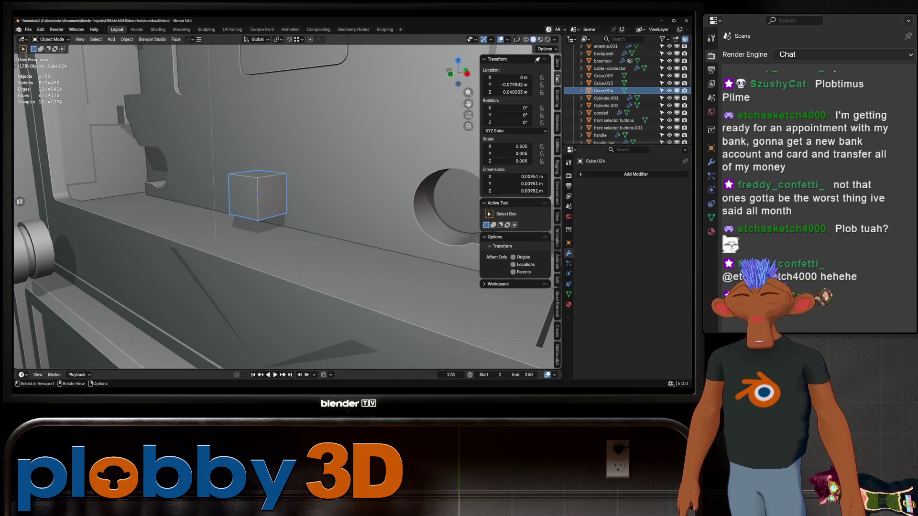
key(KP_1)
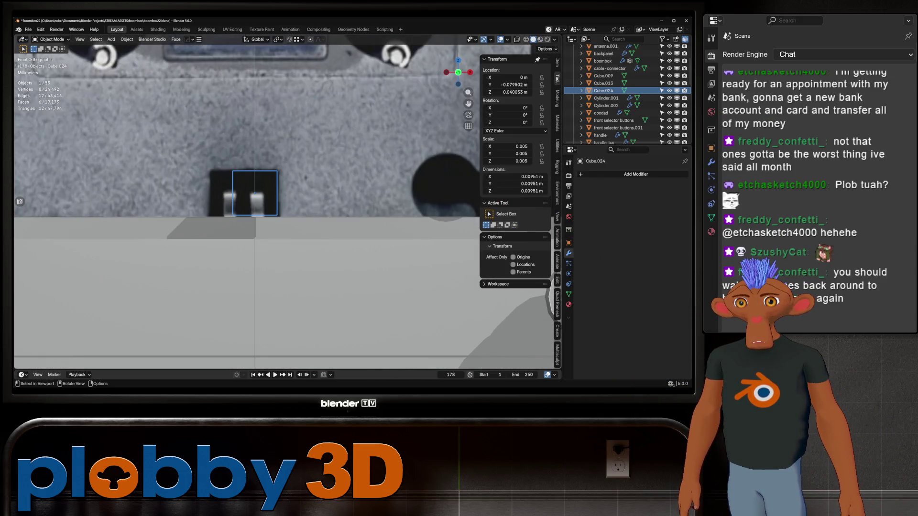
- Widen the small cube along X to match the reference switch width
key(s)
key(x)
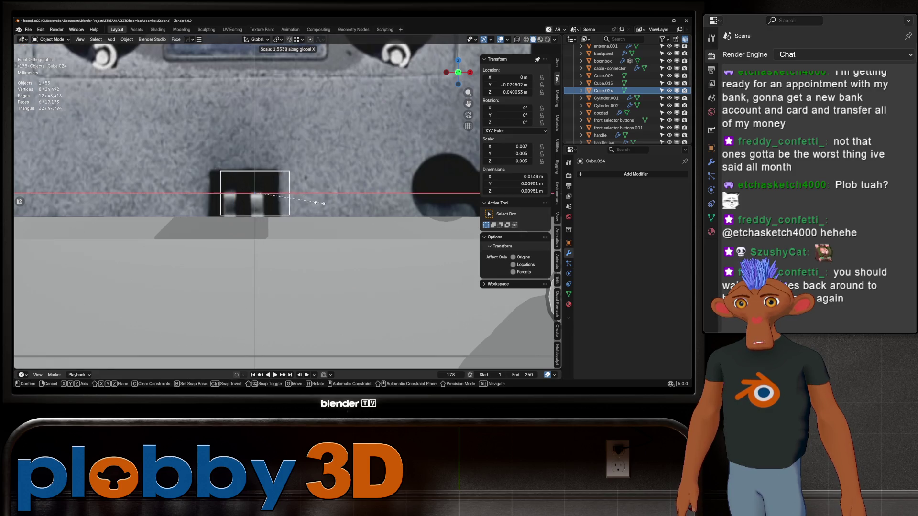
click(325, 204)
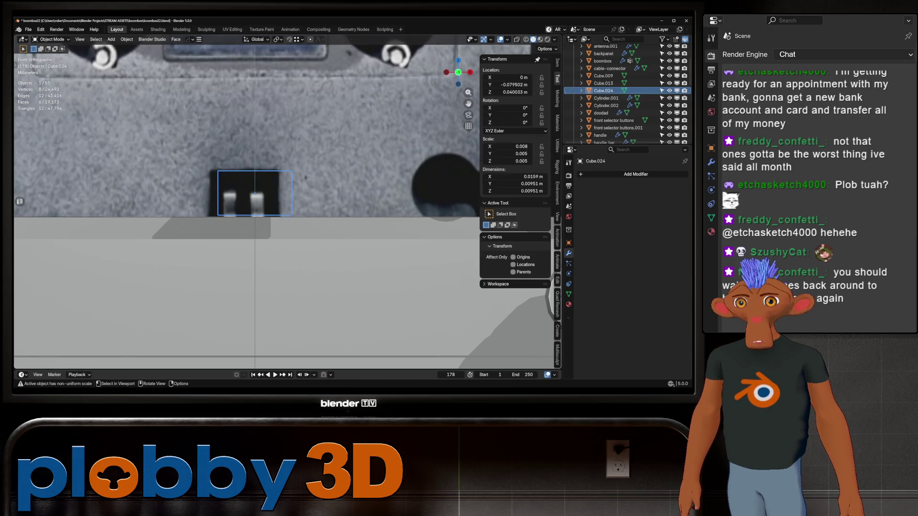
key(shift)
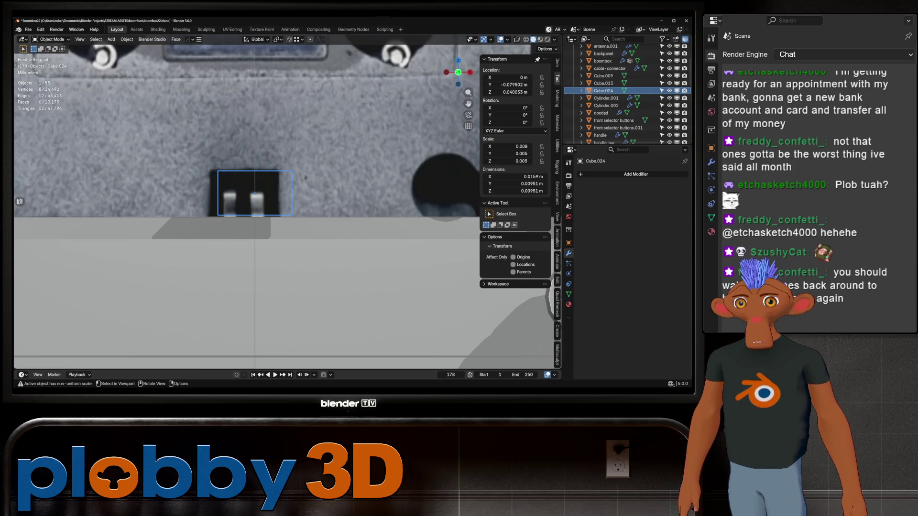
key(Tab)
key(alt+z)
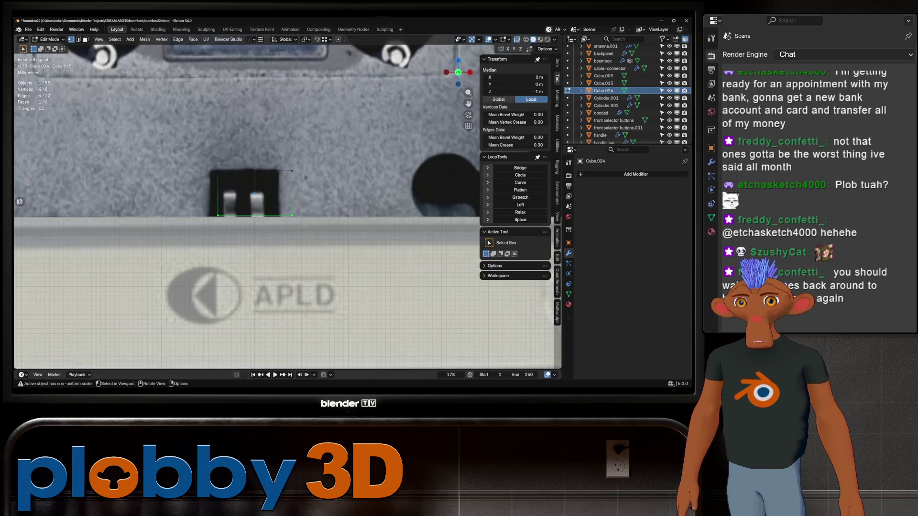
- Move the block's selected face down along Z to match the switch height, then inspect it
key(g)
key(z)
key(Return)
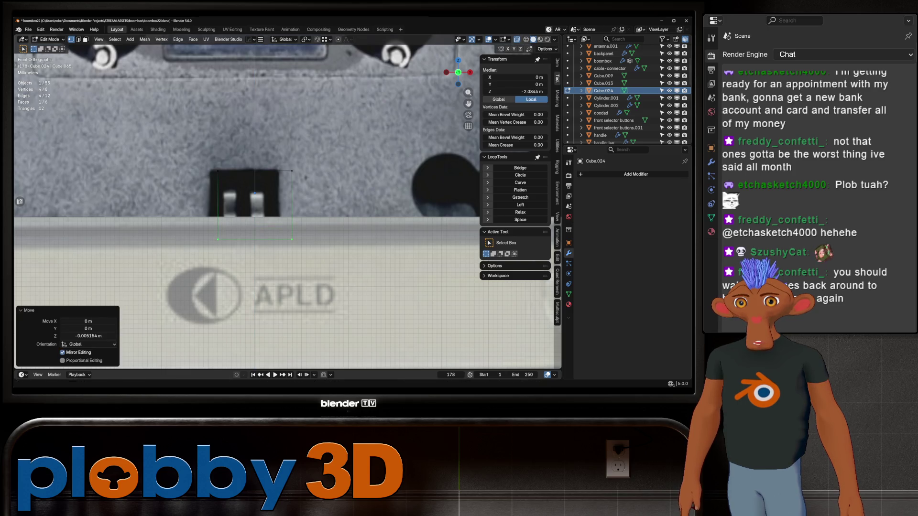
key(alt+z)
mouse_move(287, 215)
middle_down()
mouse_move(323, 202)
mouse_move(259, 208)
middle_up()
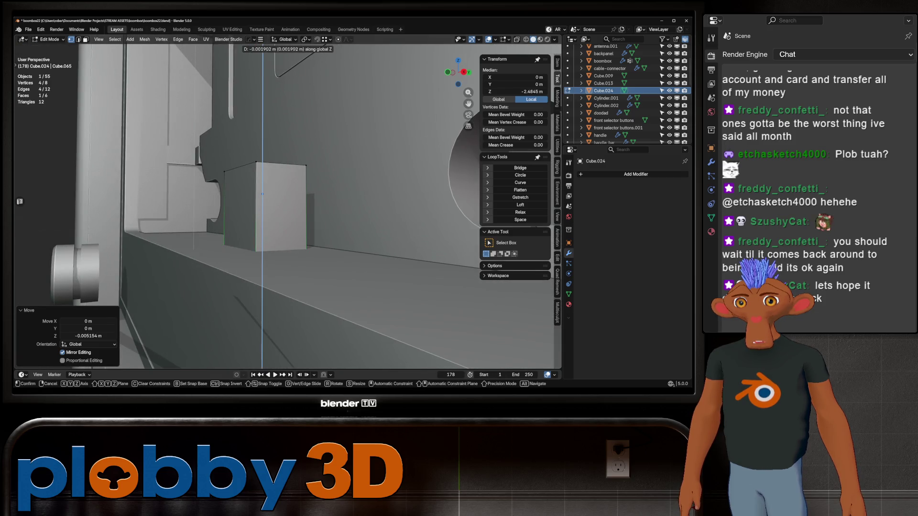
middle_drag(287, 215, 286, 143)
mouse_move(260, 178)
middle_down()
mouse_move(256, 170)
mouse_move(243, 217)
middle_up()
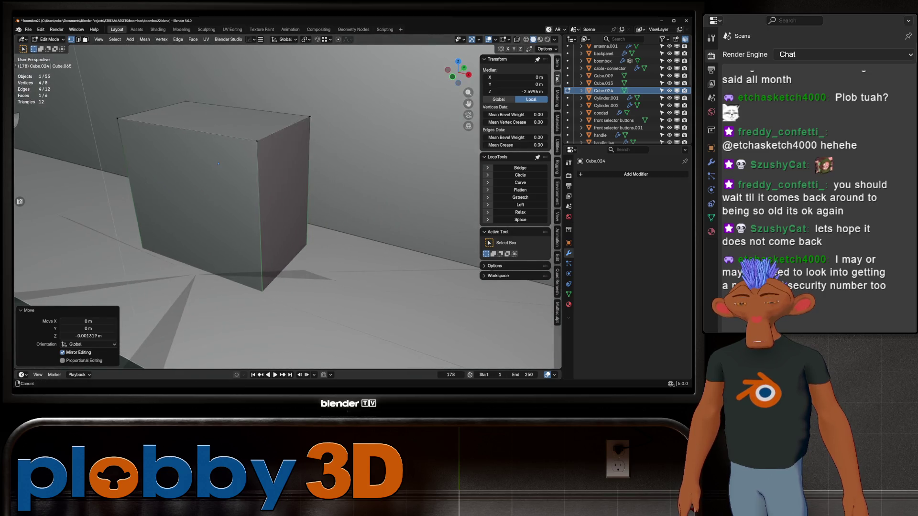
scroll(243, 217, down, 8)
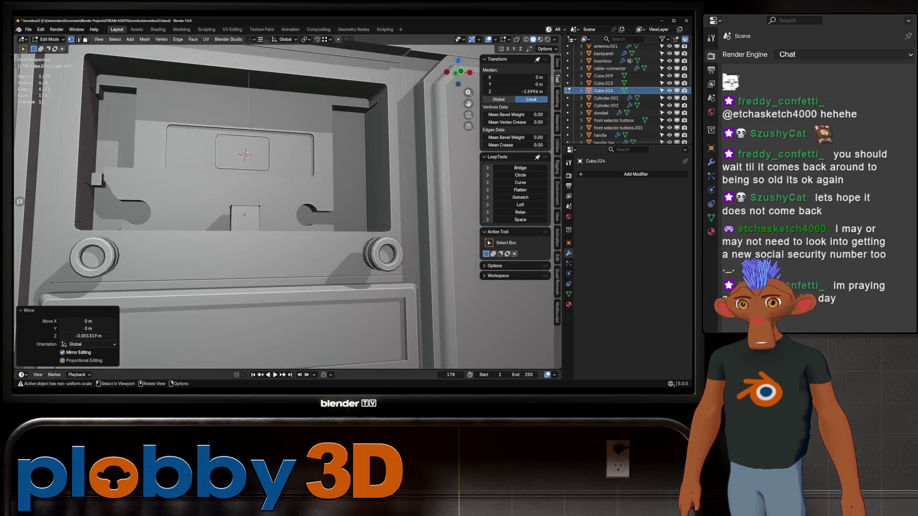
middle_drag(287, 215, 330, 187)
key(KP_1)
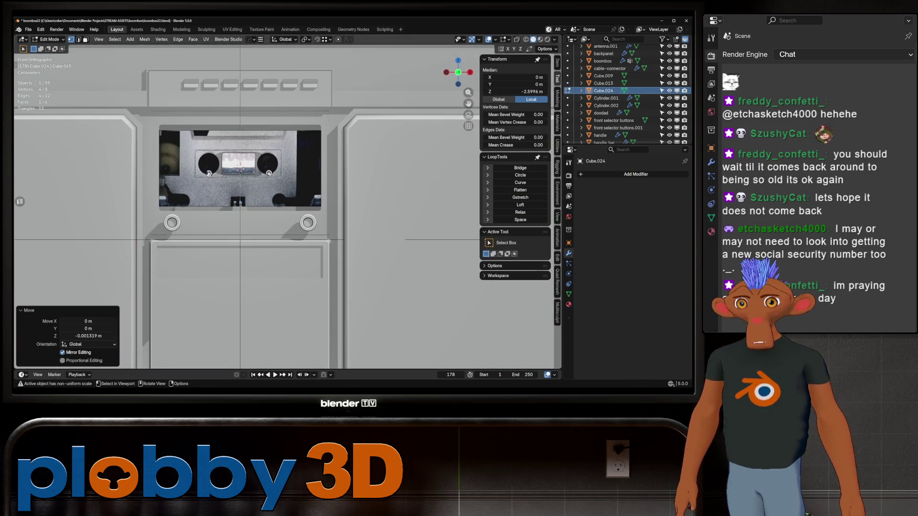
scroll(253, 206, up, 4)
scroll(253, 206, up, 3)
- Compare the small block with the front orthographic reference from several angles
key(Tab)
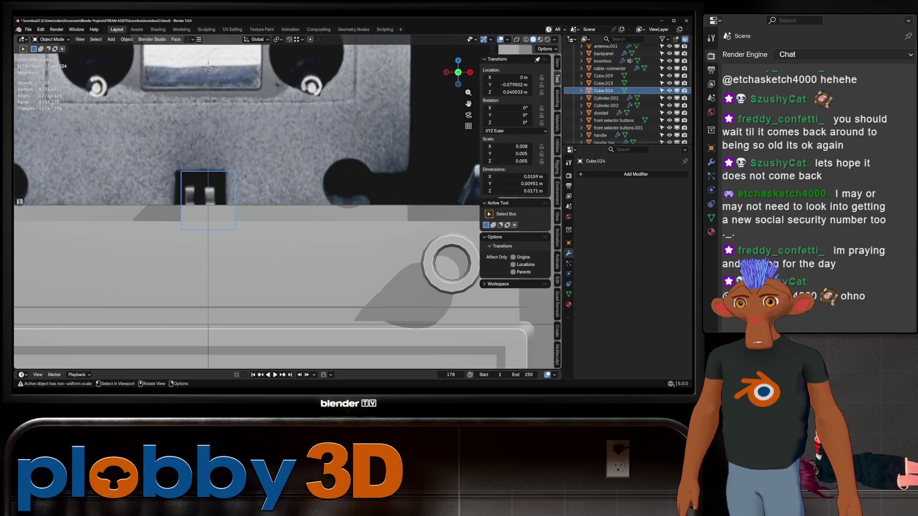
scroll(219, 190, down, 8)
mouse_move(287, 216)
middle_down()
mouse_move(301, 187)
mouse_move(287, 187)
middle_up()
key(KP_1)
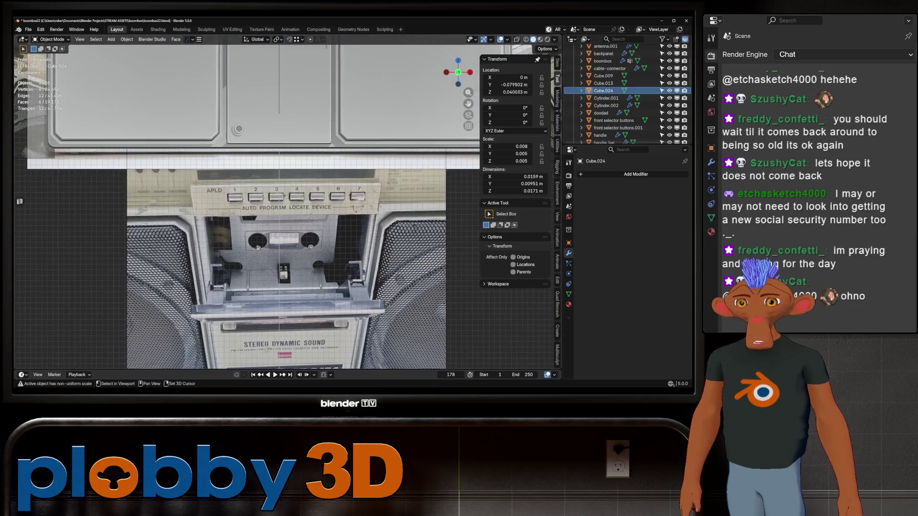
scroll(280, 302, up, 4)
scroll(281, 301, up, 4)
scroll(280, 301, up, 4)
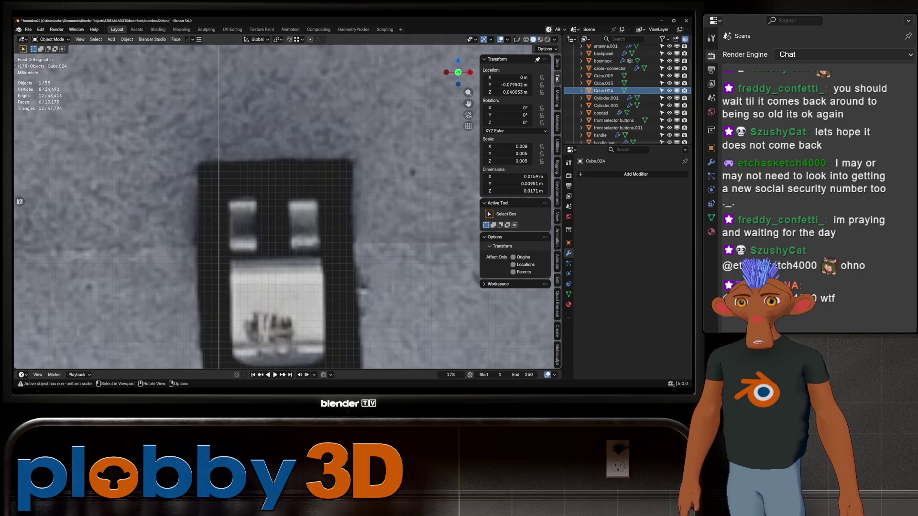
scroll(284, 208, down, 8)
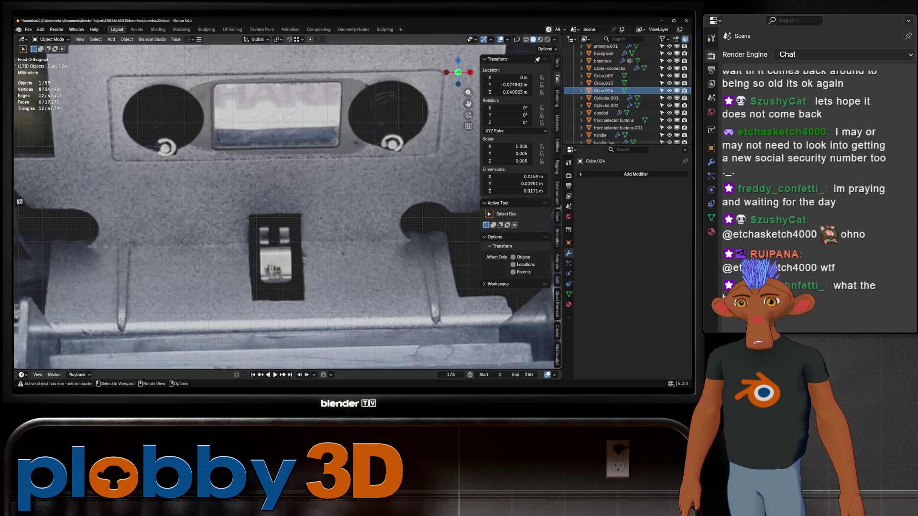
scroll(283, 209, up, 3)
scroll(283, 208, up, 3)
scroll(284, 208, up, 2)
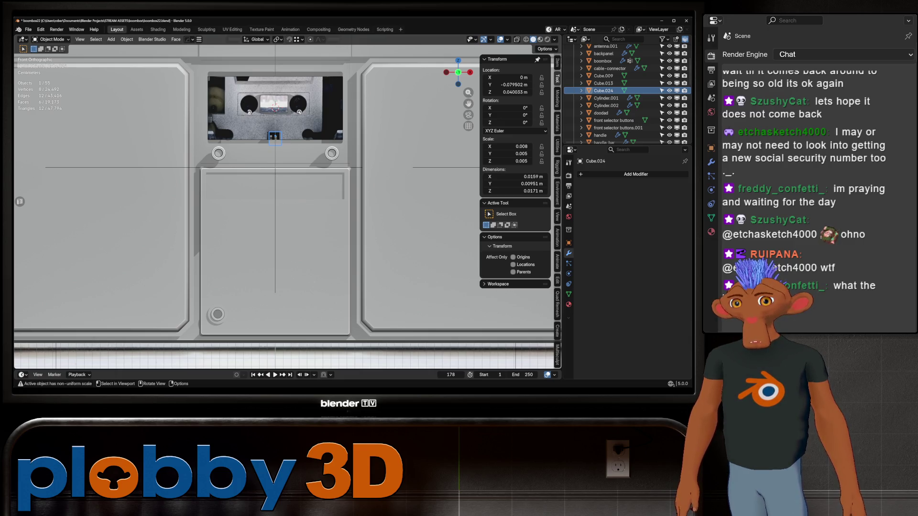
scroll(275, 179, up, 3)
scroll(275, 179, up, 3)
mouse_move(275, 179)
middle_down()
mouse_move(316, 230)
mouse_move(308, 209)
mouse_move(295, 215)
middle_up()
key(KP_1)
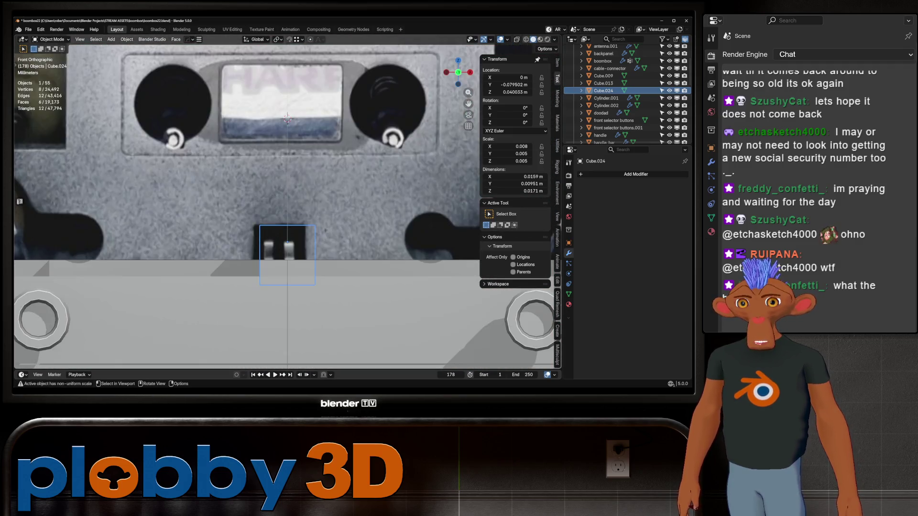
scroll(283, 209, down, 3)
scroll(283, 208, down, 3)
scroll(286, 209, up, 5)
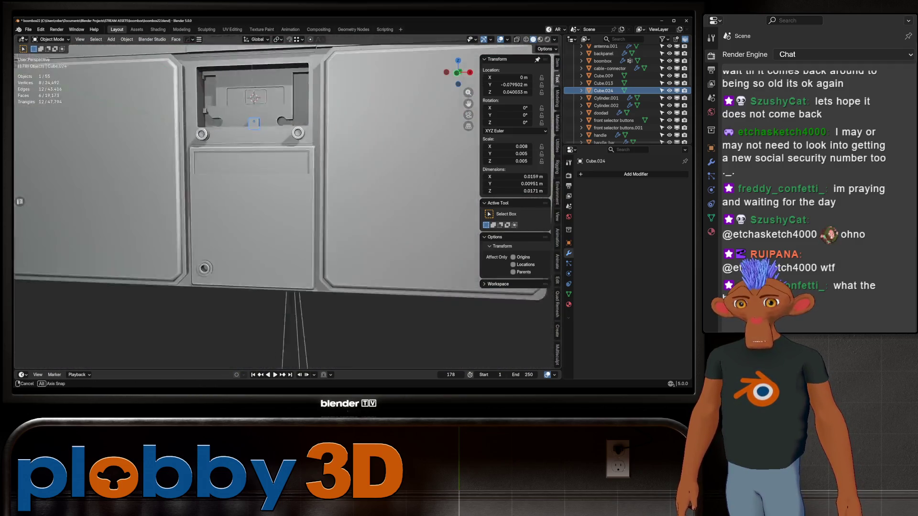
middle_drag(287, 208, 323, 236)
key(Tab)
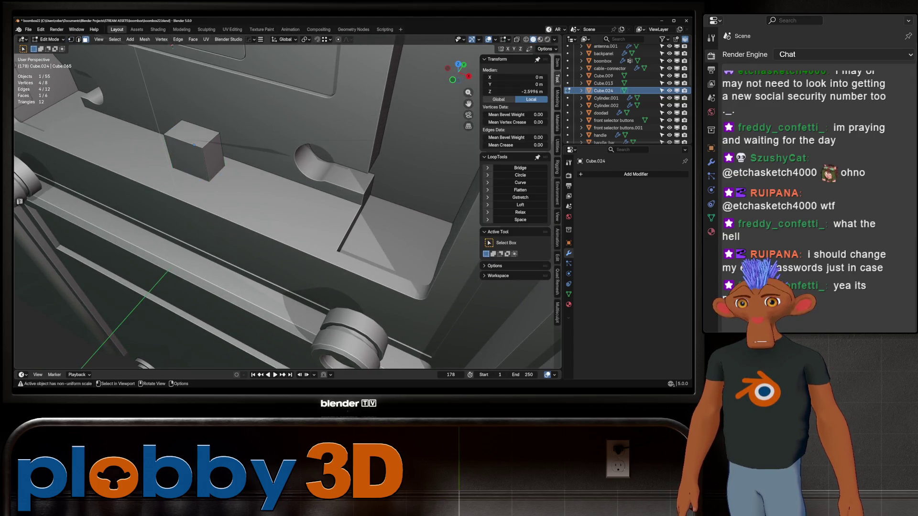
- Push one face of the small block along Y in two moves to make it deeper
drag(194, 144, 195, 145)
scroll(201, 151, up, 3)
middle_drag(201, 151, 207, 166)
scroll(214, 162, down, 4)
key(alt+a)
click(207, 166)
key(g)
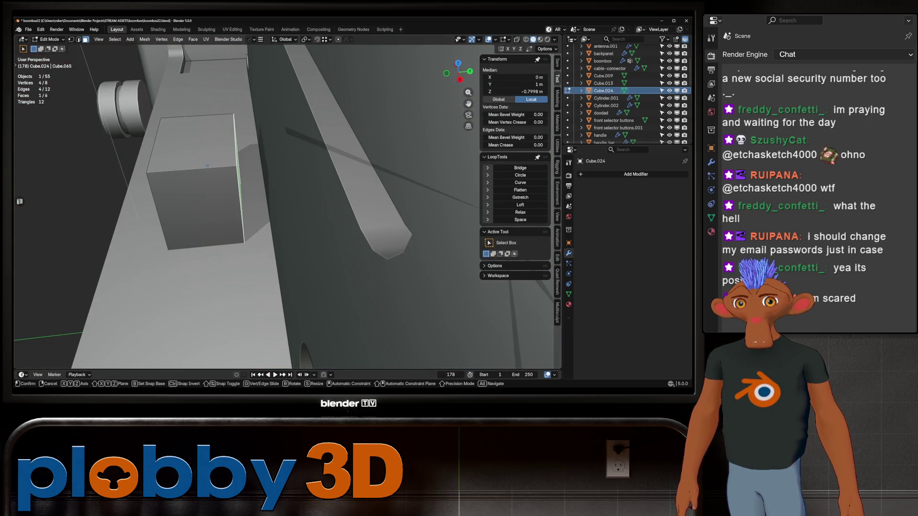
key(y)
click(207, 166)
mouse_move(206, 166)
middle_down()
mouse_move(166, 156)
mouse_move(160, 184)
middle_up()
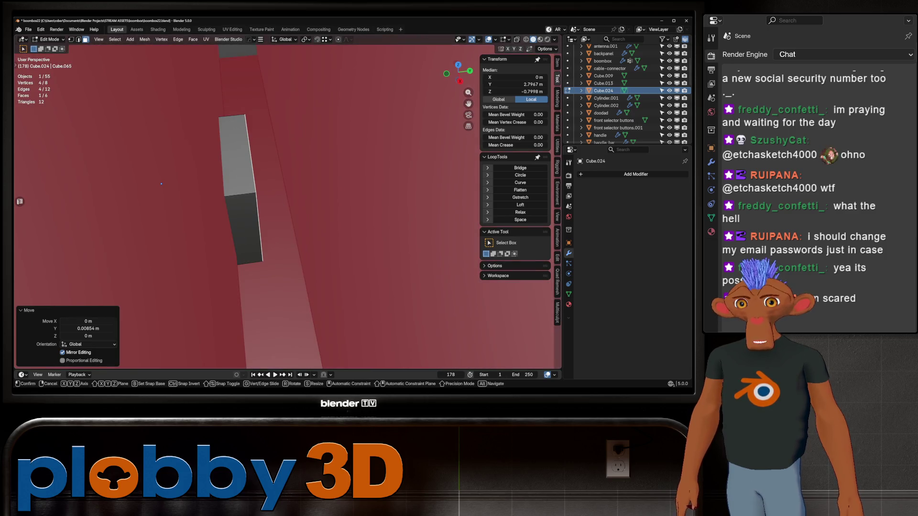
key(g)
key(y)
click(161, 185)
- Apply Rotation & Scale to the block so its scale reads 1
key(Tab)
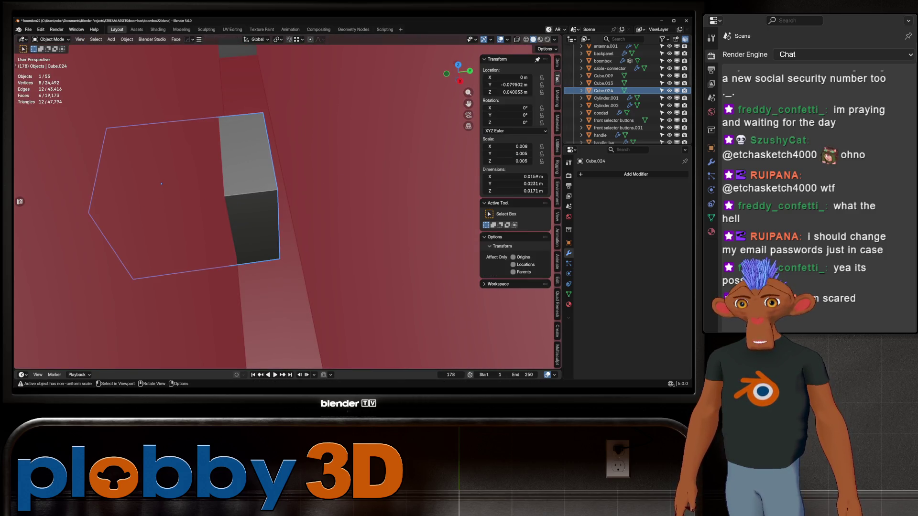
key(ctrl+a)
click(266, 236)
middle_drag(160, 184, 237, 186)
scroll(208, 190, up, 2)
scroll(208, 192, down, 3)
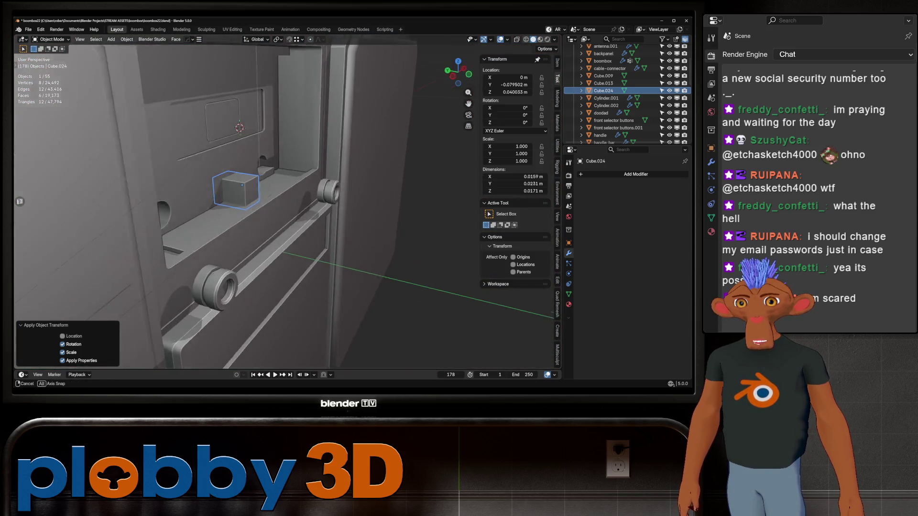
key(KP_1)
scroll(230, 170, up, 3)
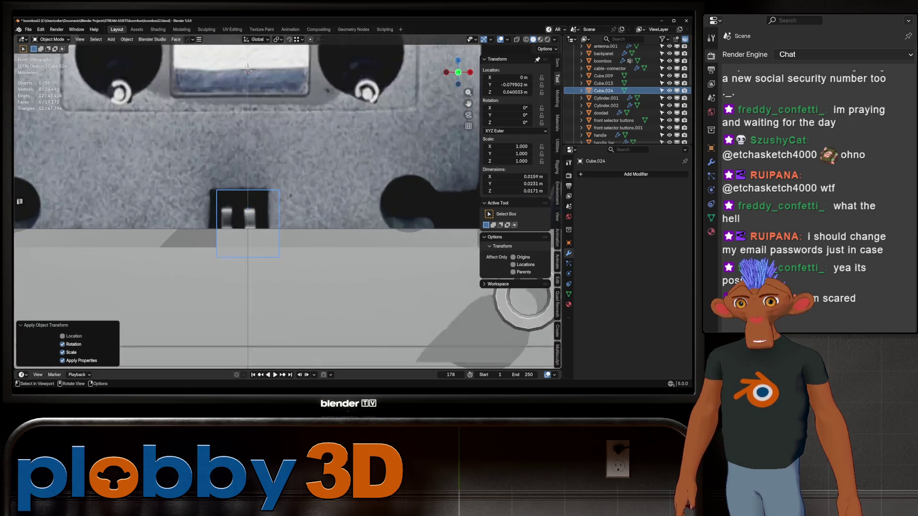
scroll(230, 169, up, 4)
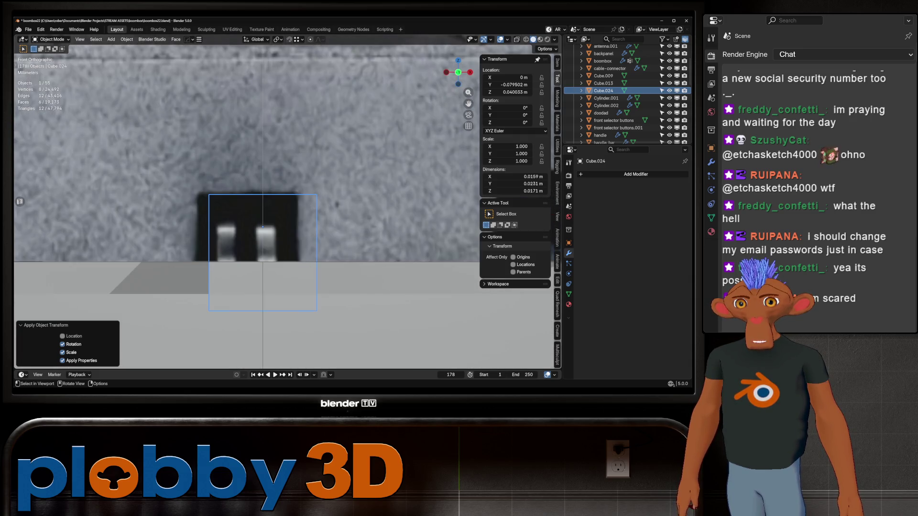
scroll(263, 215, down, 4)
middle_drag(263, 215, 281, 208)
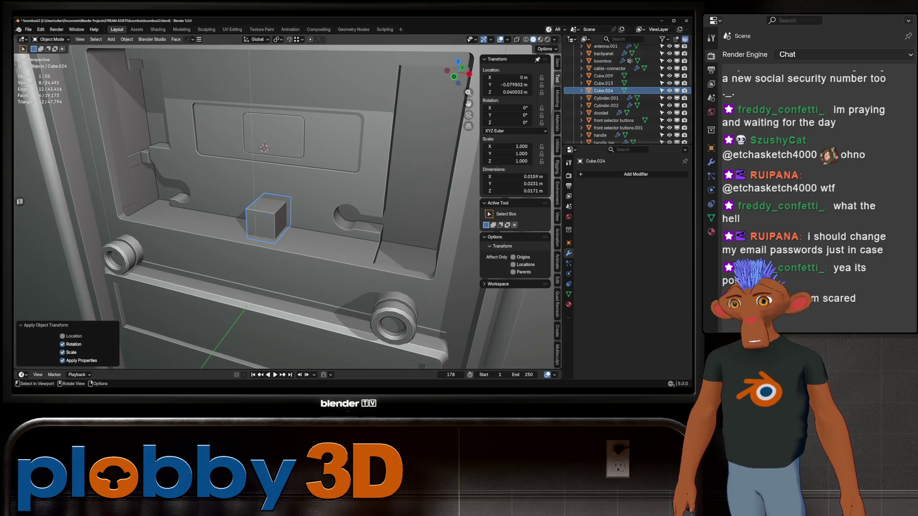
scroll(265, 214, up, 4)
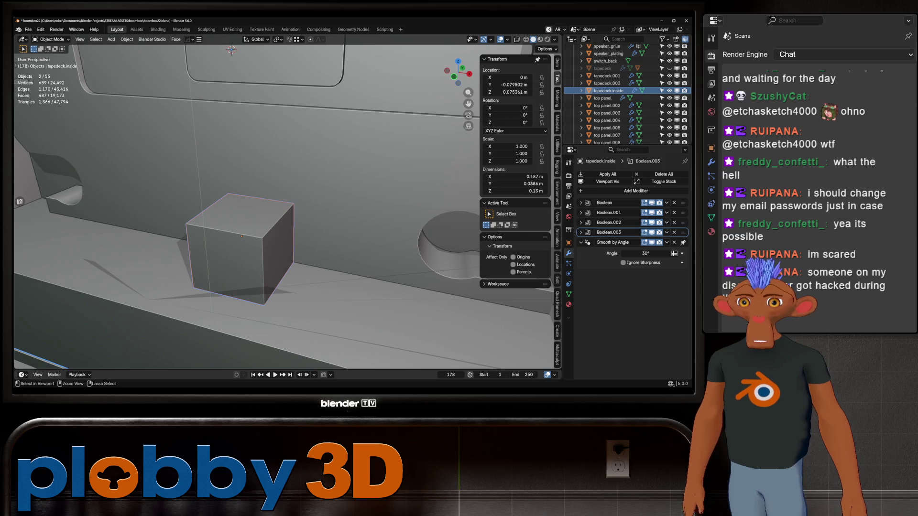
- Make the block a Difference boolean cutter and push its back face deeper along Y
key(ctrl+KP_Subtract)
middle_drag(231, 50, 287, 93)
key(Tab)
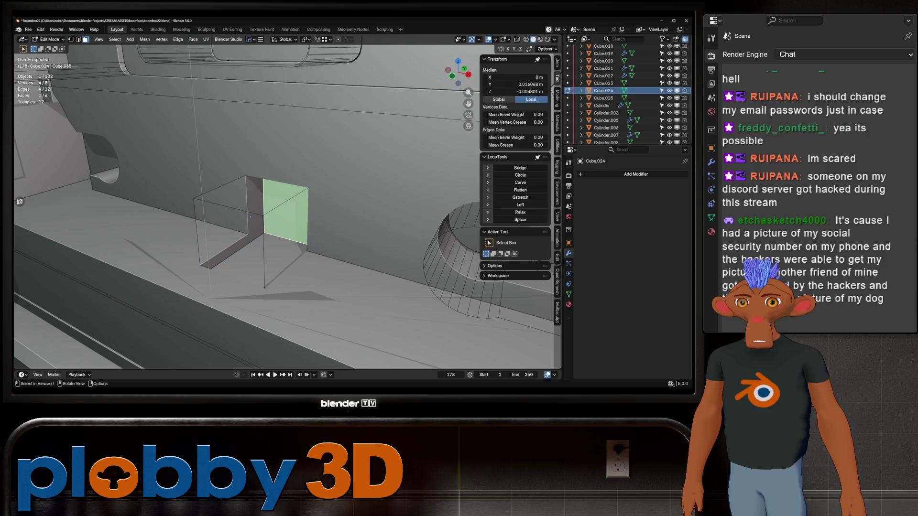
key(g)
key(y)
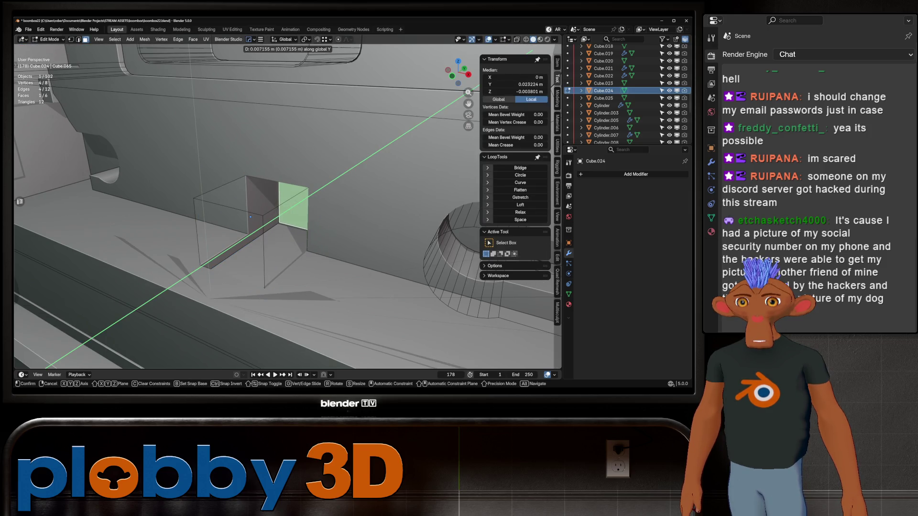
click(249, 216)
mouse_move(250, 216)
middle_down()
mouse_move(215, 190)
mouse_move(227, 219)
mouse_move(257, 215)
middle_up()
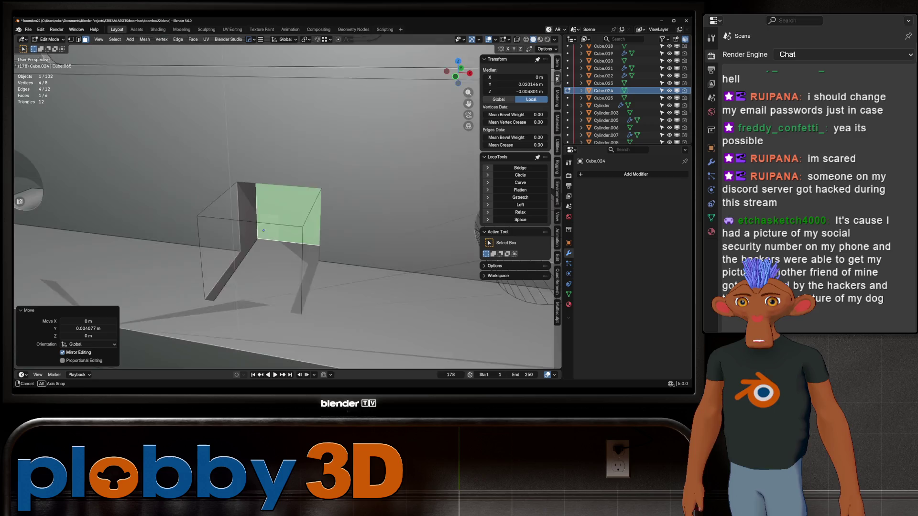
- Select the cutter's bottom face and lower it along Z, checking the cut from below
click(257, 216)
click(257, 216)
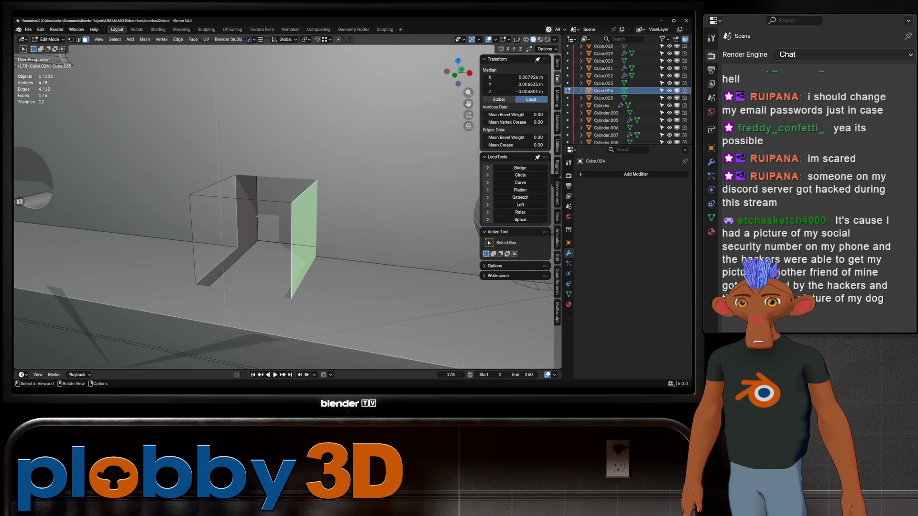
key(alt+z)
click(257, 217)
key(alt+z)
key(g)
key(z)
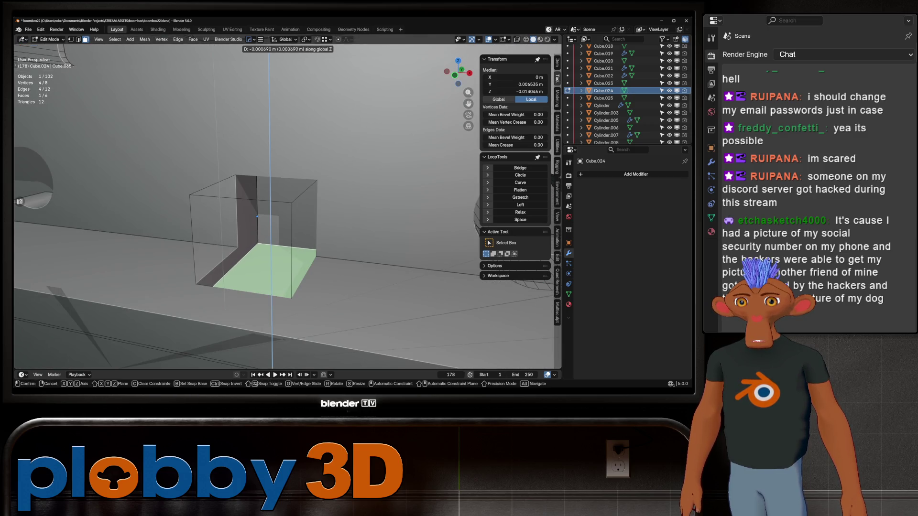
click(258, 217)
scroll(258, 216, down, 3)
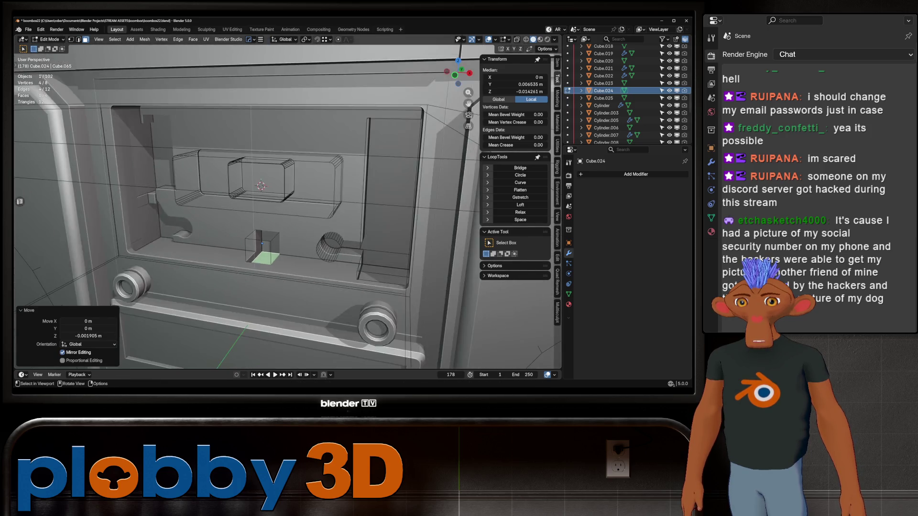
mouse_move(257, 217)
middle_down()
mouse_move(310, 139)
mouse_move(301, 129)
middle_up()
scroll(266, 193, down, 3)
scroll(310, 139, up, 3)
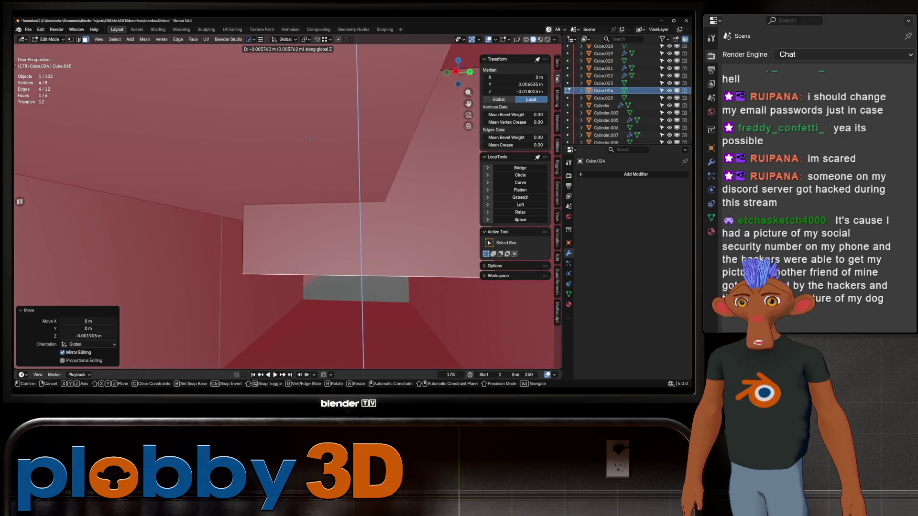
scroll(272, 109, down, 4)
mouse_move(287, 201)
middle_down()
mouse_move(302, 216)
mouse_move(272, 194)
middle_up()
key(Tab)
scroll(287, 201, down, 4)
scroll(287, 201, up, 4)
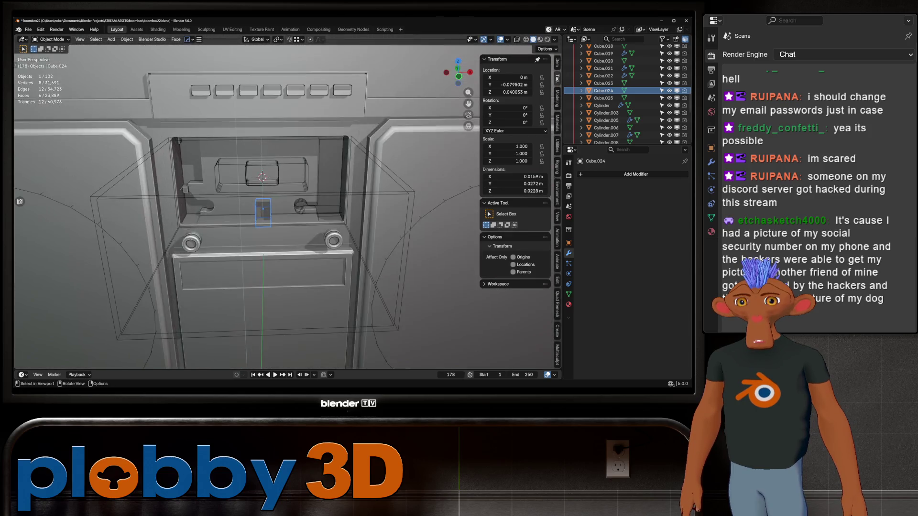
key(KP_Decimal)
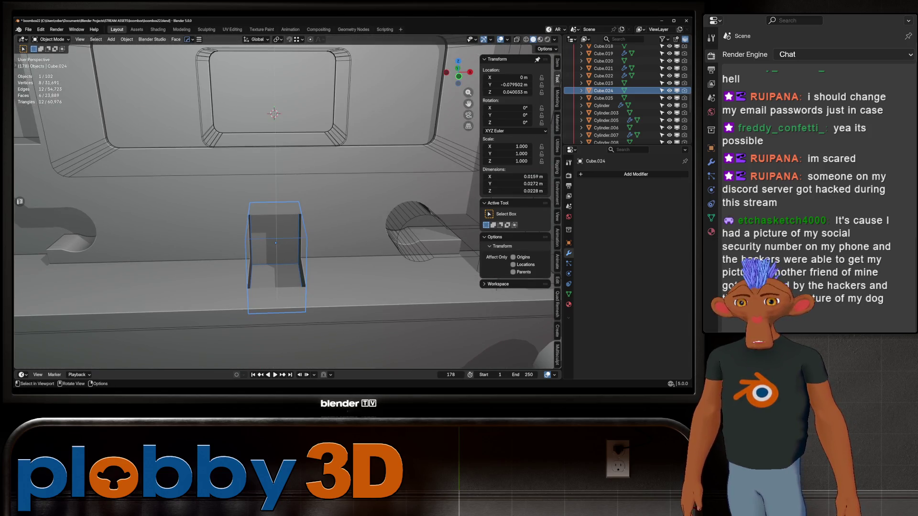
middle_drag(288, 215, 308, 204)
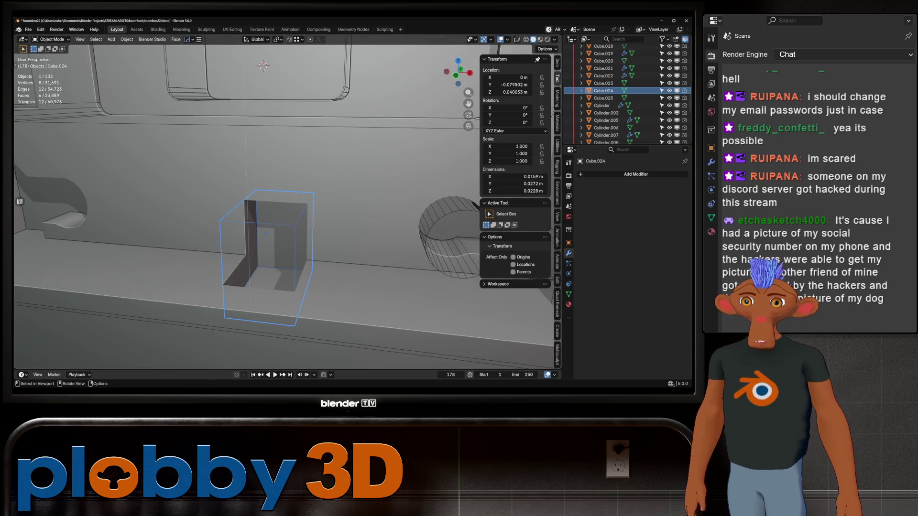
scroll(266, 236, down, 5)
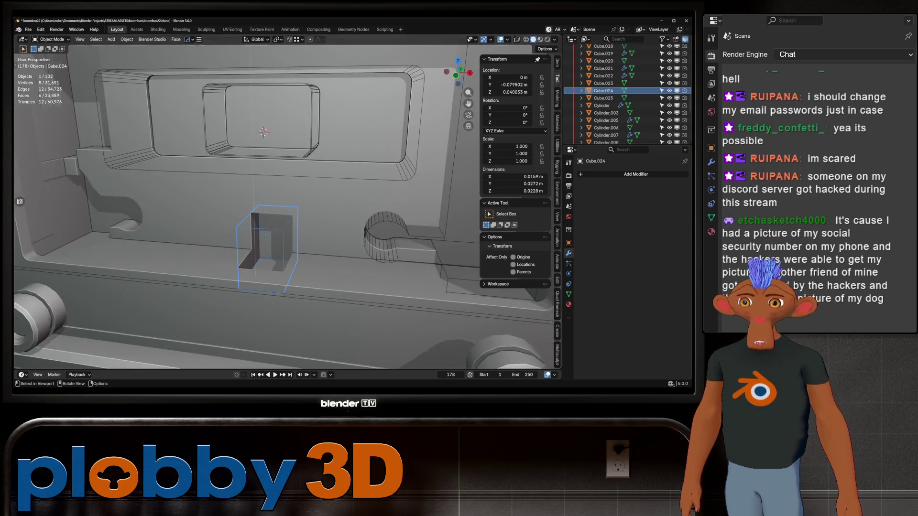
scroll(266, 237, up, 2)
key(KP_1)
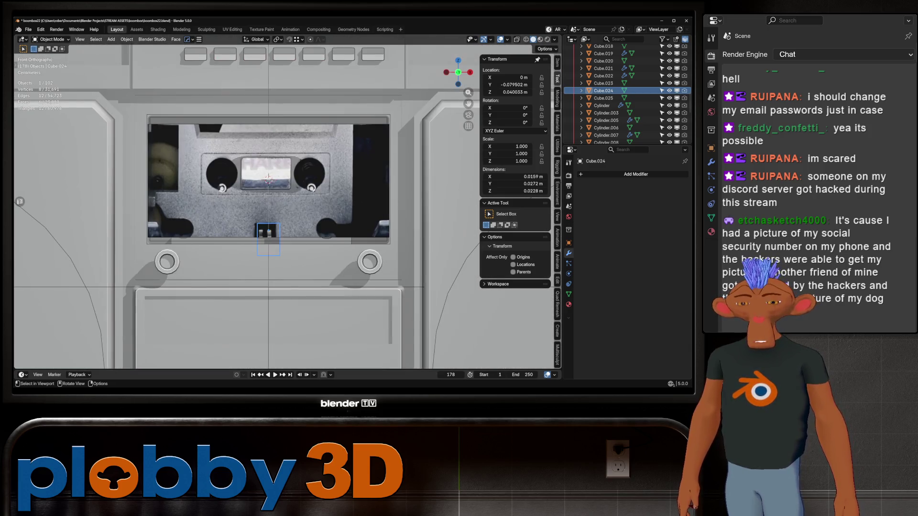
scroll(288, 201, down, 5)
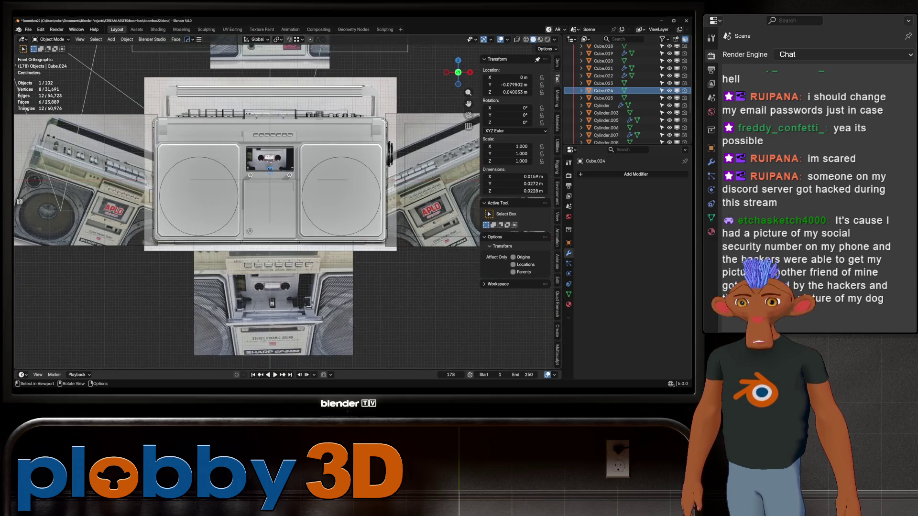
scroll(287, 201, up, 5)
scroll(288, 202, up, 4)
scroll(288, 201, down, 3)
shift+middle_drag(287, 179, 287, 237)
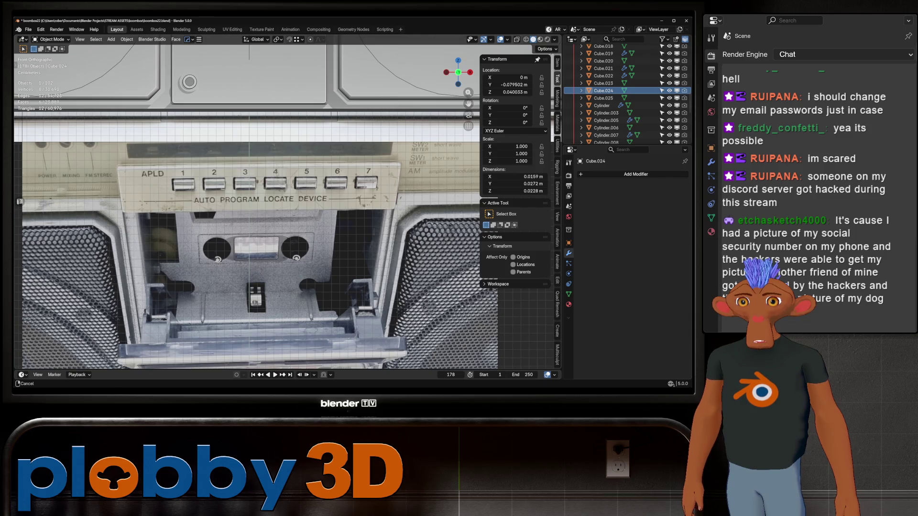
scroll(251, 208, down, 4)
scroll(251, 208, up, 3)
scroll(252, 209, up, 2)
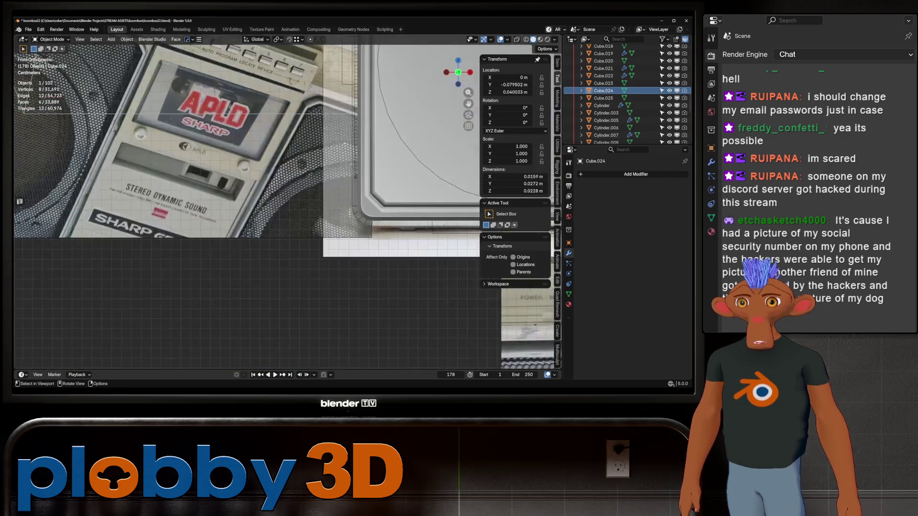
scroll(248, 208, down, 4)
scroll(247, 208, up, 1)
scroll(248, 208, up, 3)
scroll(248, 208, down, 1)
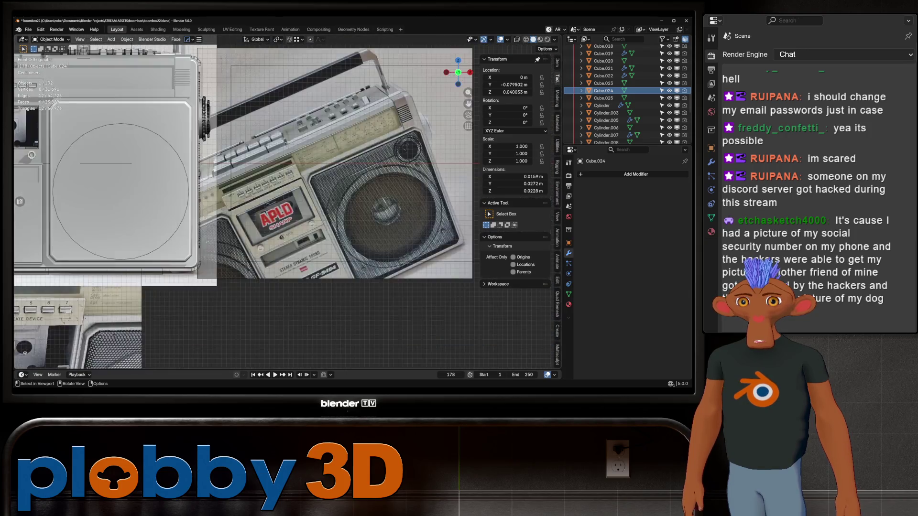
scroll(243, 208, down, 3)
scroll(244, 208, up, 3)
scroll(243, 208, up, 2)
mouse_move(244, 208)
middle_down()
mouse_move(273, 215)
mouse_move(248, 208)
middle_up()
scroll(247, 208, up, 3)
scroll(248, 208, down, 2)
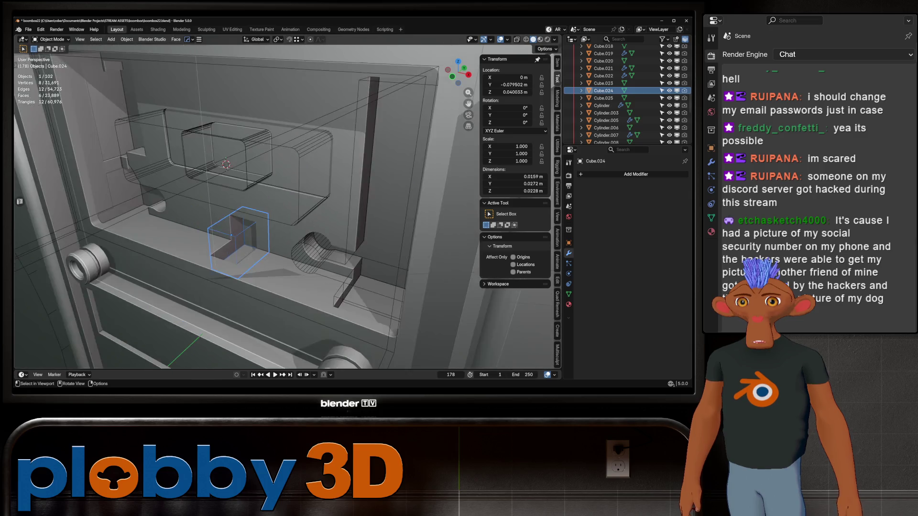
scroll(245, 208, down, 3)
scroll(244, 208, up, 2)
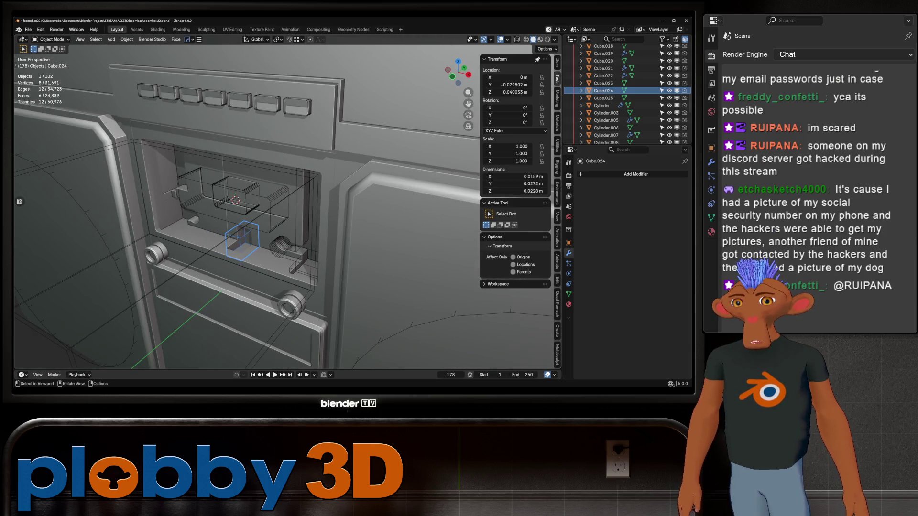
- Frame the cassette opening in front view and bring up the Add menu for a new mesh
mouse_move(244, 208)
middle_down()
mouse_move(244, 183)
mouse_move(244, 216)
mouse_move(215, 230)
mouse_move(244, 216)
mouse_move(230, 216)
mouse_move(216, 236)
mouse_move(287, 190)
middle_up()
scroll(243, 215, up, 3)
scroll(245, 208, down, 3)
scroll(229, 215, down, 3)
scroll(258, 202, up, 3)
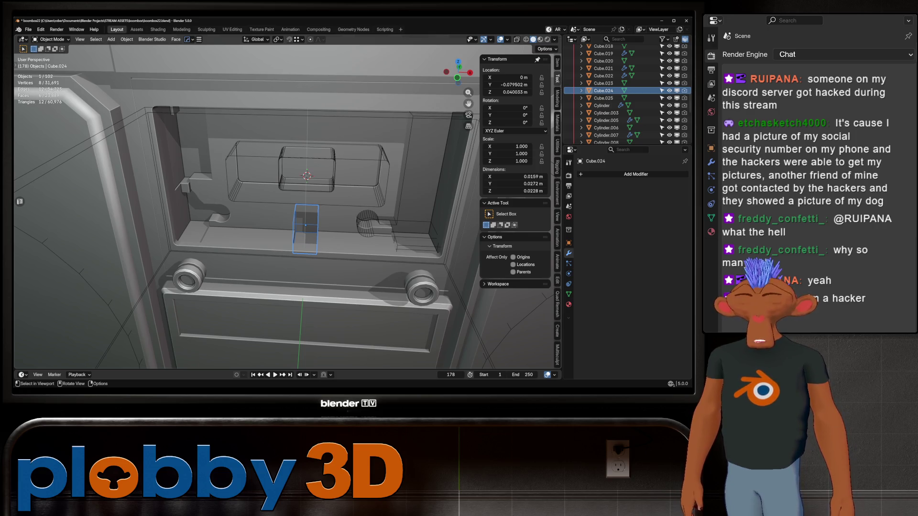
key(KP_1)
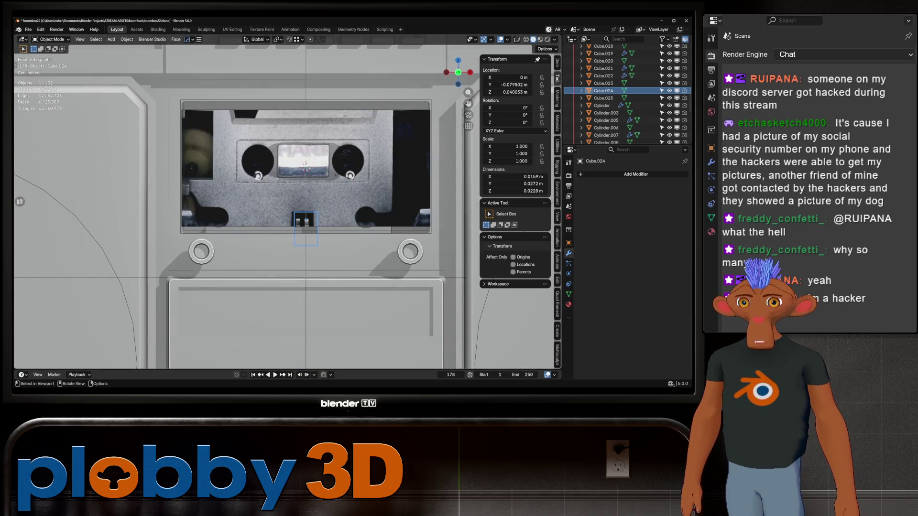
scroll(262, 157, up, 2)
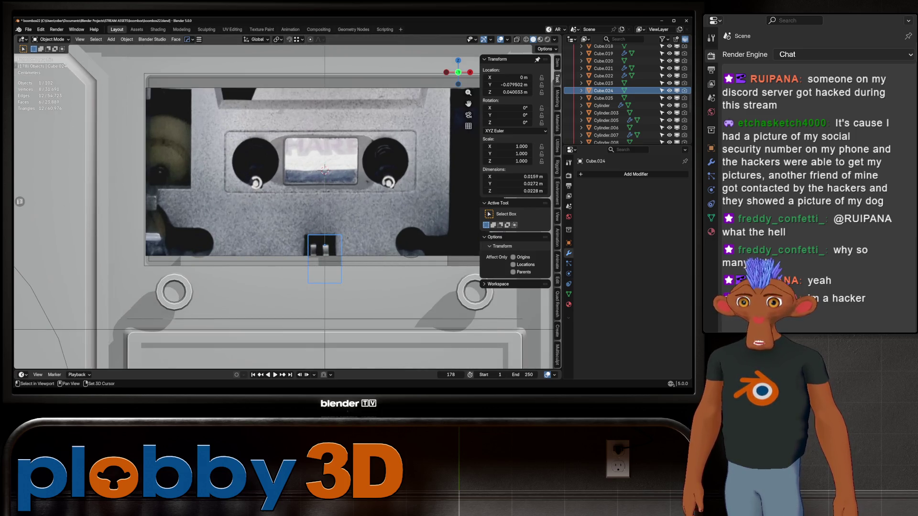
key(shift+a)
- Add a cylinder, rotate it 90° around X, move it along Y and reset its scale to 1
click(365, 223)
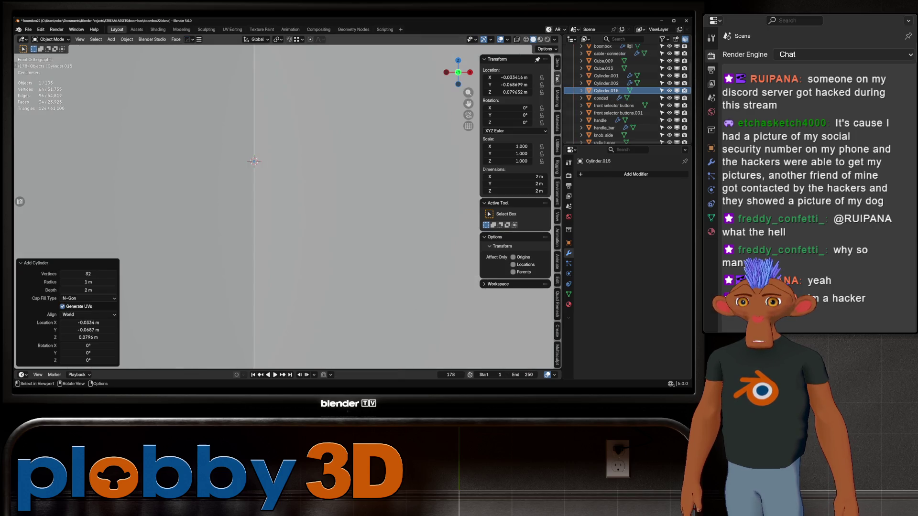
text(rx90)
key(Return)
text(s)
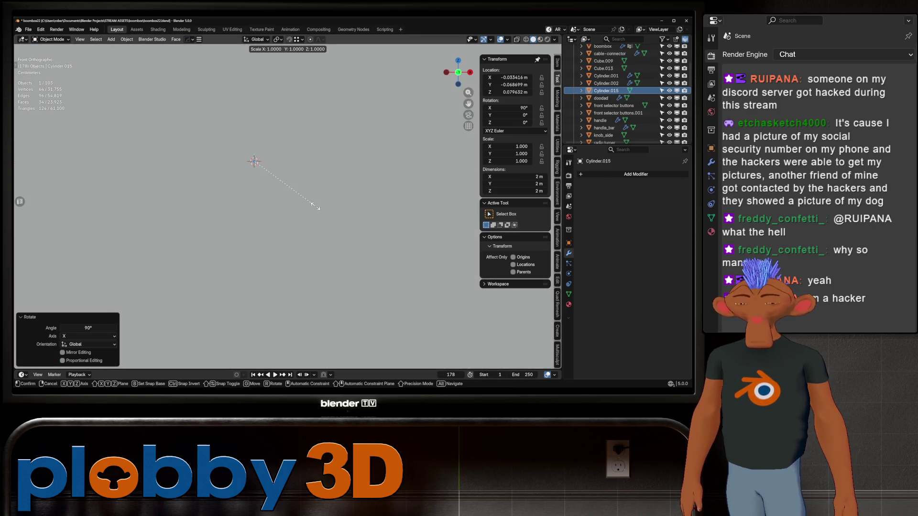
text(01)
key(Return)
key(s)
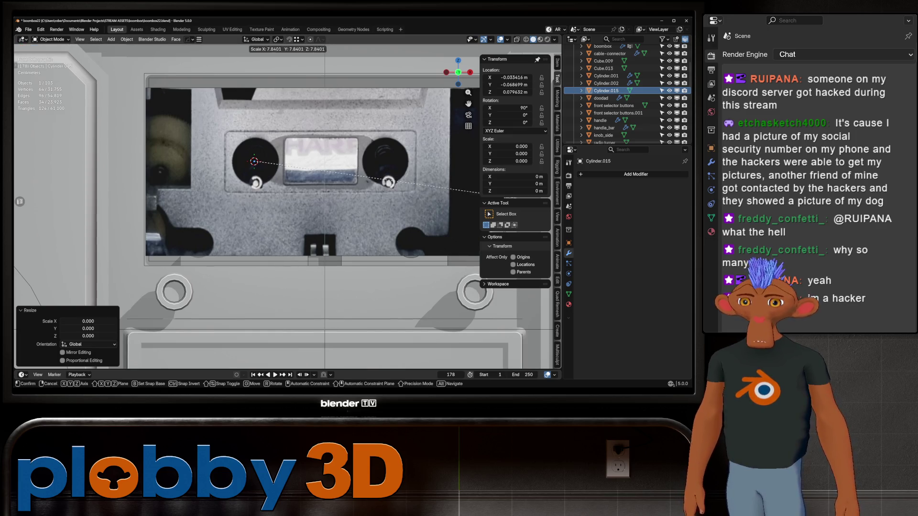
key(Escape)
middle_drag(180, 253, 237, 216)
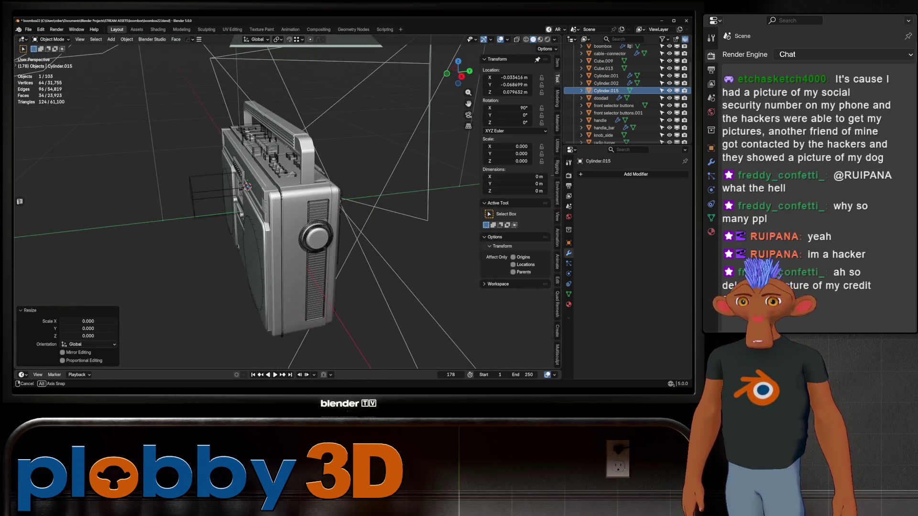
key(g)
key(y)
key(Return)
scroll(287, 208, up, 5)
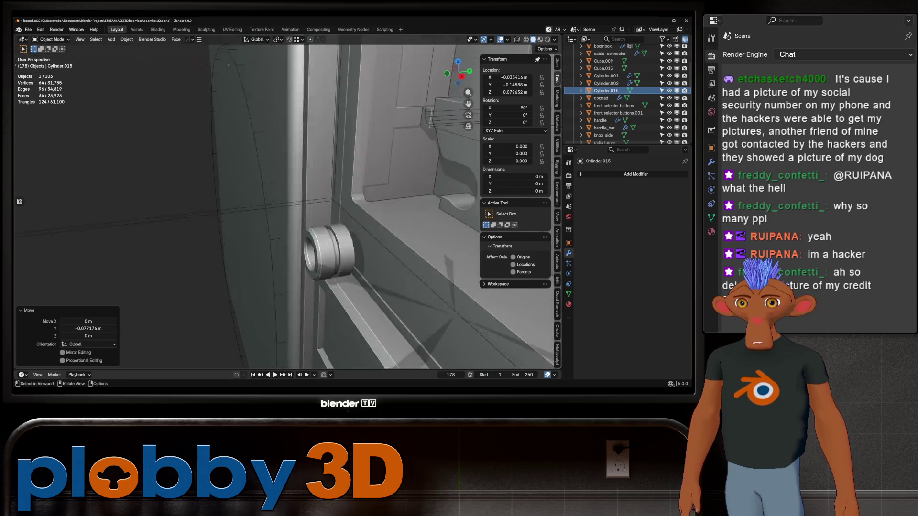
scroll(225, 122, down, 3)
right_click(516, 147)
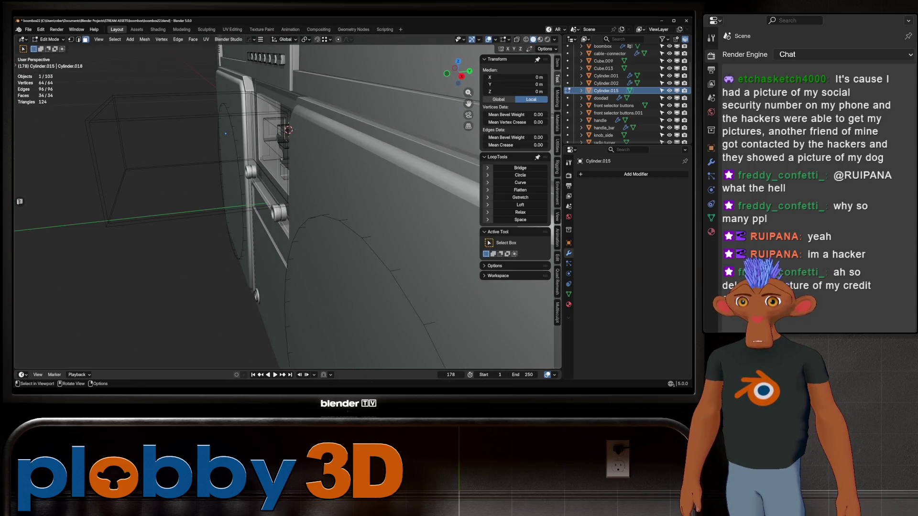
click(514, 183)
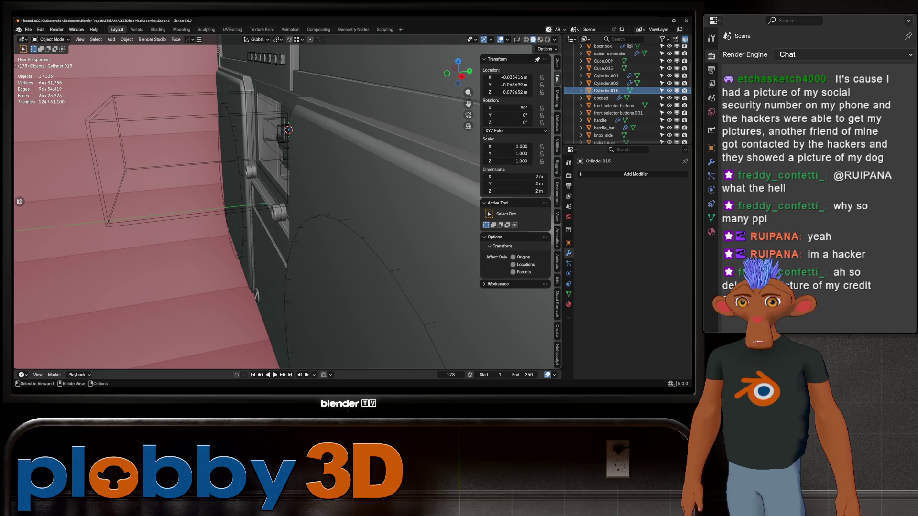
- Shrink the cylinder down in several scaling passes to a small size
key(s)
key(s)
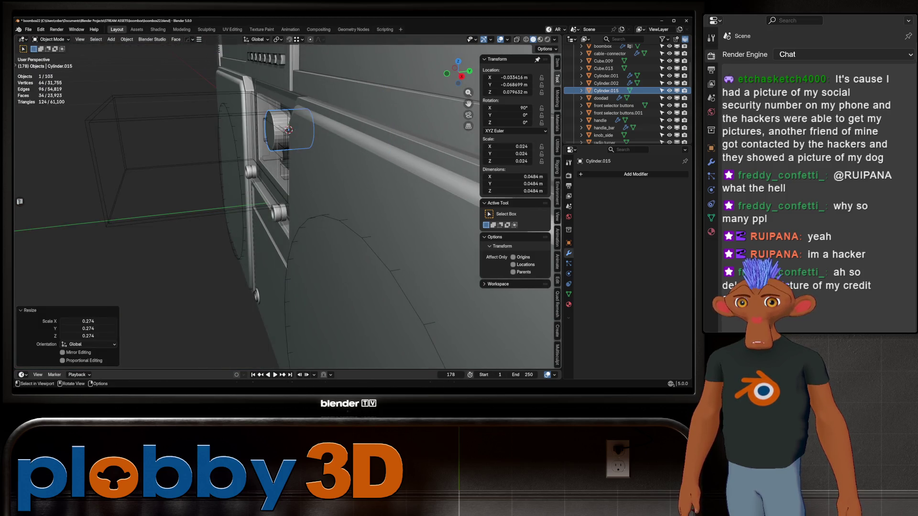
scroll(287, 208, up, 3)
middle_drag(287, 208, 302, 144)
key(s)
key(Return)
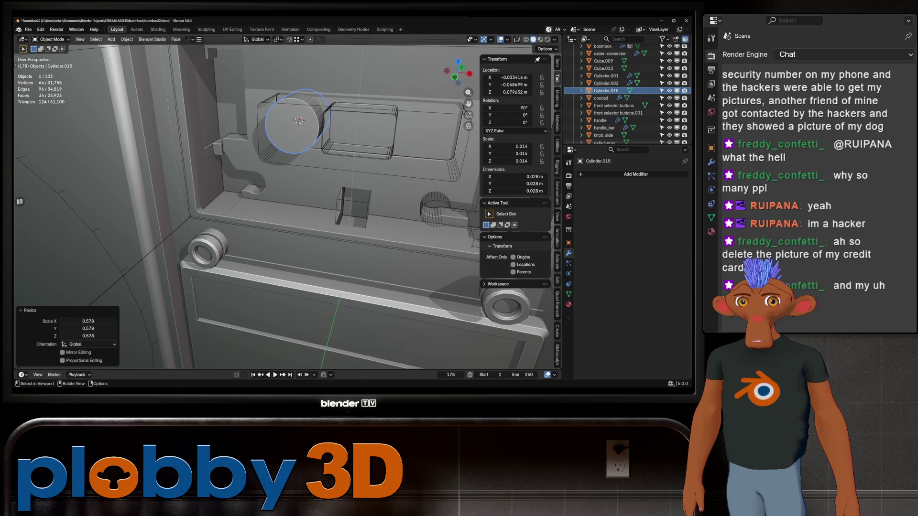
scroll(287, 208, up, 2)
key(s)
key(Return)
- Size the cylinder to the left cassette reel hole in front view and nudge it along X
key(KP_1)
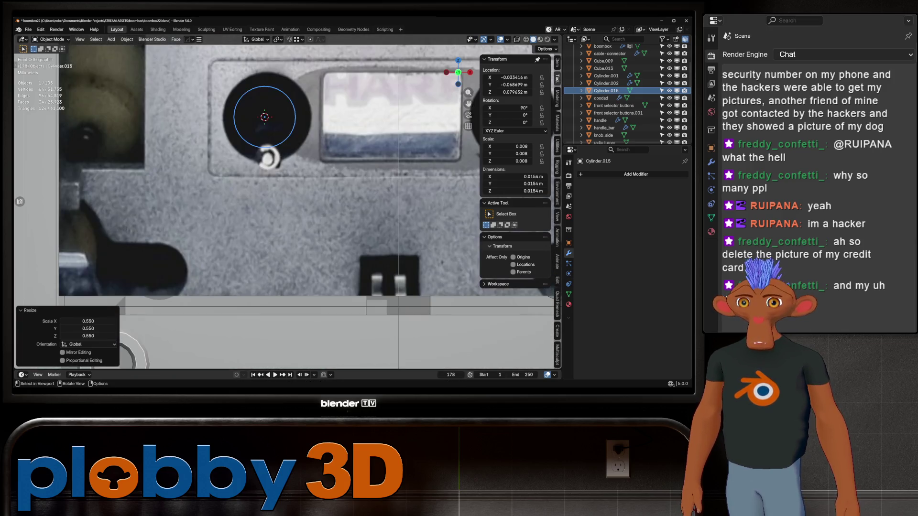
key(s)
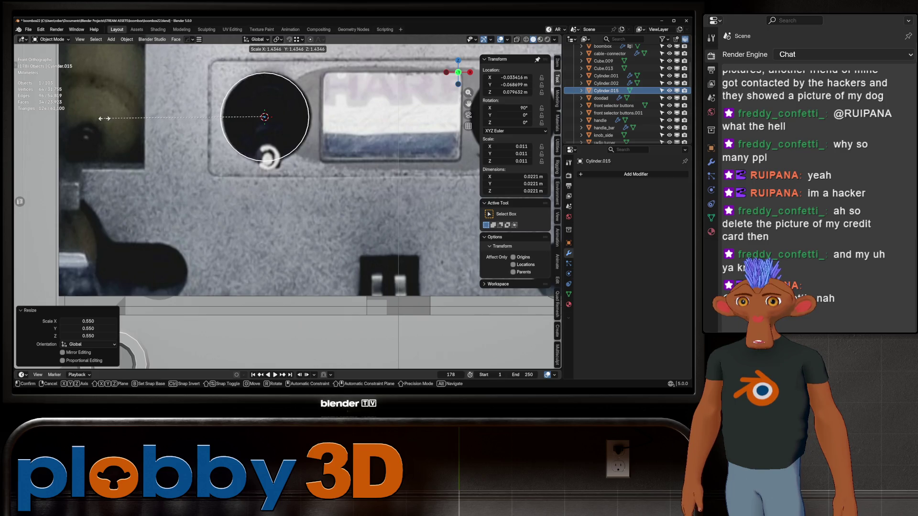
key(Return)
key(g)
key(x)
key(Return)
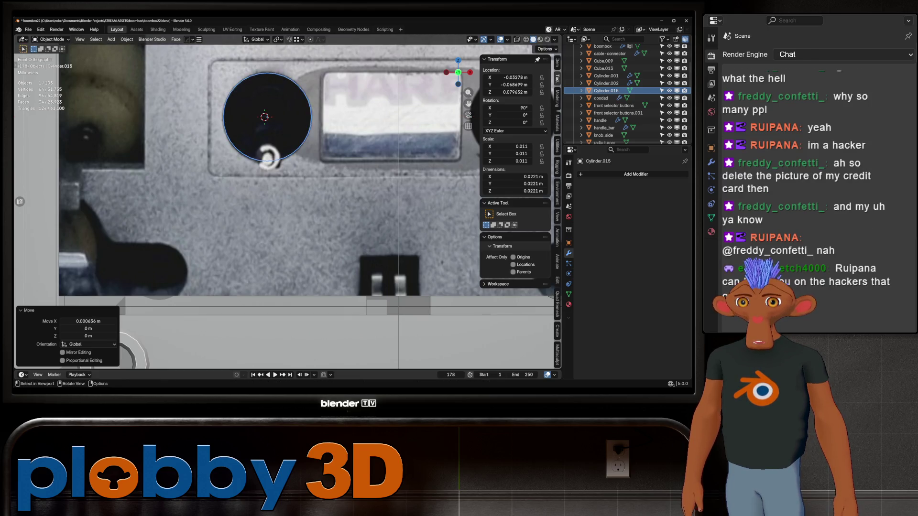
middle_drag(287, 208, 344, 173)
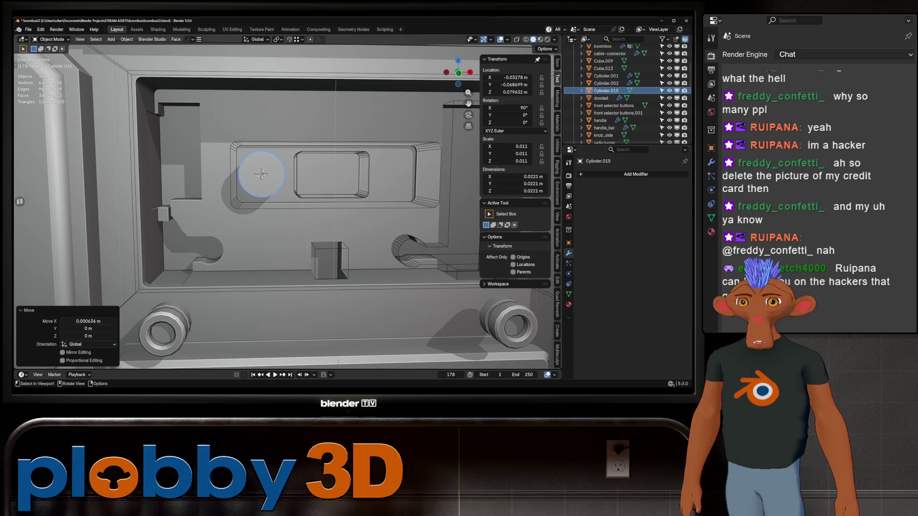
key(KP_1)
shift+middle_drag(301, 201, 305, 202)
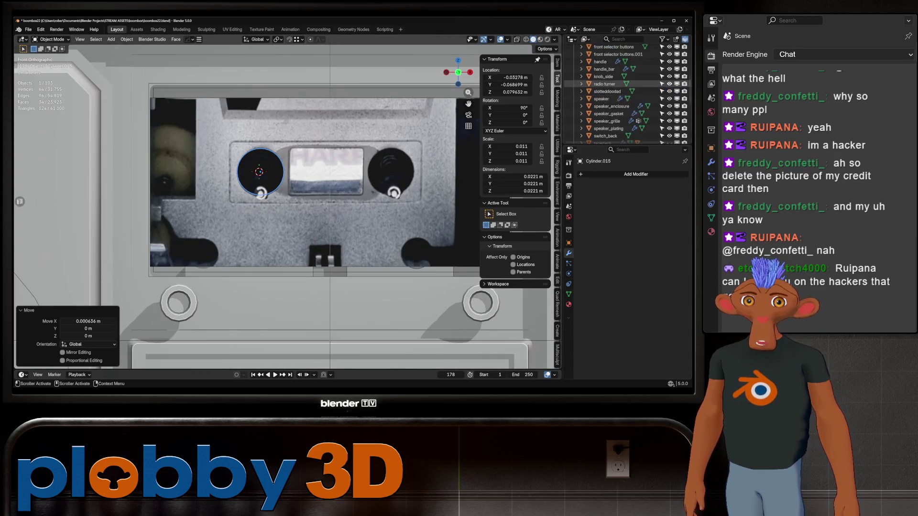
scroll(624, 93, up, 5)
- Hide the Reference collection and make a final small X nudge of the cylinder
click(669, 62)
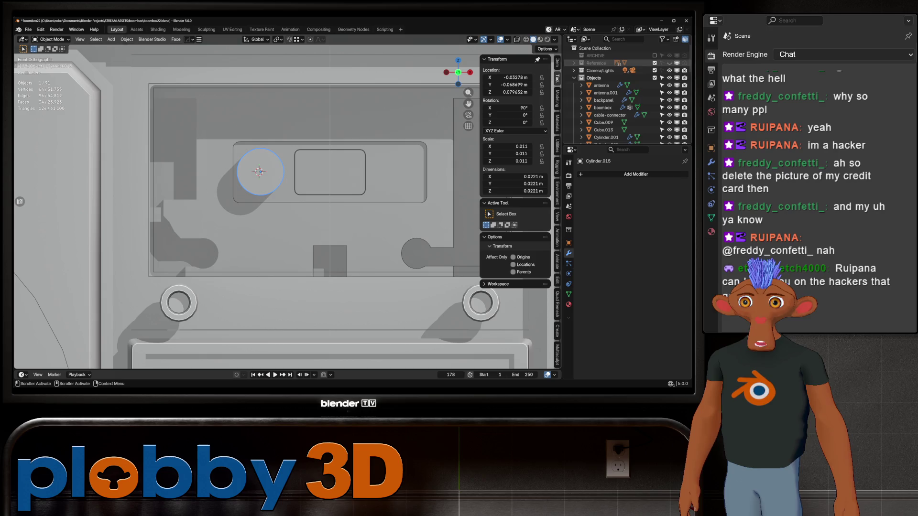
scroll(255, 175, up, 2)
scroll(255, 175, up, 2)
key(g)
key(x)
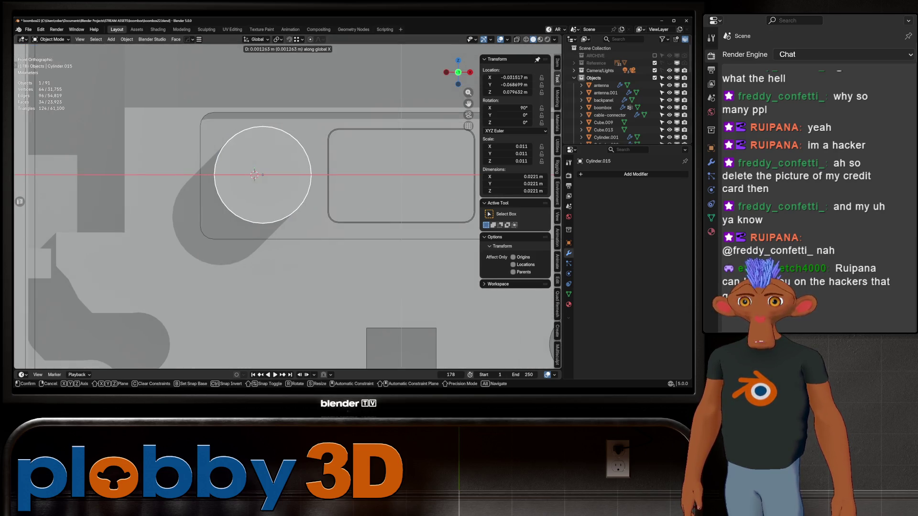
key(Return)
scroll(307, 165, down, 5)
mouse_move(288, 215)
shift+middle_down()
mouse_move(244, 226)
mouse_move(216, 194)
shift+middle_up()
- Set Cylinder.015 to auto smooth shading and inspect it from several angles
right_click(215, 194)
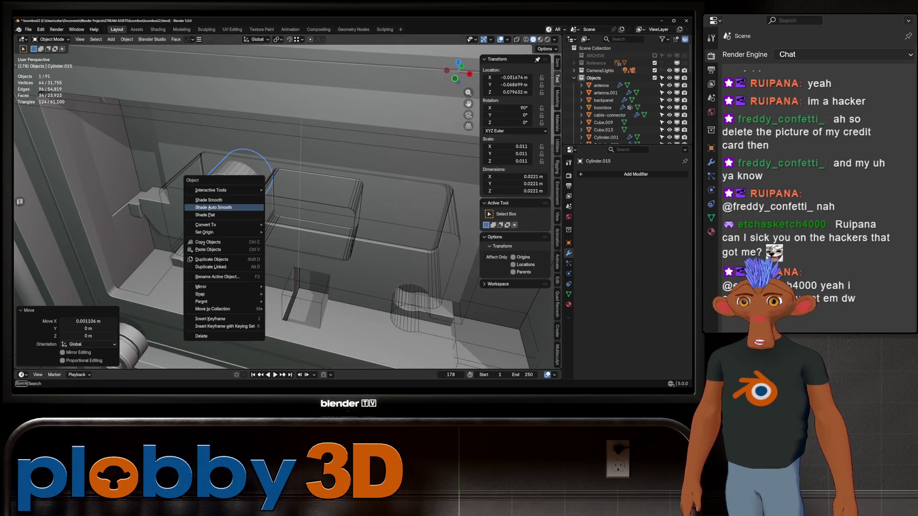
click(223, 204)
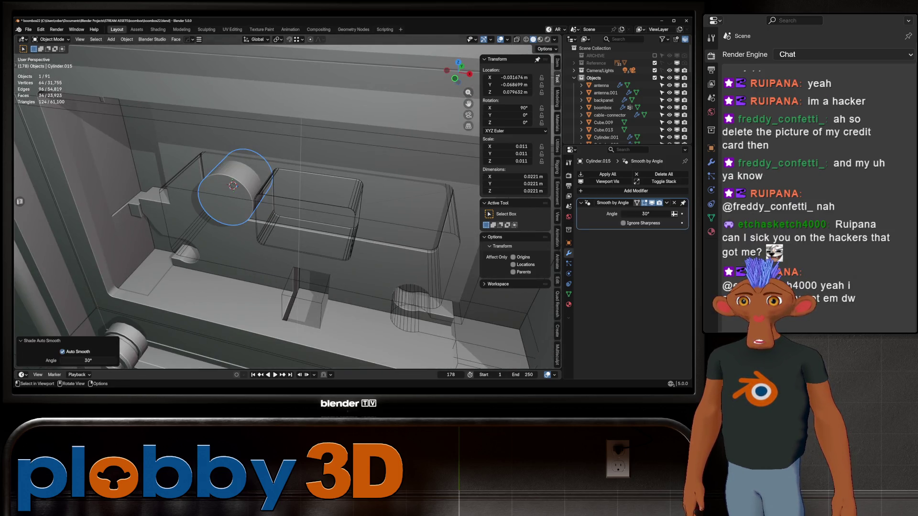
scroll(235, 188, up, 4)
middle_drag(234, 188, 302, 188)
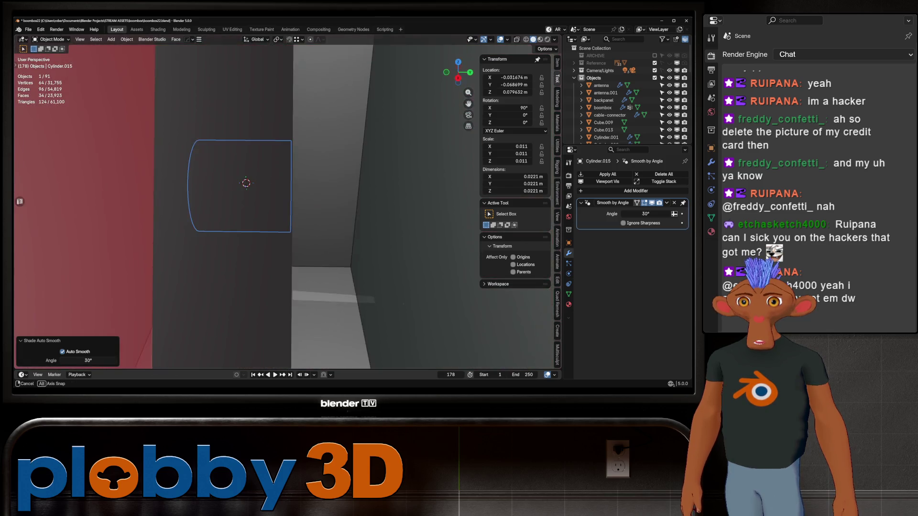
scroll(246, 182, up, 3)
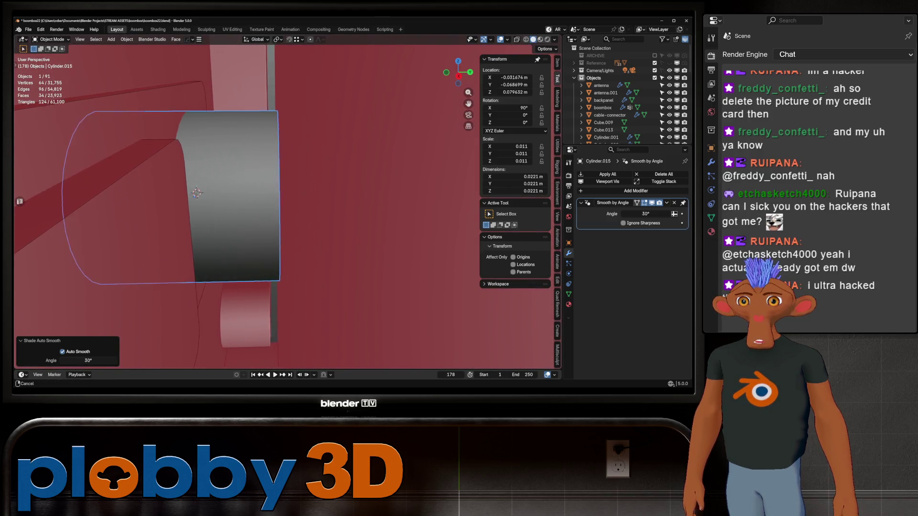
mouse_move(215, 190)
middle_down()
mouse_move(188, 197)
mouse_move(224, 194)
middle_up()
scroll(286, 201, down, 3)
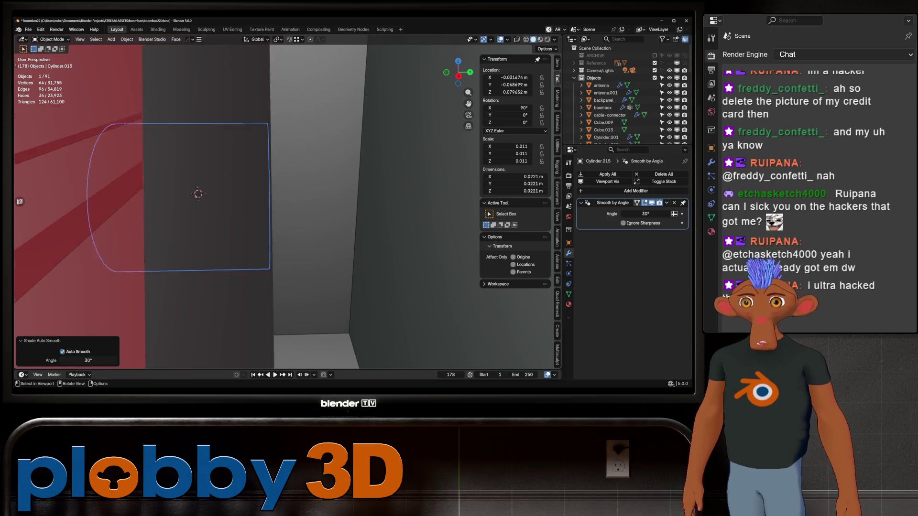
middle_drag(288, 201, 247, 188)
scroll(258, 194, down, 3)
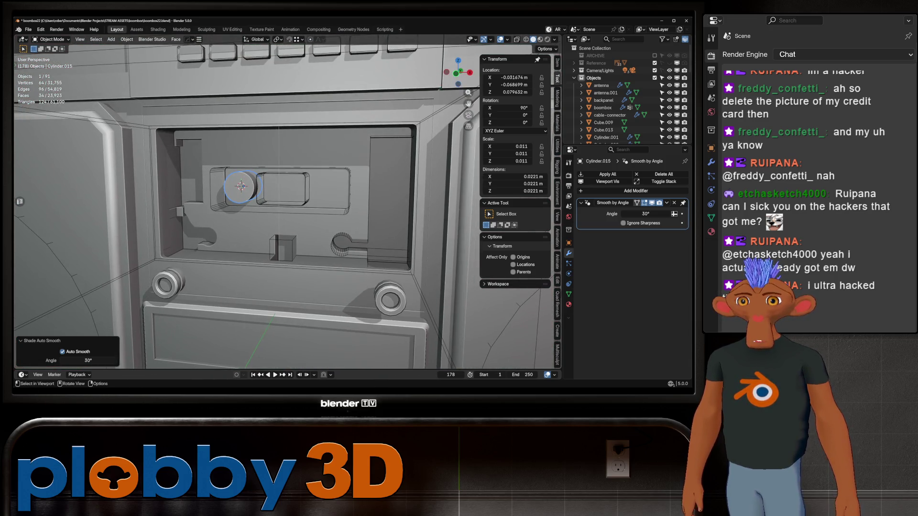
- Add a HardOps mirror across the X axis to the reel cylinder (Alt+X)
key(alt+x)
click(295, 186)
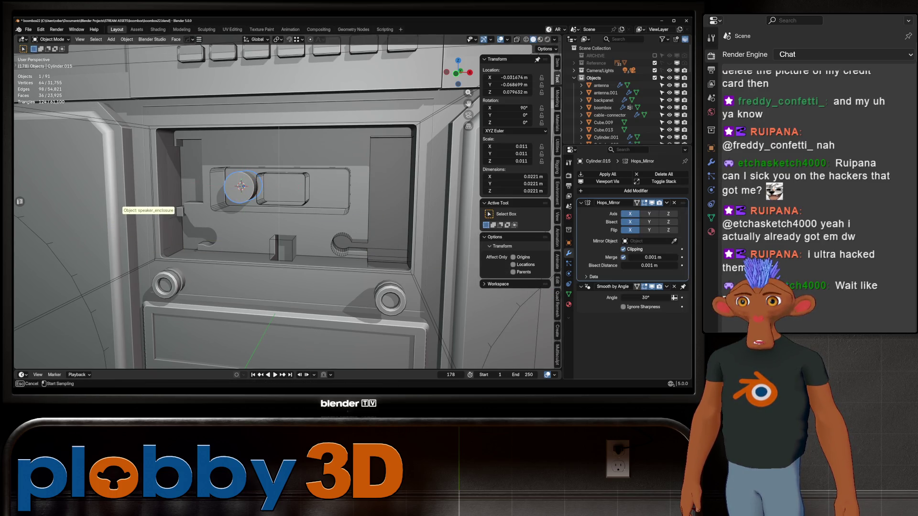
- Mirror the cylinder about the boombox and cut both cylinders from tapedeck.inside with a Difference boolean
click(183, 191)
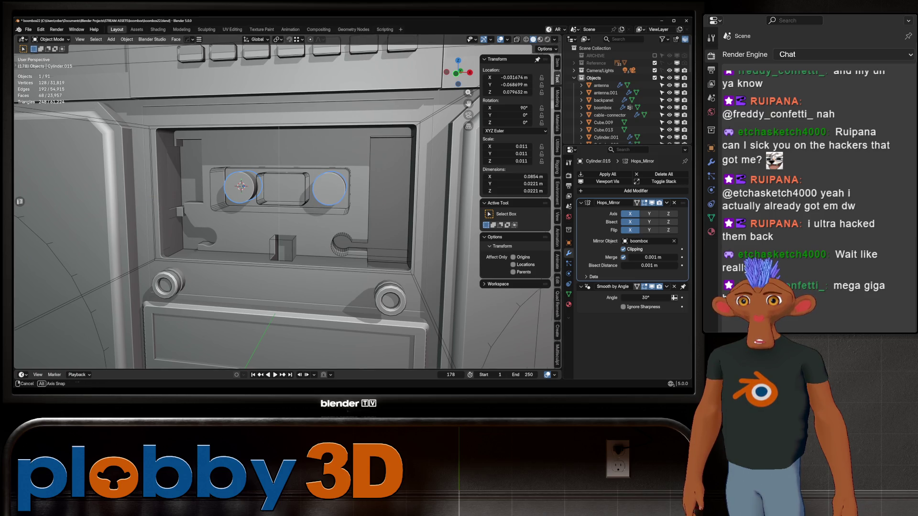
middle_drag(240, 186, 283, 166)
click(283, 166)
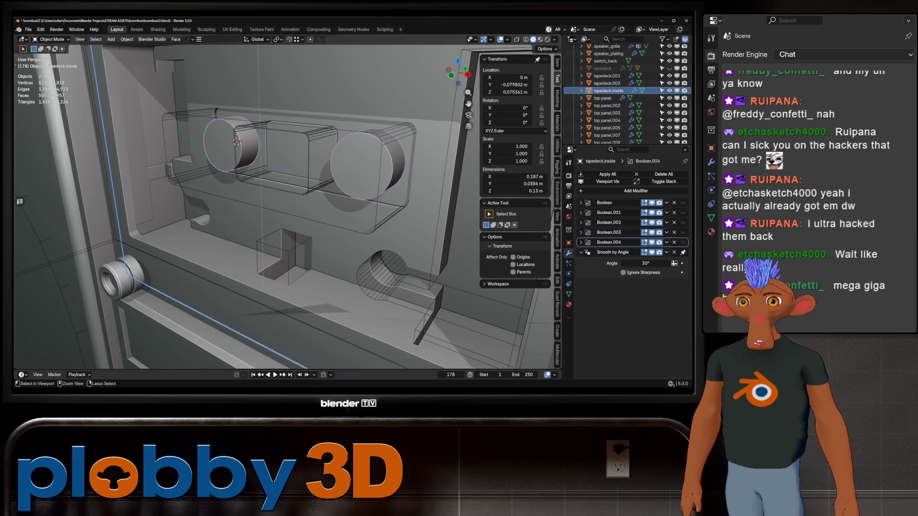
key(ctrl+KP_Subtract)
middle_drag(288, 202, 316, 201)
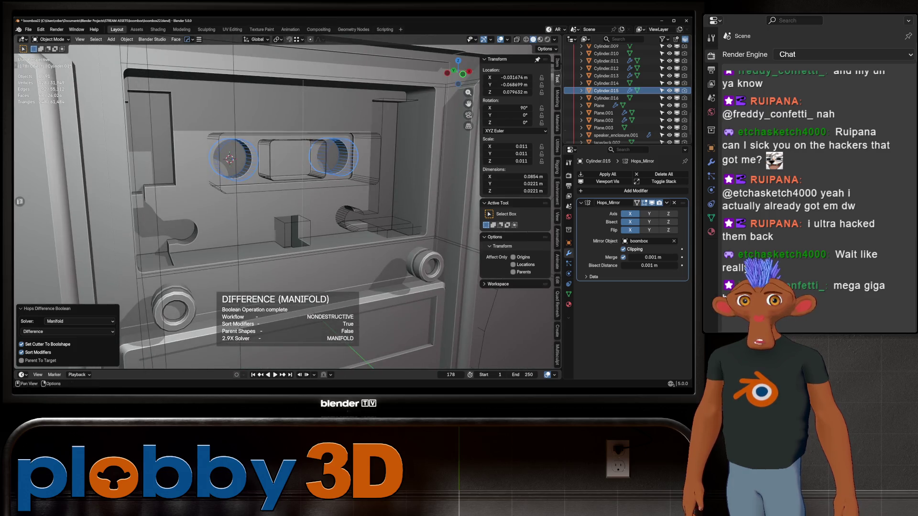
scroll(628, 94, up, 3)
scroll(628, 93, up, 3)
scroll(627, 93, up, 3)
scroll(627, 93, up, 3)
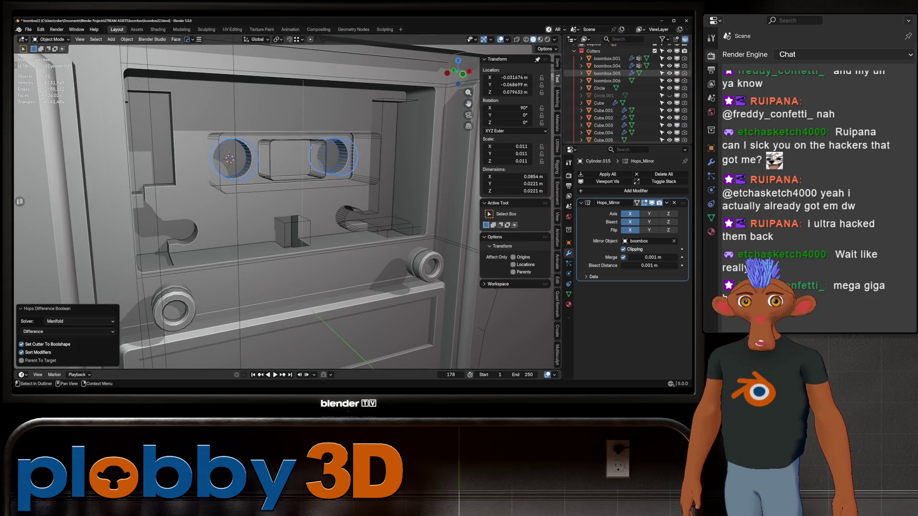
scroll(628, 93, down, 3)
scroll(628, 93, down, 2)
middle_drag(287, 215, 345, 215)
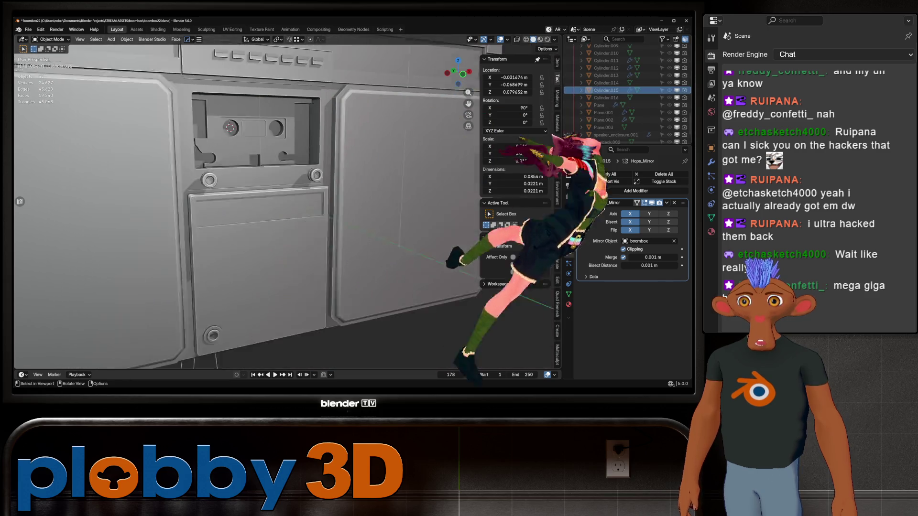
scroll(287, 200, down, 3)
- Orbit around the cassette deck to check the reel holes, then snap to front orthographic view
mouse_move(286, 201)
middle_down()
mouse_move(330, 186)
mouse_move(345, 230)
mouse_move(301, 215)
mouse_move(244, 173)
middle_up()
scroll(287, 201, up, 4)
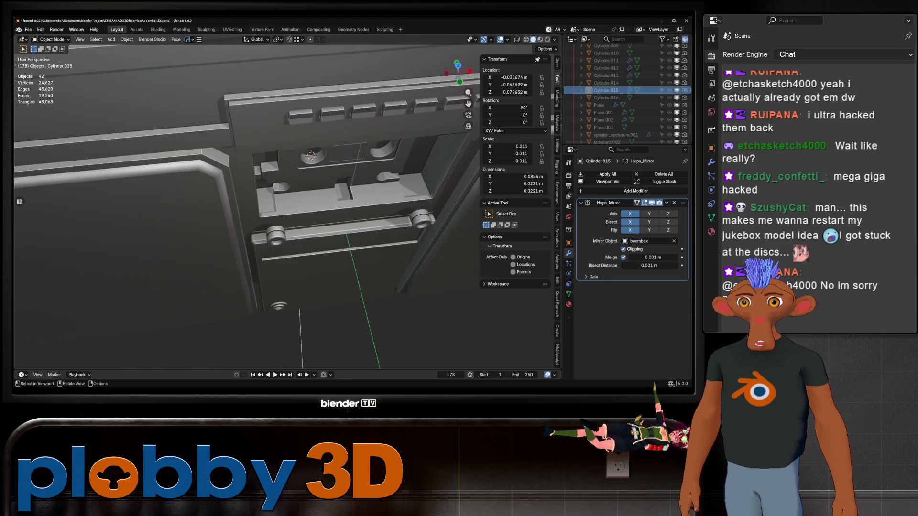
mouse_move(286, 201)
middle_down()
mouse_move(230, 180)
mouse_move(273, 186)
mouse_move(258, 179)
mouse_move(272, 215)
mouse_move(245, 187)
mouse_move(273, 186)
mouse_move(258, 179)
mouse_move(287, 216)
middle_up()
scroll(287, 201, up, 3)
scroll(286, 201, down, 3)
scroll(287, 200, up, 3)
scroll(287, 201, down, 2)
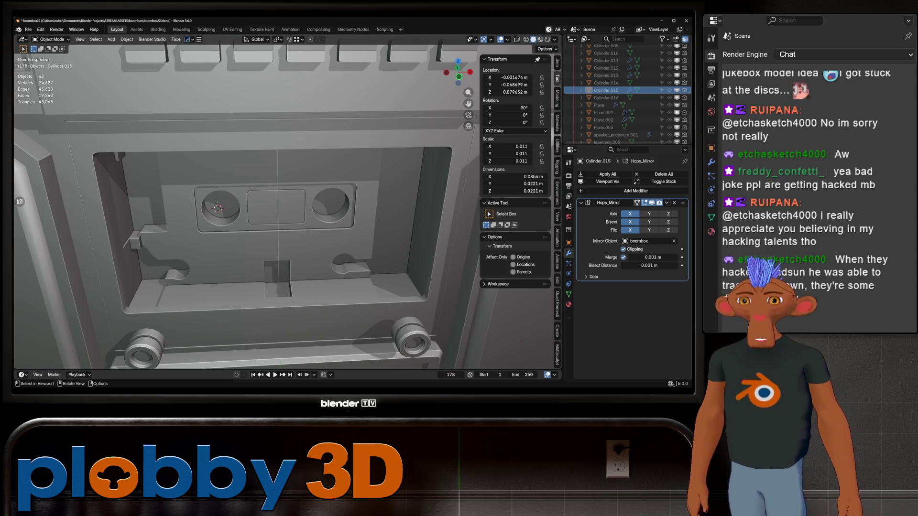
scroll(244, 205, up, 3)
mouse_move(244, 205)
middle_down()
mouse_move(216, 187)
mouse_move(244, 166)
middle_up()
scroll(244, 204, down, 5)
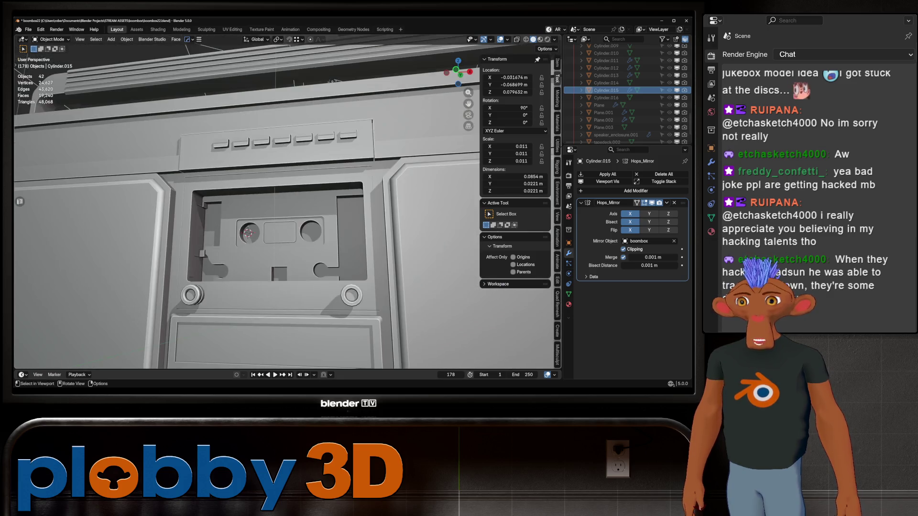
scroll(244, 205, up, 3)
mouse_move(244, 204)
middle_down()
mouse_move(244, 166)
mouse_move(244, 215)
mouse_move(244, 180)
mouse_move(330, 180)
middle_up()
scroll(244, 205, up, 2)
scroll(244, 205, down, 2)
scroll(245, 204, up, 2)
scroll(243, 204, down, 5)
mouse_move(244, 205)
middle_down()
mouse_move(202, 195)
mouse_move(272, 204)
middle_up()
scroll(244, 205, up, 4)
scroll(244, 204, up, 2)
scroll(245, 204, up, 2)
scroll(244, 204, up, 2)
scroll(244, 205, up, 1)
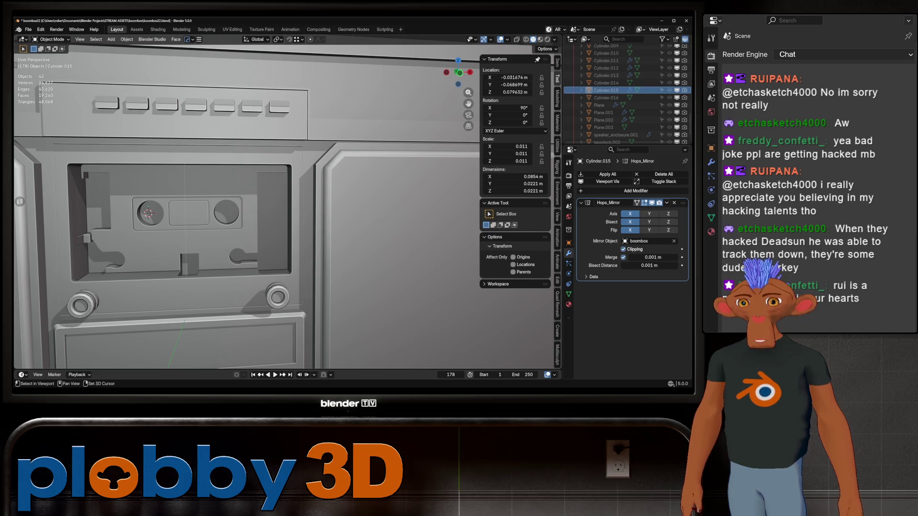
middle_drag(244, 208, 237, 180)
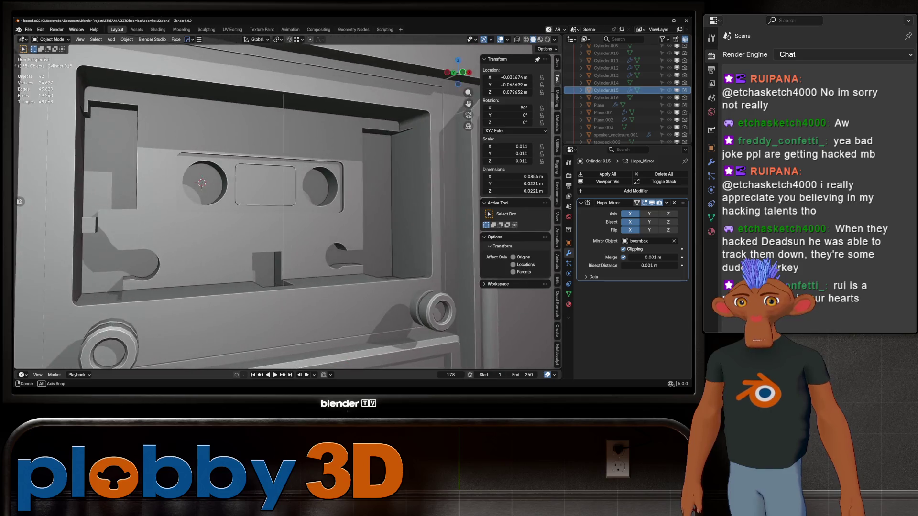
middle_drag(237, 180, 258, 187)
scroll(258, 187, up, 2)
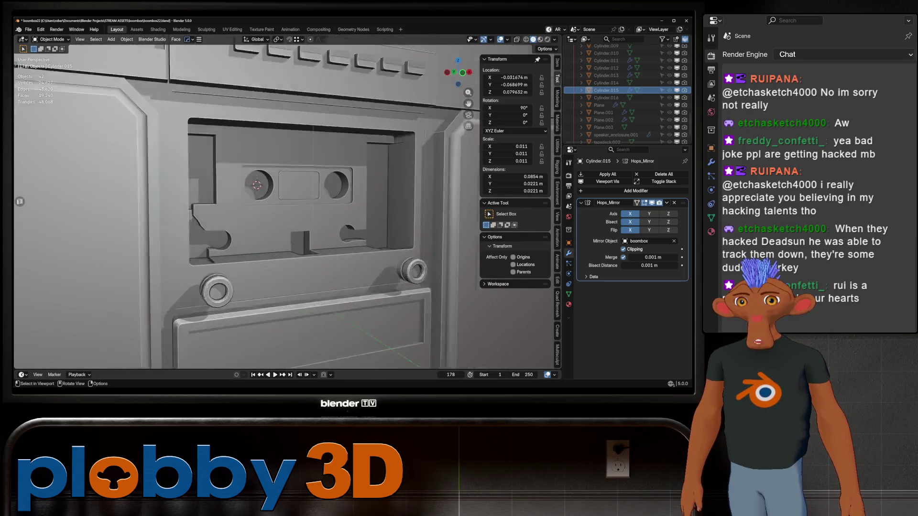
scroll(257, 185, up, 2)
scroll(244, 176, up, 1)
scroll(239, 172, up, 1)
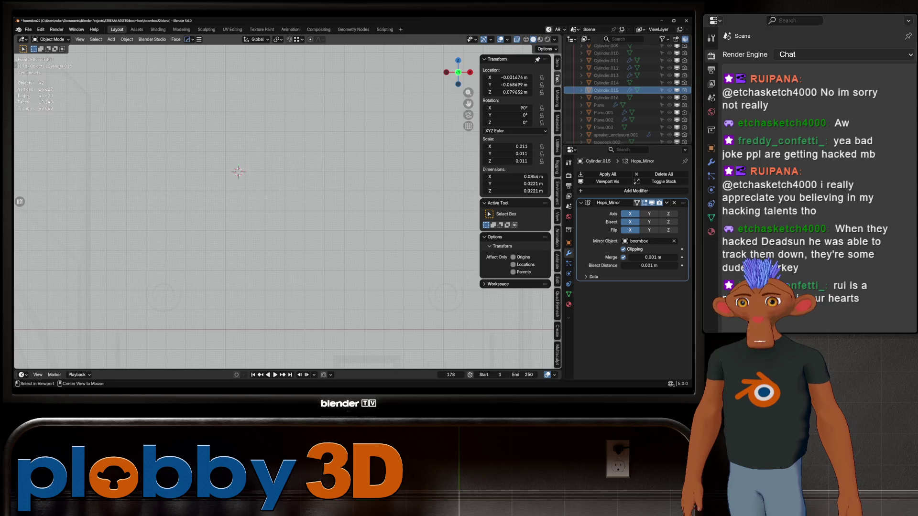
scroll(238, 172, down, 3)
scroll(238, 172, down, 2)
scroll(239, 173, up, 1)
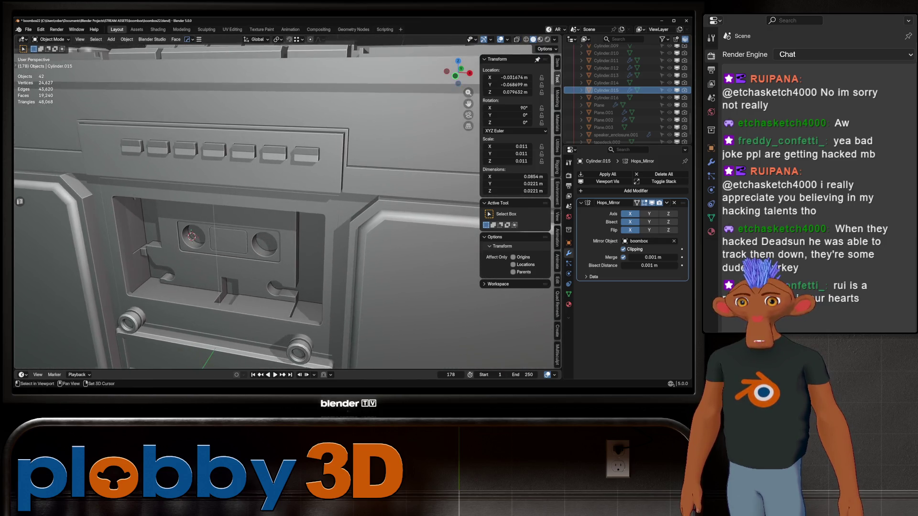
middle_drag(239, 172, 238, 208)
key(KP_1)
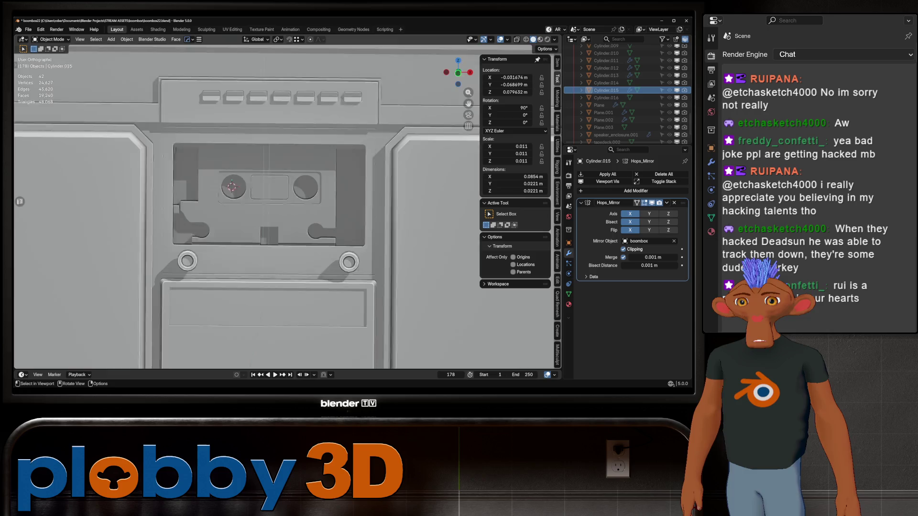
scroll(624, 93, up, 2)
scroll(624, 93, up, 2)
scroll(625, 94, up, 2)
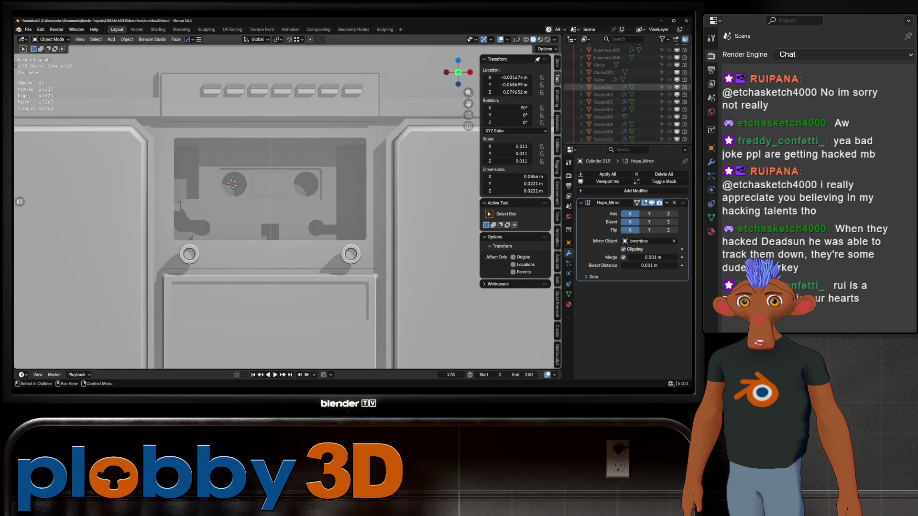
scroll(625, 93, up, 2)
scroll(624, 93, up, 1)
scroll(625, 93, up, 1)
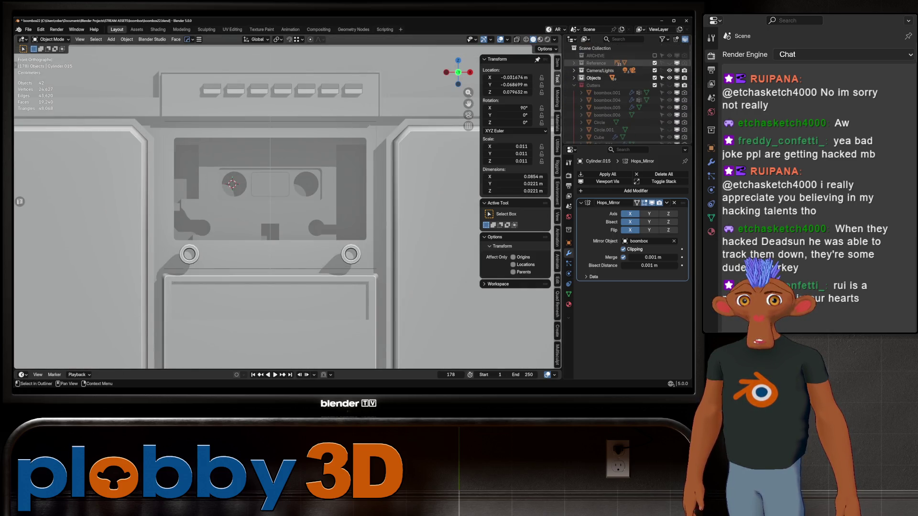
- Show the Reference collection and briefly reveal, then hide, the boolean cutter objects
click(670, 62)
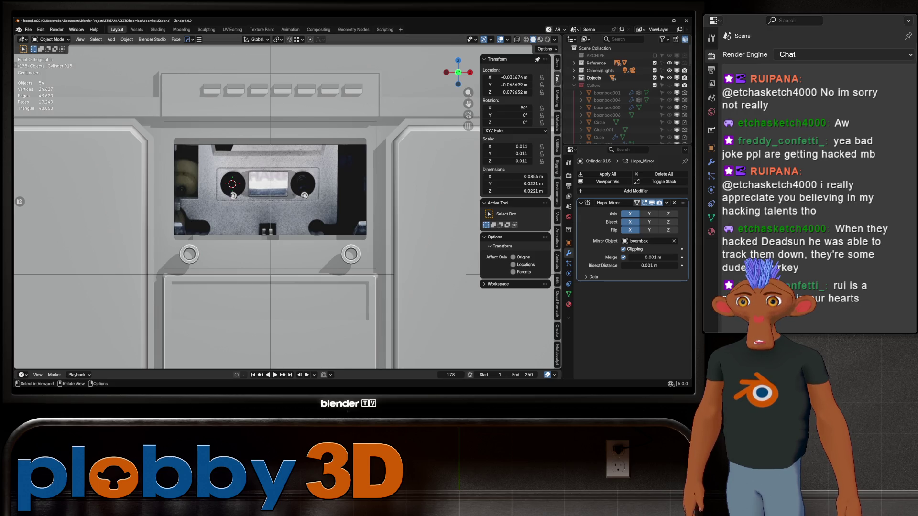
click(669, 85)
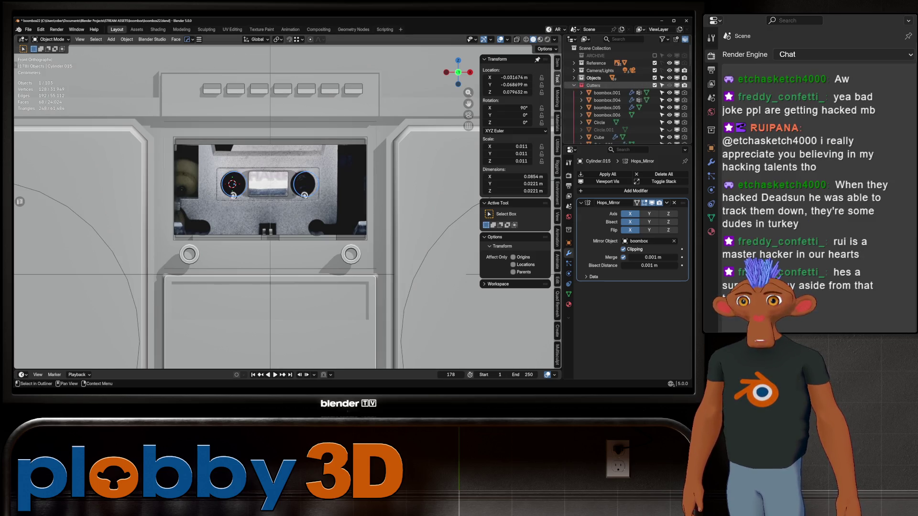
key(KP_Decimal)
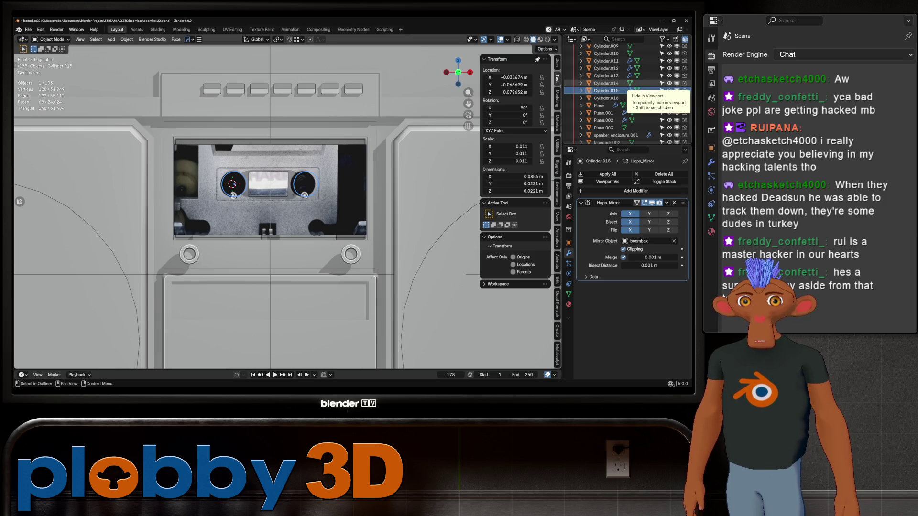
scroll(670, 90, up, 5)
click(669, 91)
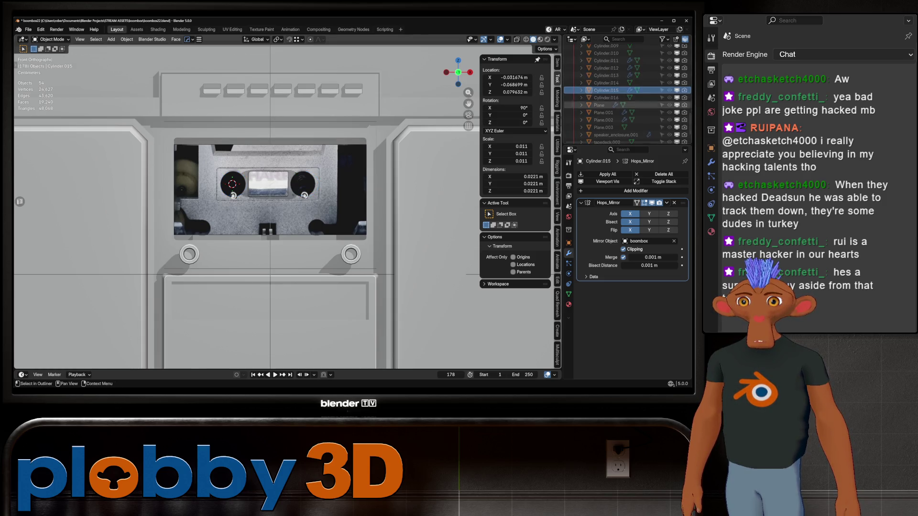
scroll(670, 91, down, 3)
scroll(670, 91, up, 3)
scroll(670, 90, up, 3)
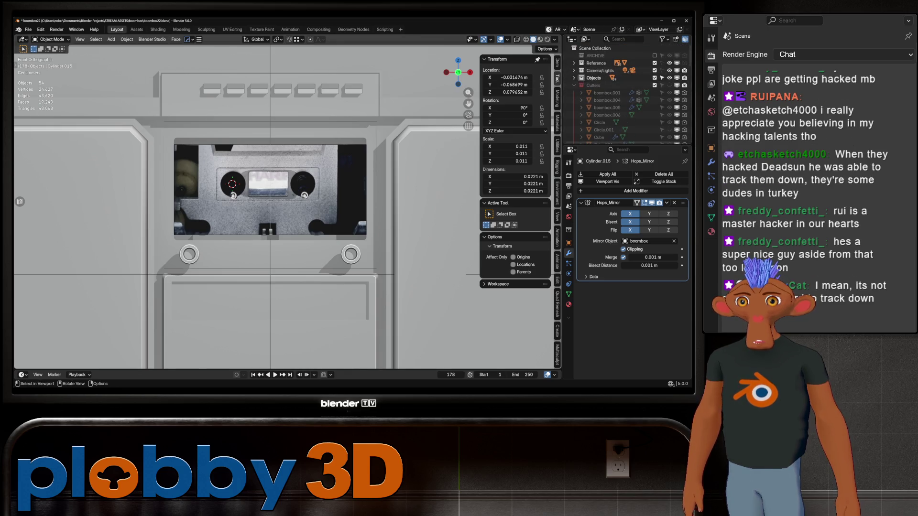
scroll(258, 152, up, 3)
- Move the 3D cursor to world origin and bring up the Add Mesh list (Shift+A)
key(q)
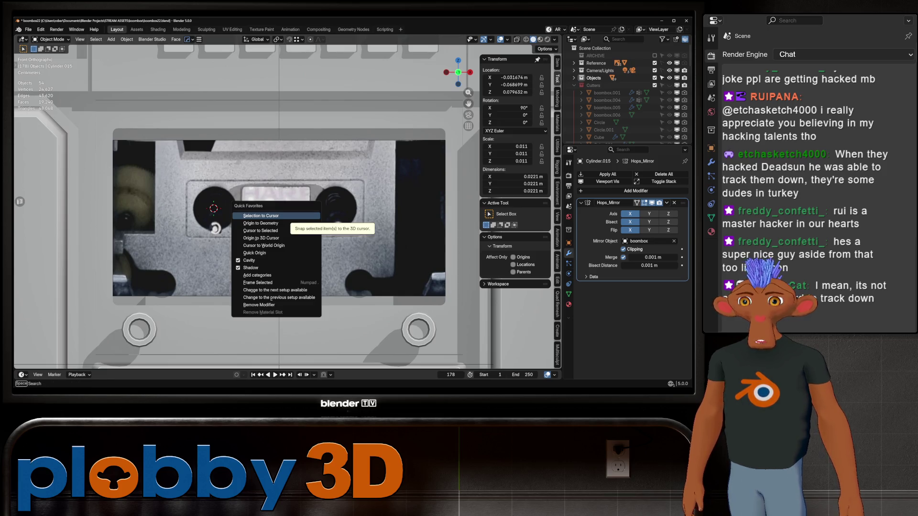
click(263, 245)
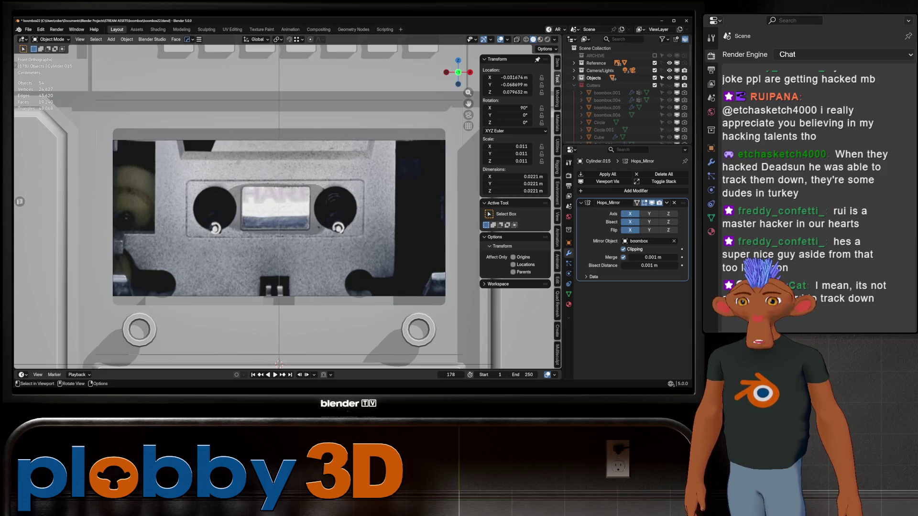
key(shift+a)
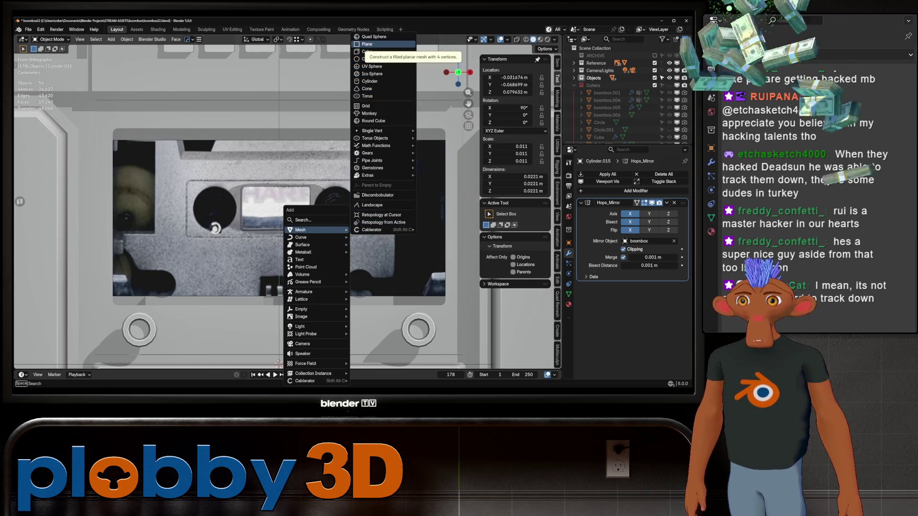
- Add a plane, rotate it 90° on X, scale it to 0.1 and shrink it further
click(368, 43)
text(r)
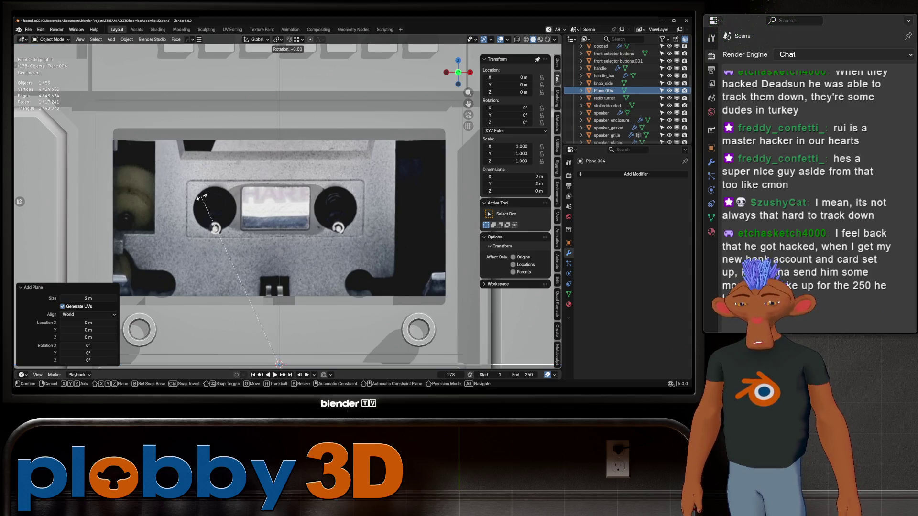
text(x90)
key(Return)
text(s.1)
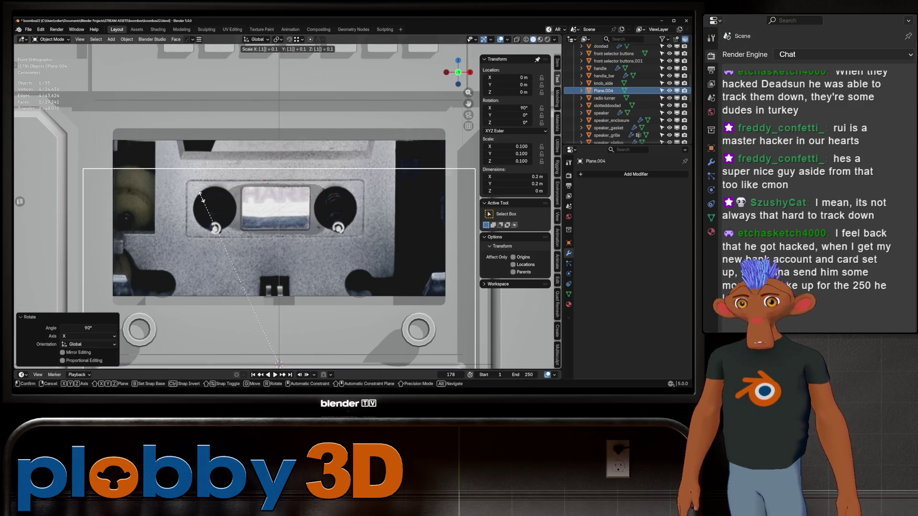
key(Return)
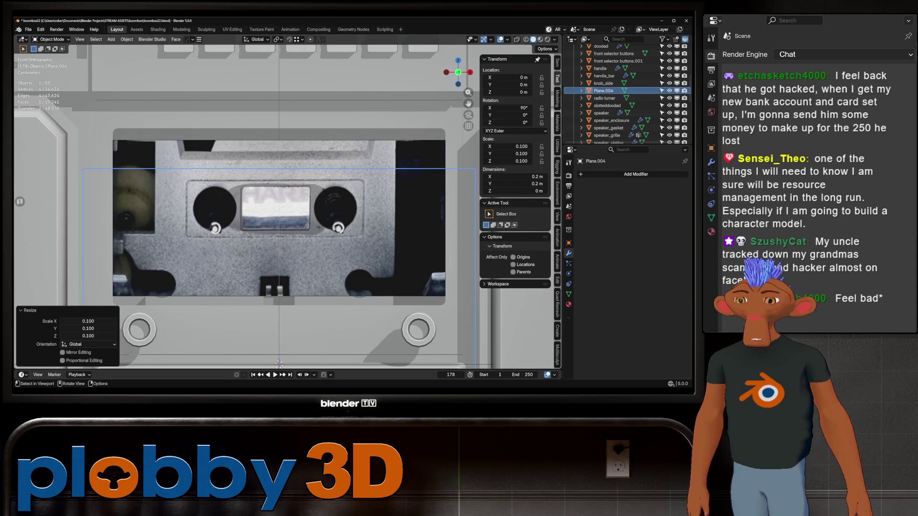
scroll(391, 259, down, 2)
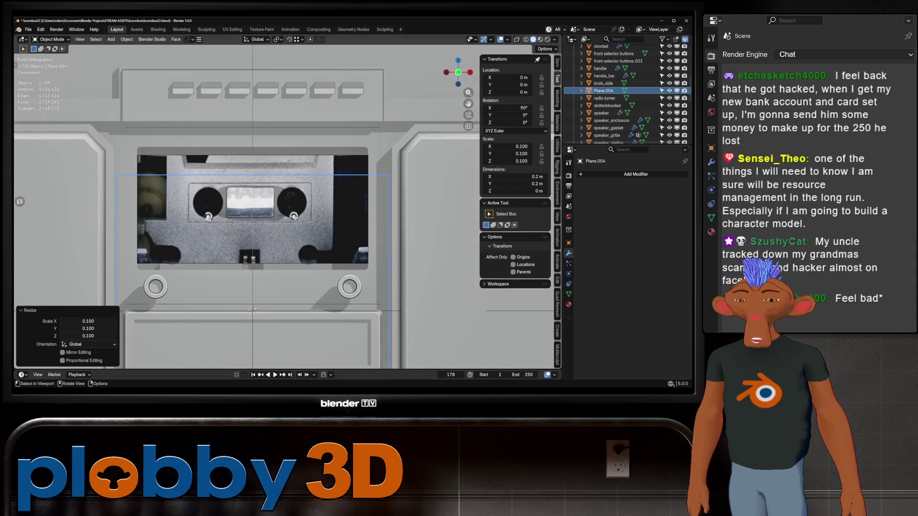
key(s)
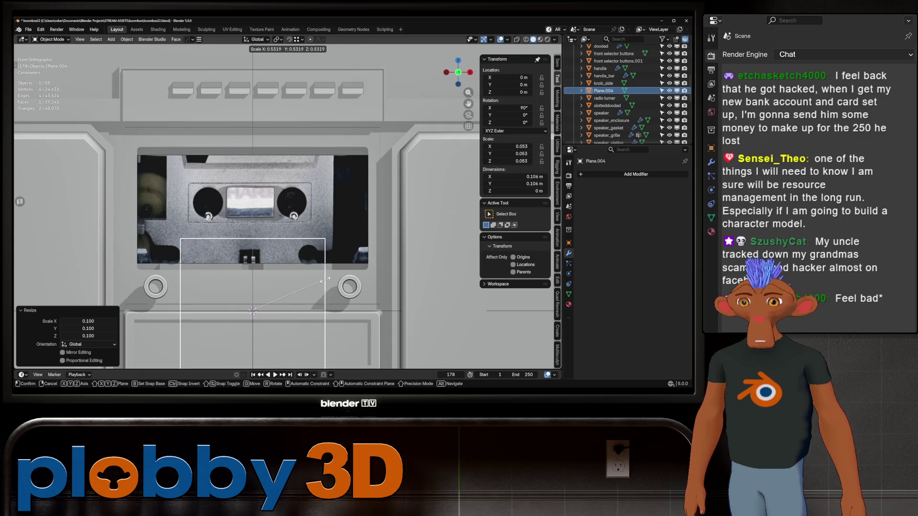
click(326, 283)
- Flatten the plane into a strip on the slot above the cassette and apply rotation and scale
key(g)
key(z)
key(Return)
key(s)
key(z)
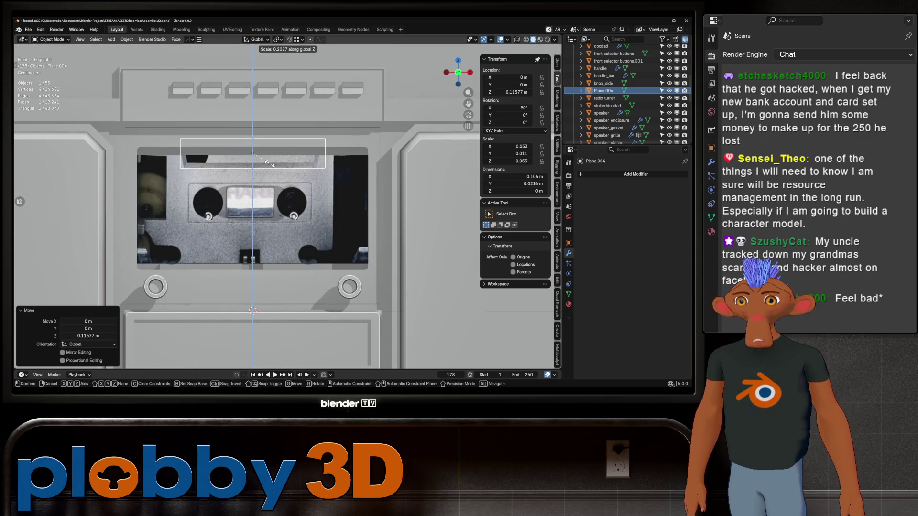
key(Return)
scroll(253, 310, up, 1)
key(g)
key(z)
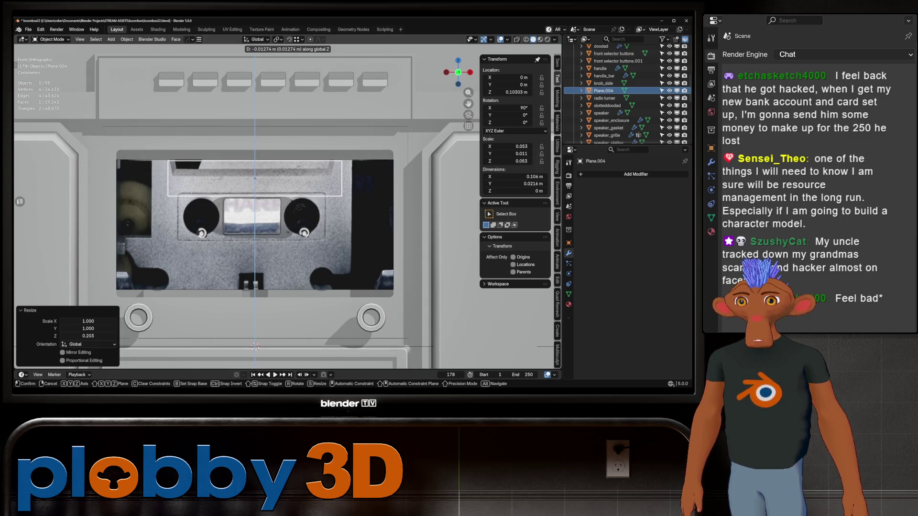
key(Return)
scroll(290, 181, up, 3)
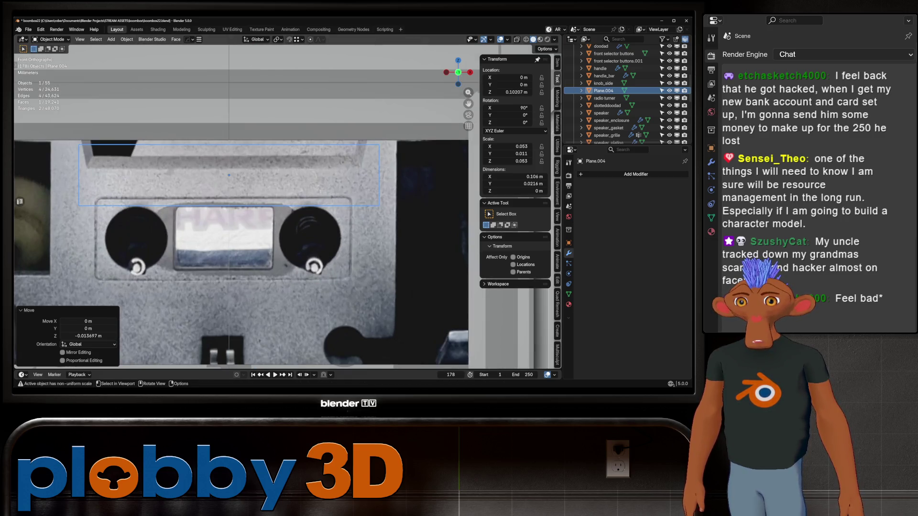
shift+middle_drag(229, 174, 254, 185)
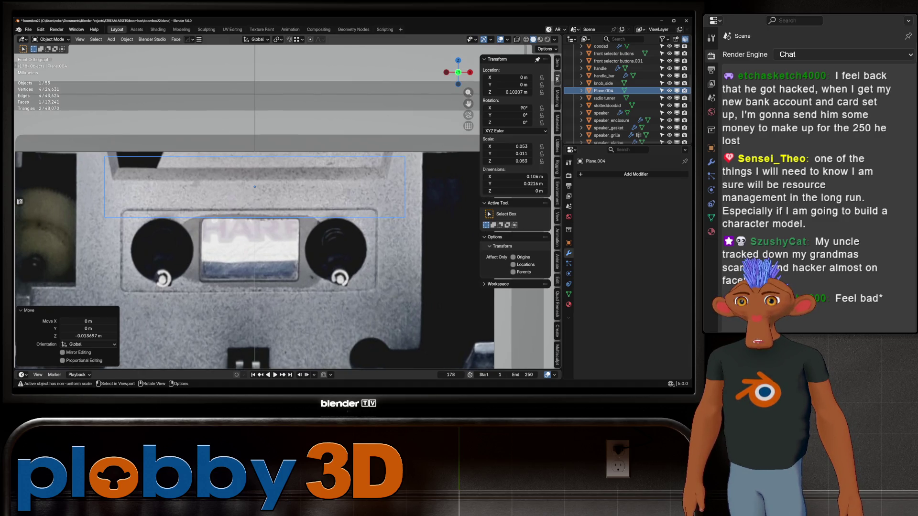
right_click(318, 163)
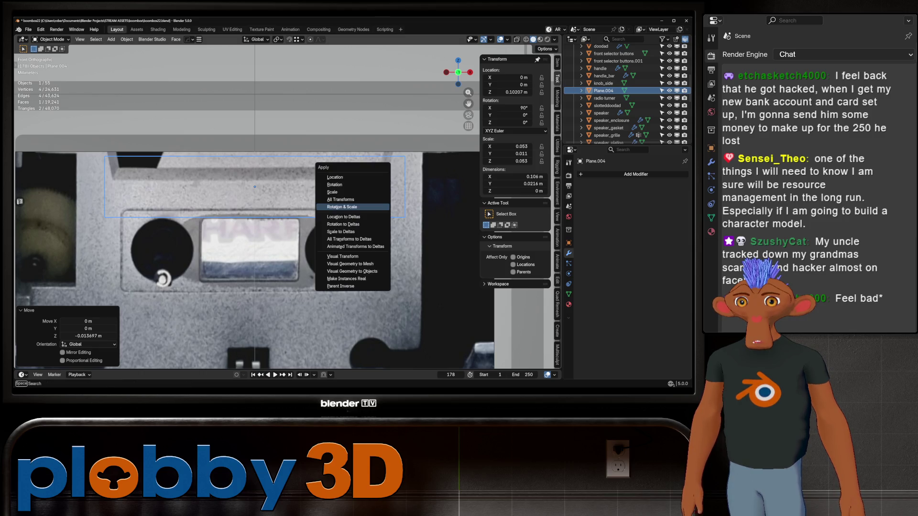
- In edit mode, narrow one edge of the strip along X and edge-slide it into place
key(Tab)
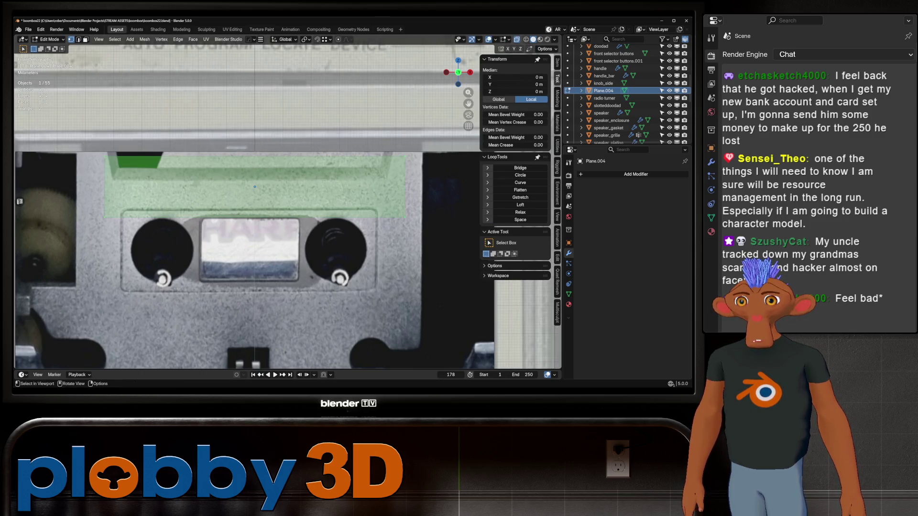
click(337, 217)
key(s)
key(x)
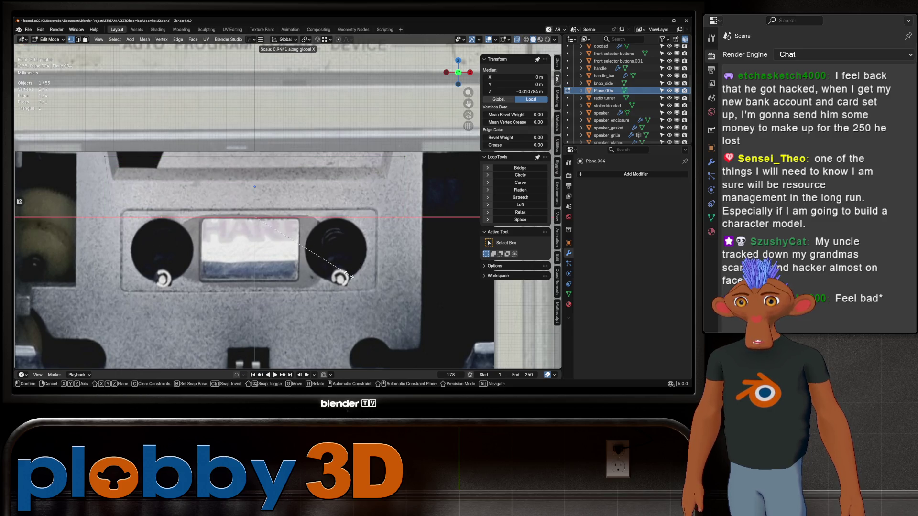
click(301, 284)
scroll(301, 284, down, 3)
key(g)
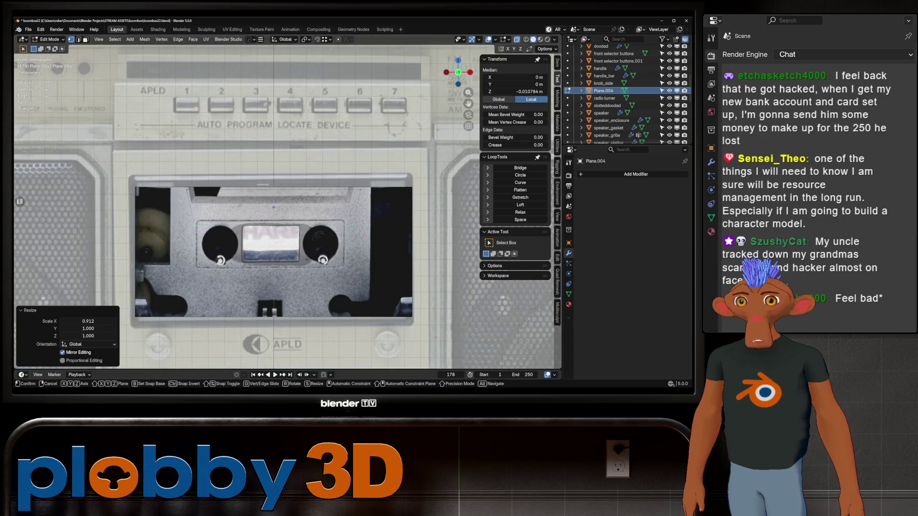
key(g)
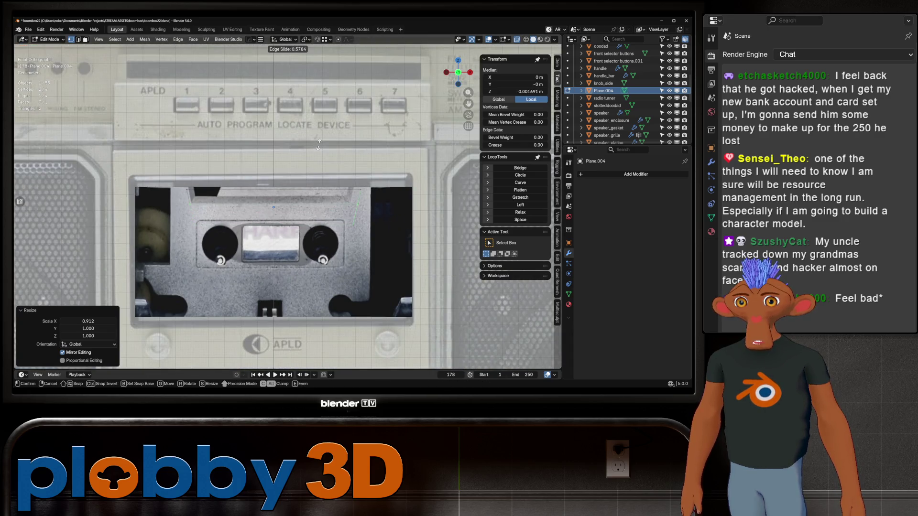
click(319, 144)
scroll(319, 144, up, 3)
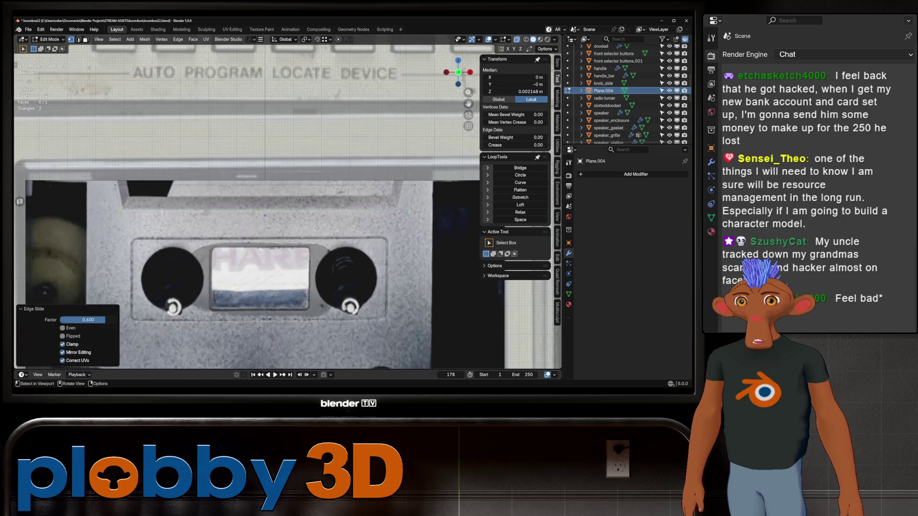
- Edge-slide the edge again to refine the strip's shape and leave edit mode
key(g)
key(z)
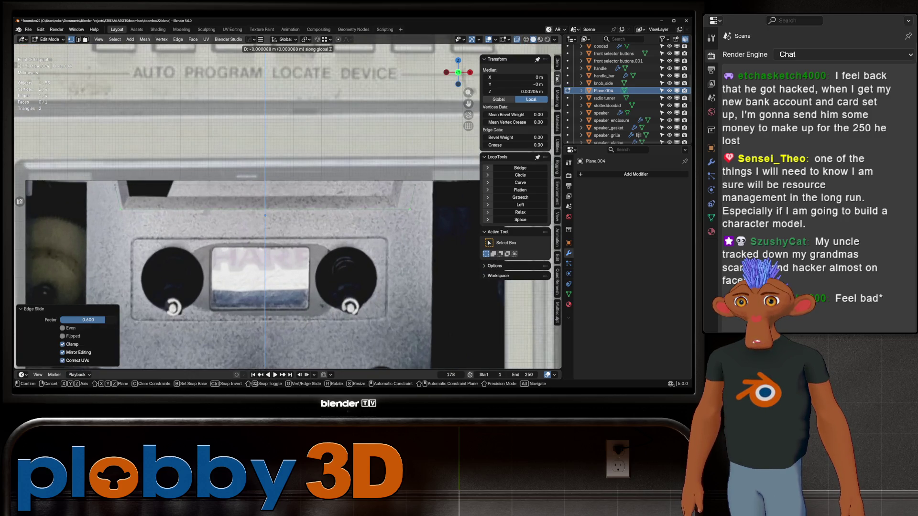
key(Escape)
key(g)
key(g)
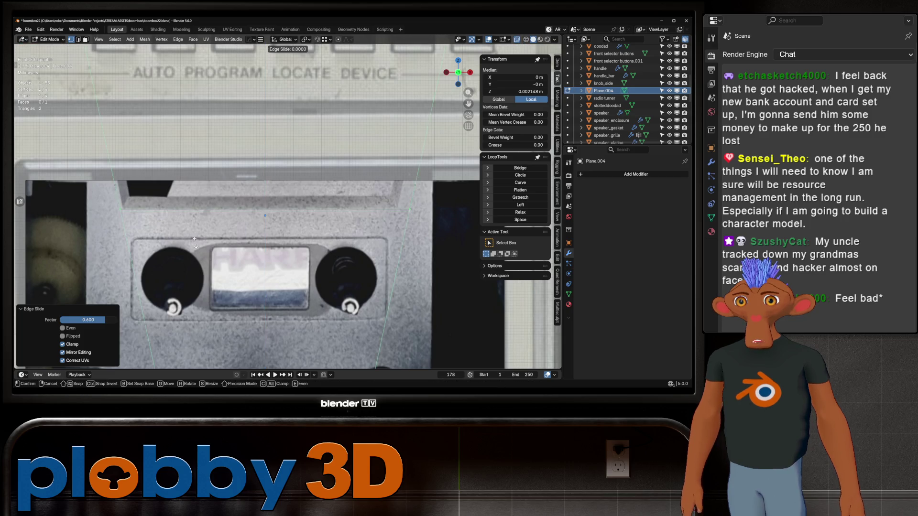
click(265, 215)
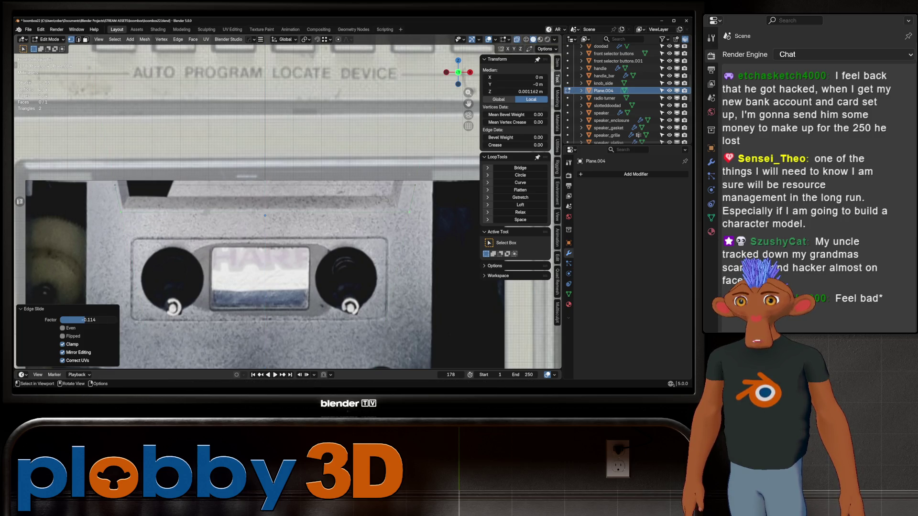
middle_drag(266, 215, 262, 201)
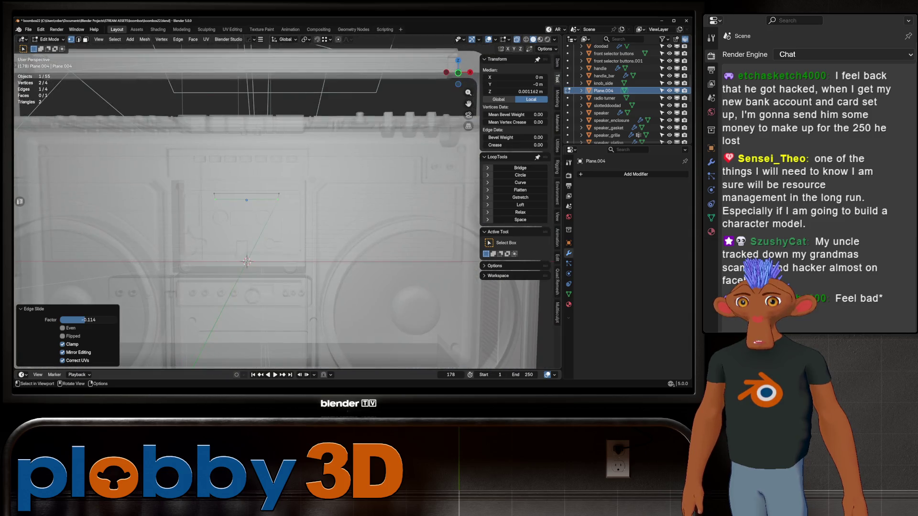
key(Tab)
- Move the strip forward along Y onto the front face, return to front orthographic and turn off X-ray
key(g)
key(y)
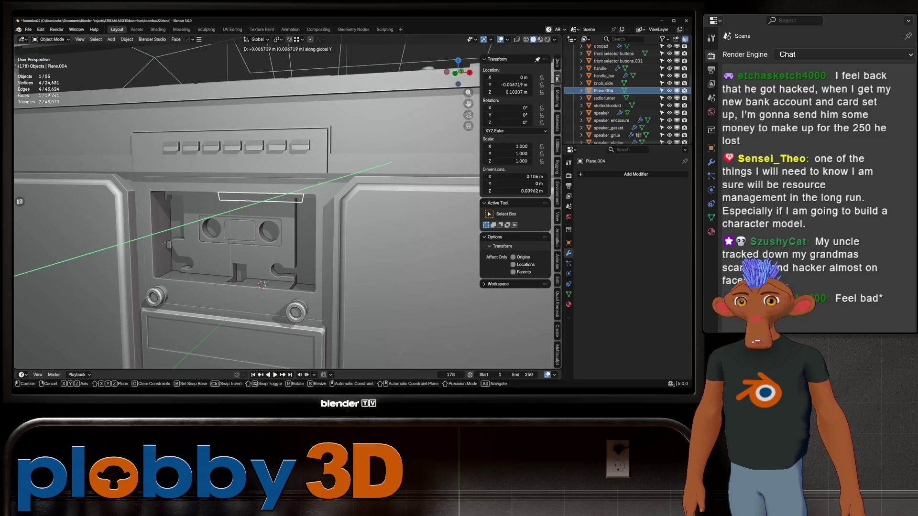
click(262, 215)
key(KP_1)
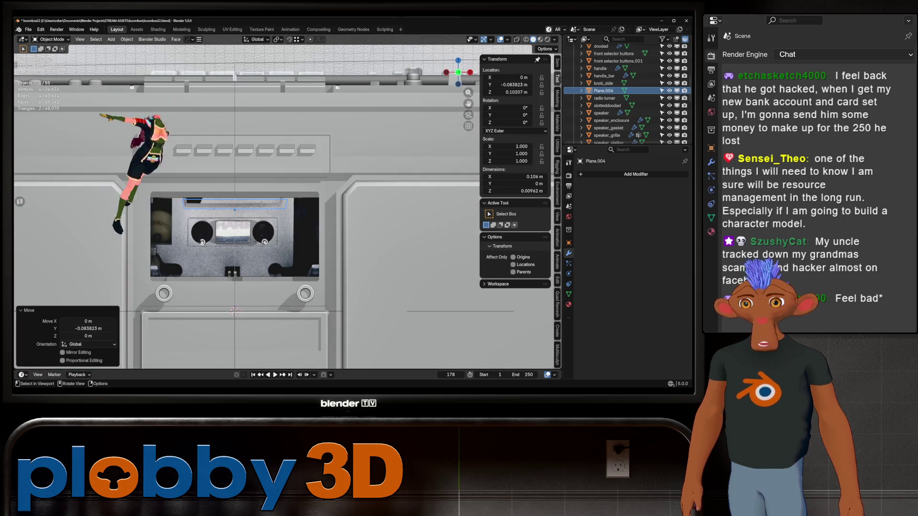
key(alt+z)
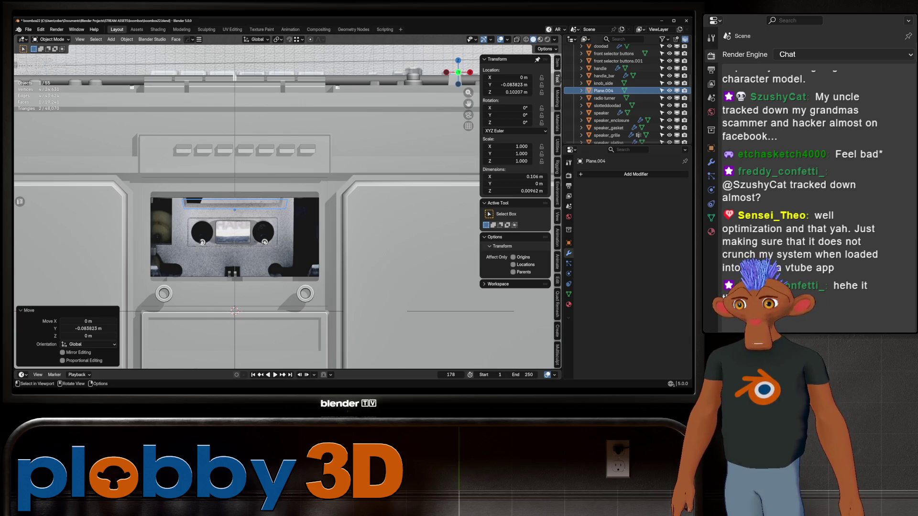
scroll(108, 240, down, 10)
scroll(96, 231, up, 6)
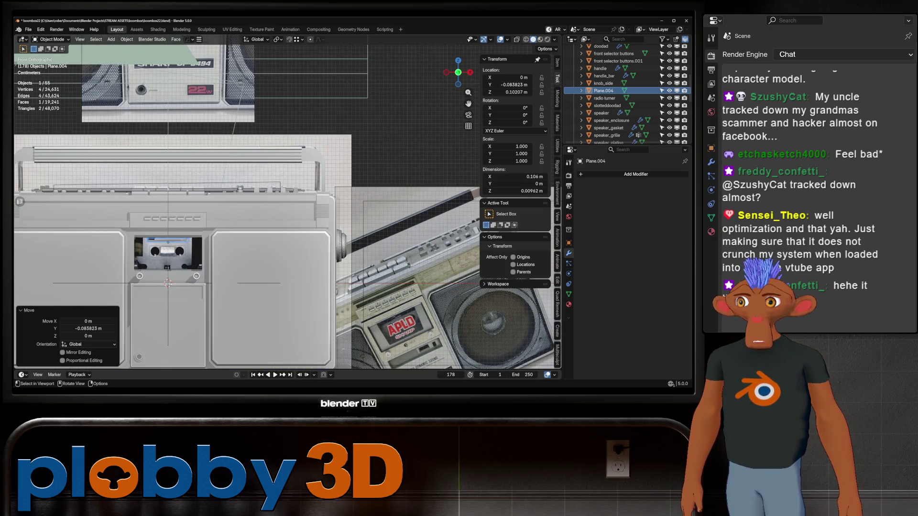
scroll(29, 269, down, 3)
scroll(29, 269, down, 3)
scroll(29, 269, down, 1)
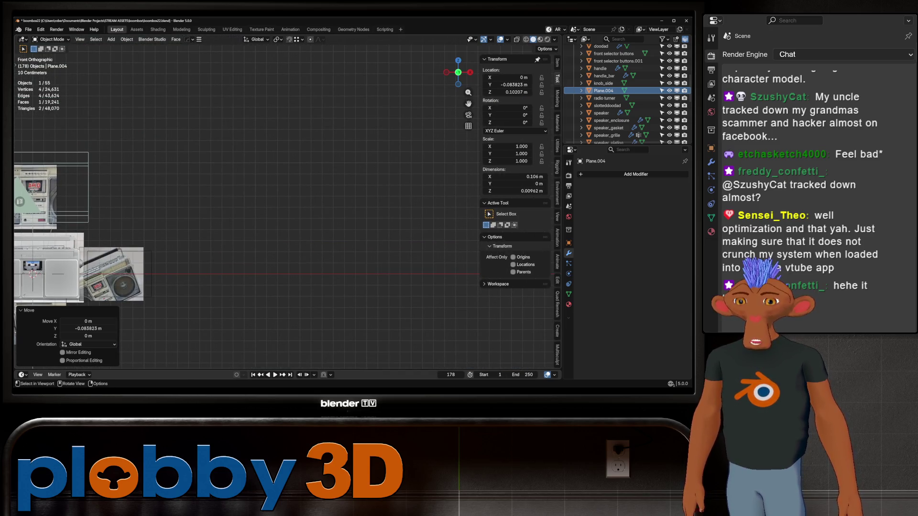
- With the Annotate tool, hand-write "1. Textures" and "too many - too big" beneath it
key(t)
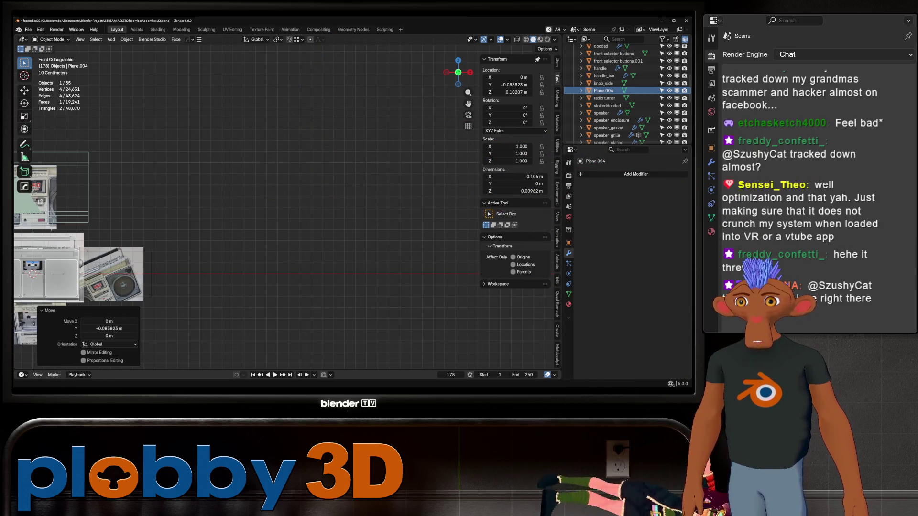
click(24, 144)
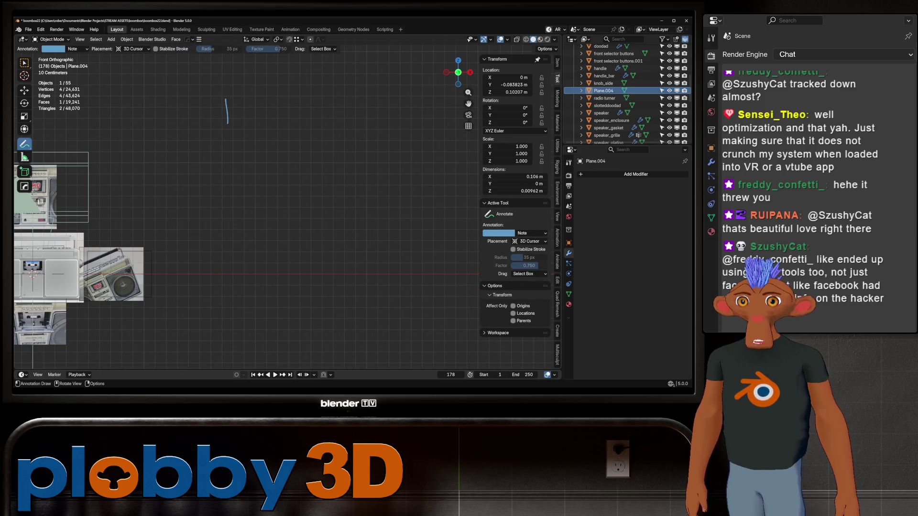
mouse_move(220, 107)
mouse_down()
mouse_move(227, 123)
mouse_move(305, 93)
mouse_move(326, 121)
mouse_move(317, 122)
mouse_up()
mouse_move(333, 90)
mouse_down()
mouse_move(333, 121)
mouse_move(348, 105)
mouse_move(376, 124)
mouse_move(416, 126)
mouse_move(413, 116)
mouse_up()
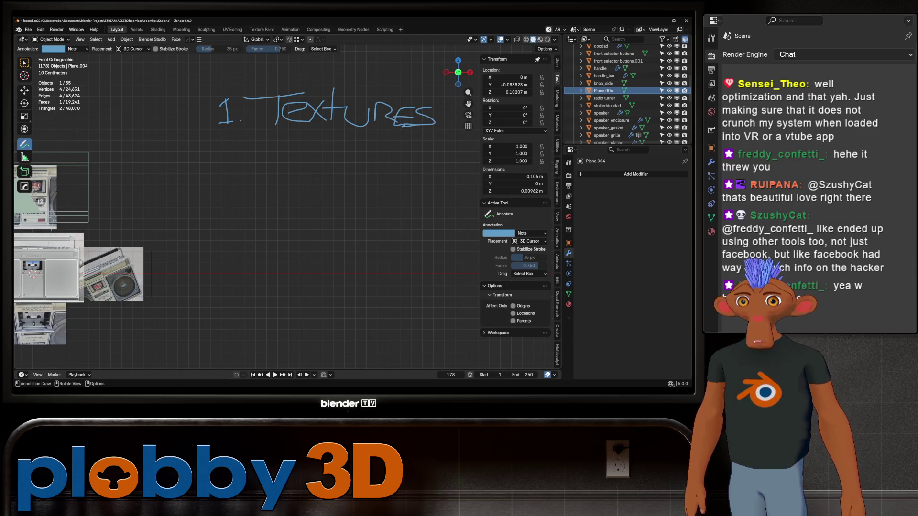
mouse_move(246, 138)
mouse_down()
mouse_move(248, 149)
mouse_move(332, 147)
mouse_move(352, 136)
mouse_move(362, 158)
mouse_move(404, 141)
mouse_move(457, 148)
mouse_move(436, 169)
mouse_up()
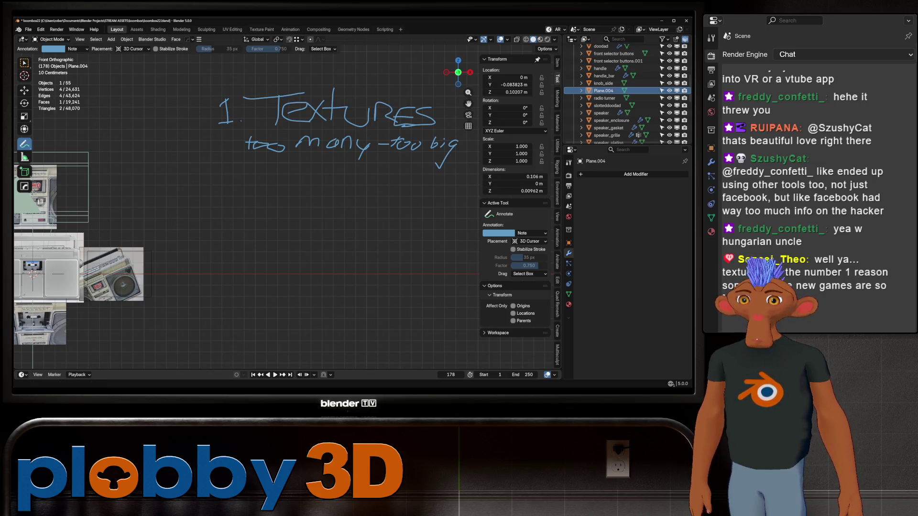
scroll(244, 216, down, 2)
shift+middle_drag(79, 244, 305, 230)
scroll(305, 230, up, 3)
scroll(250, 243, up, 2)
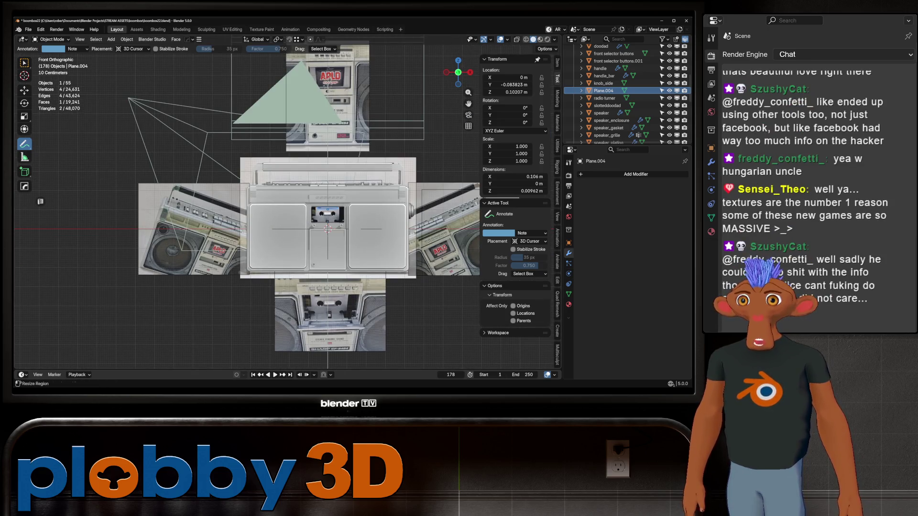
- Back in select mode, check the antenna, select and deselect all parts, and activate the radio turner
key(w)
mouse_move(287, 208)
middle_down()
mouse_move(331, 215)
mouse_move(337, 301)
mouse_move(338, 236)
middle_up()
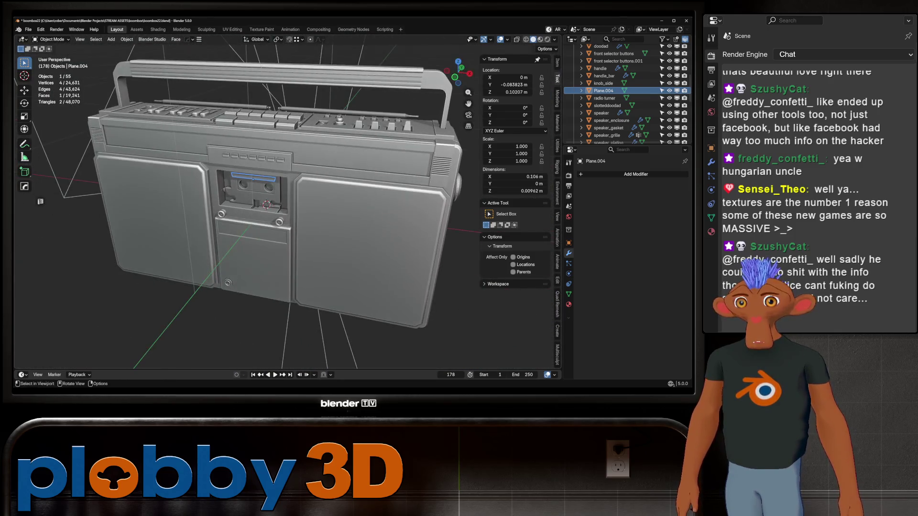
scroll(610, 93, up, 5)
click(606, 54)
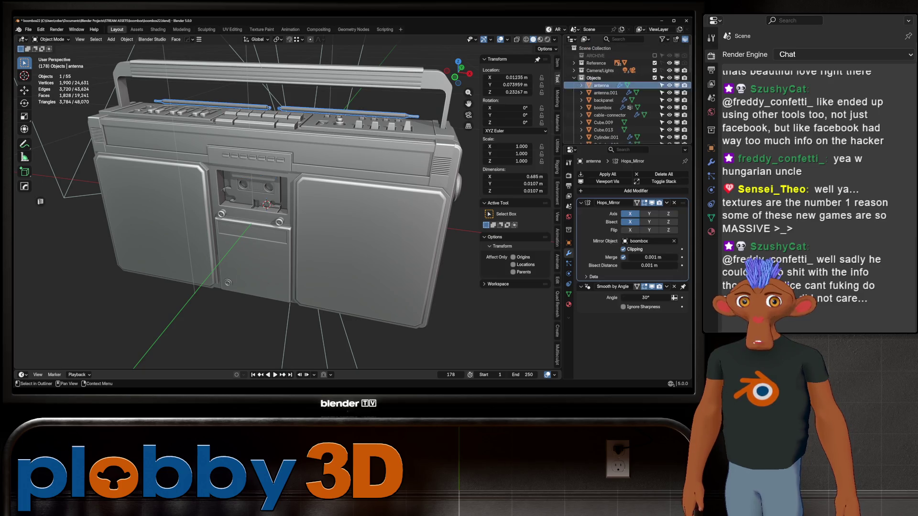
scroll(610, 94, down, 5)
scroll(628, 86, down, 5)
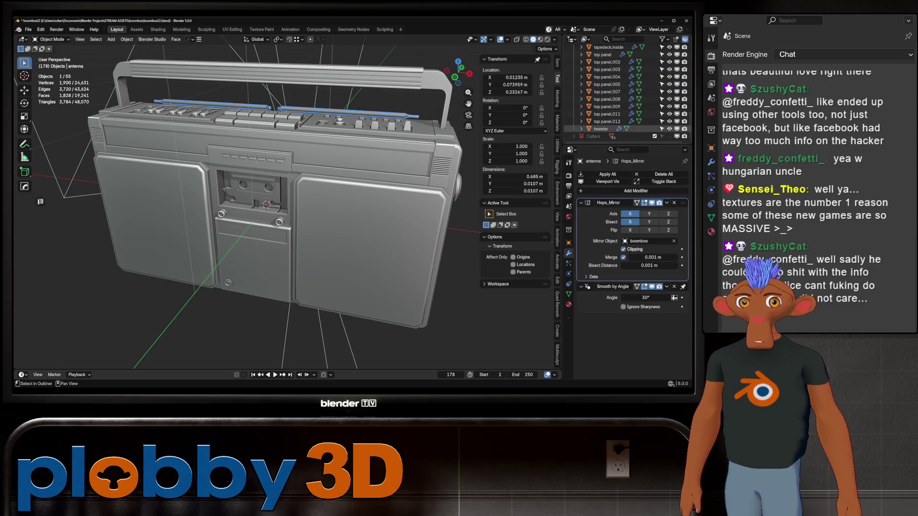
key(a)
scroll(628, 86, up, 2)
scroll(628, 86, up, 2)
scroll(628, 86, up, 2)
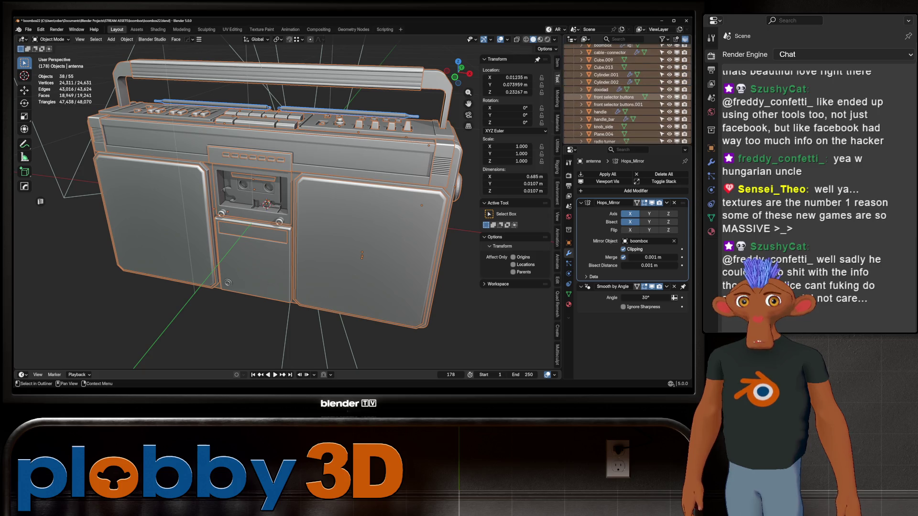
scroll(627, 86, up, 2)
scroll(628, 112, up, 5)
key(alt+a)
scroll(309, 230, up, 2)
middle_drag(287, 215, 312, 244)
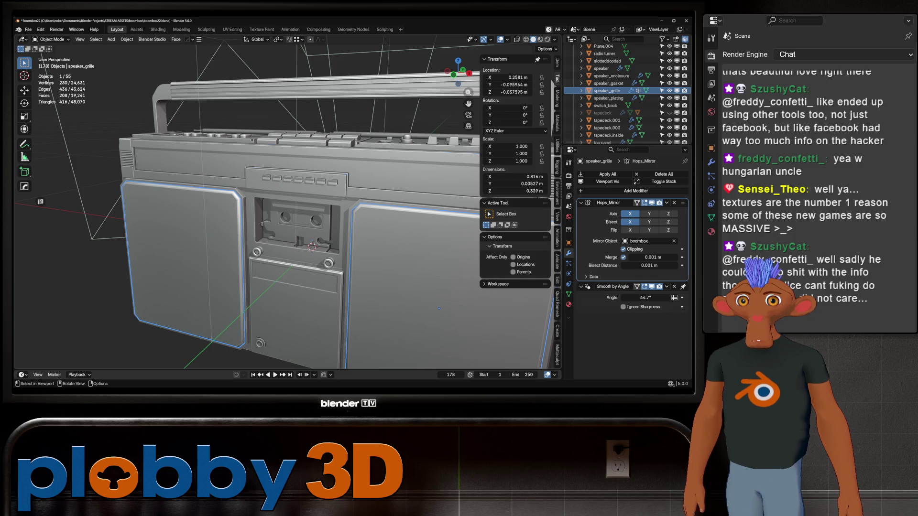
click(294, 179)
middle_drag(294, 180, 237, 179)
- Show the Material properties and audit the boombox body, backpanel and tapedeck.inside materials
click(237, 287)
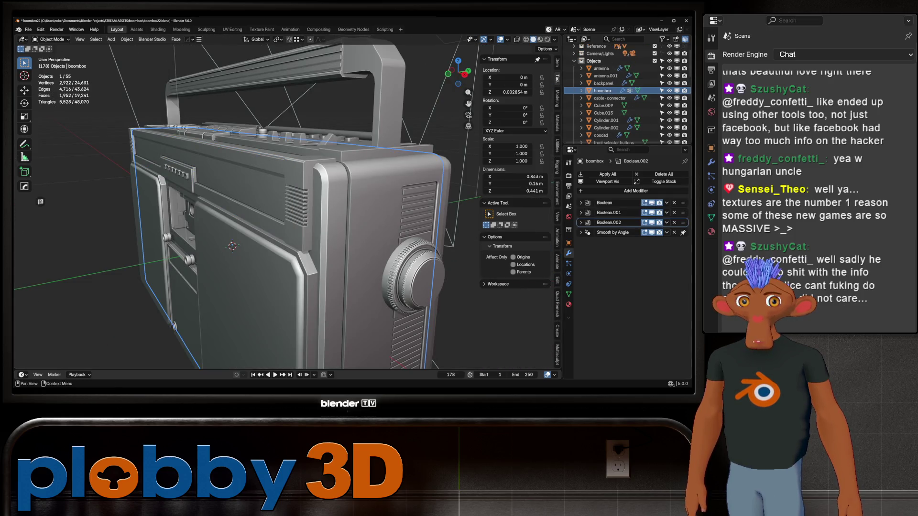
click(569, 304)
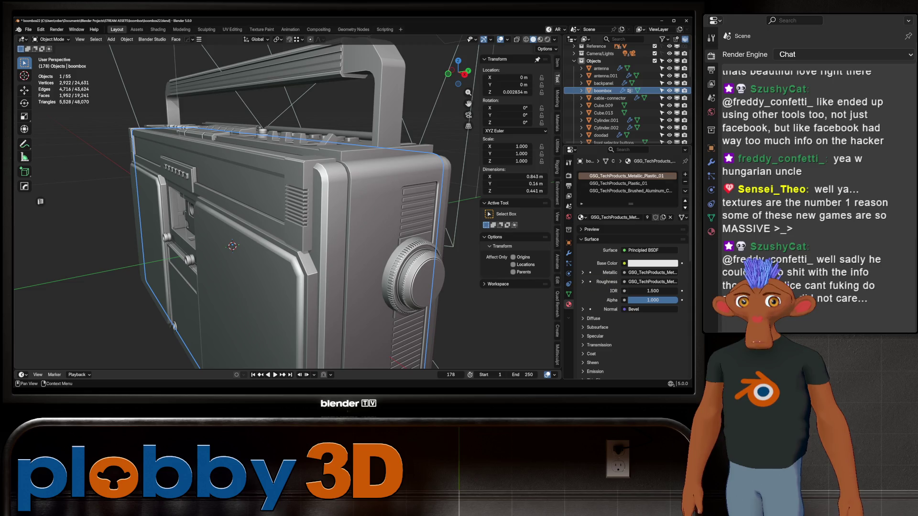
middle_drag(248, 205, 327, 205)
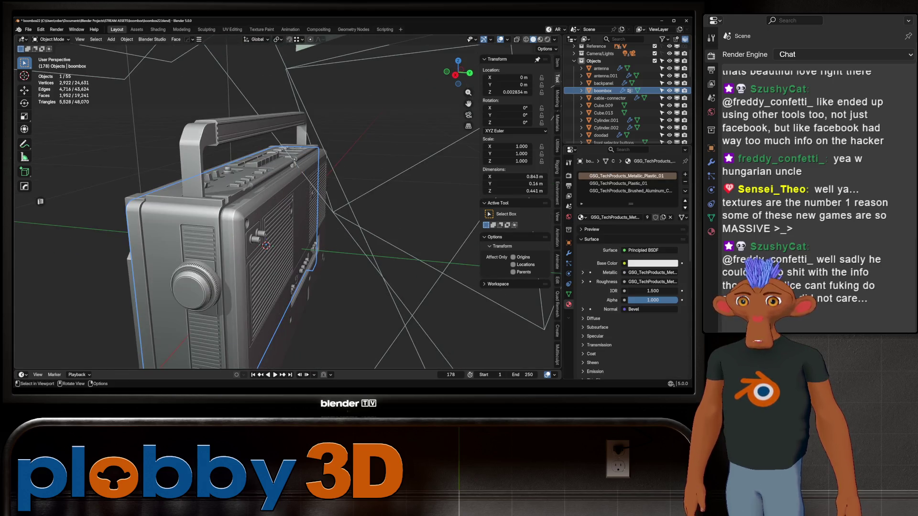
click(286, 251)
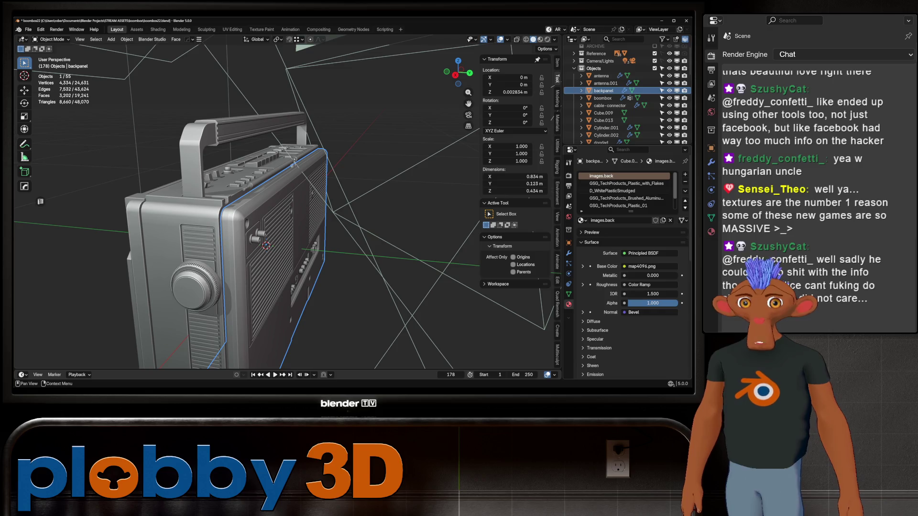
scroll(628, 190, down, 1)
scroll(628, 190, down, 1)
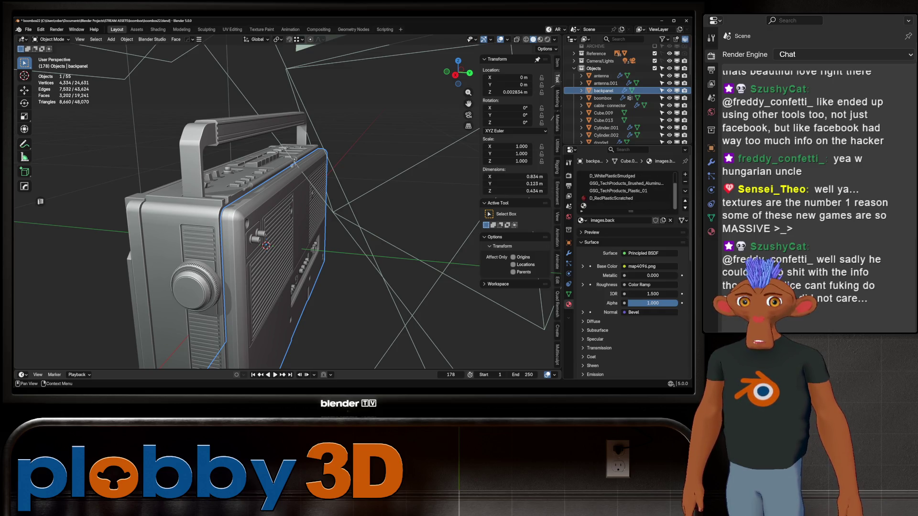
mouse_move(287, 216)
middle_down()
mouse_move(237, 144)
mouse_move(191, 182)
mouse_move(244, 172)
middle_up()
click(323, 216)
scroll(244, 172, down, 5)
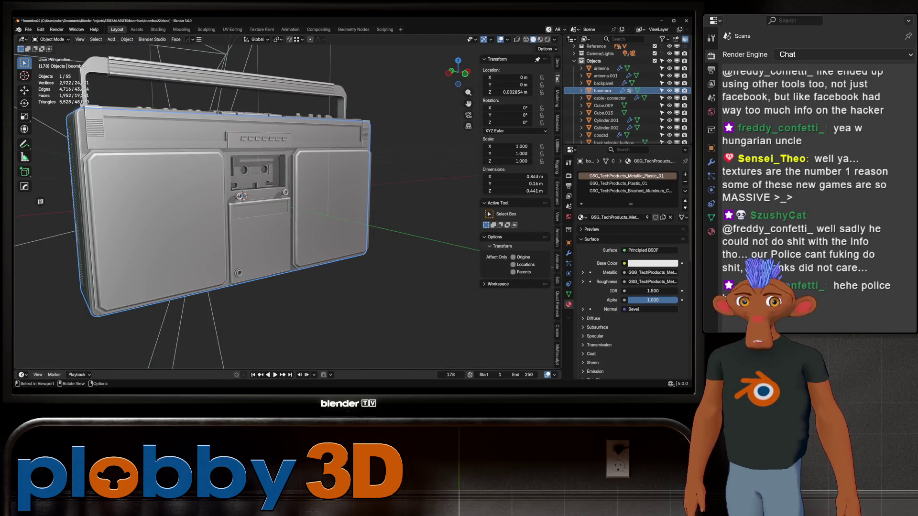
click(255, 172)
middle_drag(288, 215, 186, 244)
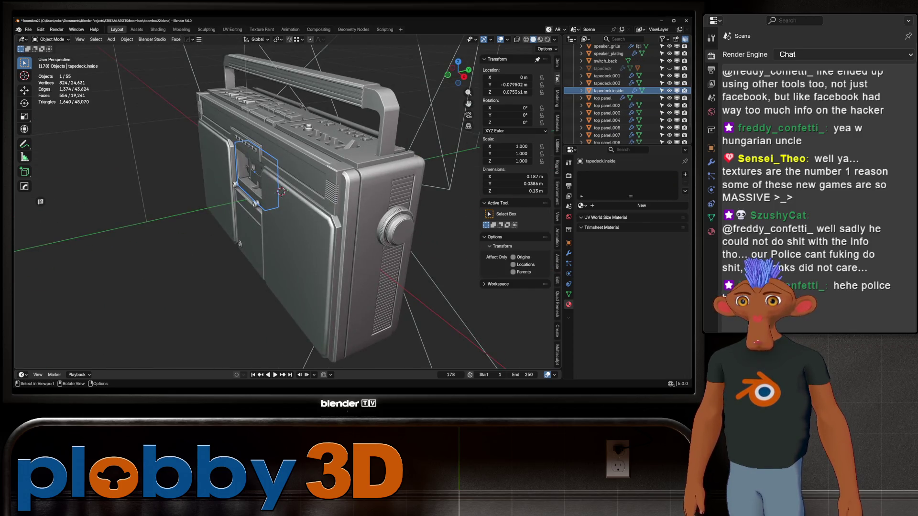
- Switch to Rendered shading and check materials on the body, slotteddoodad and tapedeck.001
mouse_move(287, 215)
middle_down()
mouse_move(272, 187)
mouse_move(302, 215)
mouse_move(287, 201)
mouse_move(290, 180)
mouse_move(259, 287)
middle_up()
scroll(258, 287, up, 2)
scroll(250, 364, up, 3)
middle_drag(250, 363, 205, 287)
key(z)
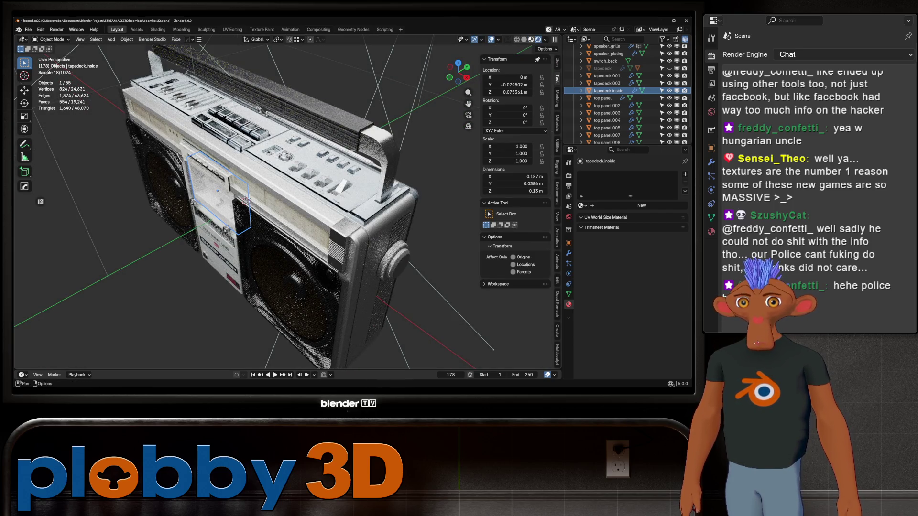
mouse_move(206, 287)
middle_down()
mouse_move(308, 259)
mouse_move(244, 244)
middle_up()
click(309, 259)
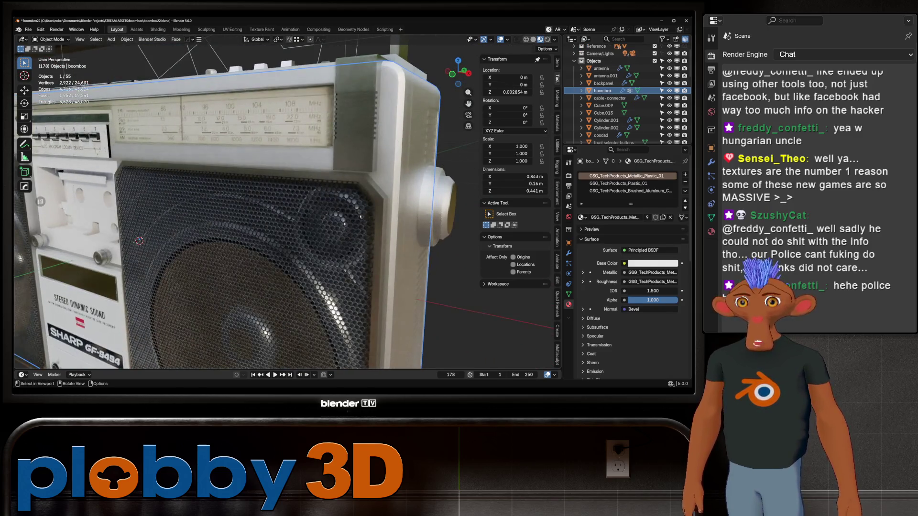
click(71, 301)
mouse_move(72, 302)
middle_down()
mouse_move(304, 149)
mouse_move(321, 273)
mouse_move(332, 276)
mouse_move(344, 215)
mouse_move(354, 359)
mouse_move(323, 215)
mouse_move(337, 201)
mouse_move(213, 151)
middle_up()
click(305, 150)
scroll(305, 151, down, 5)
scroll(331, 276, down, 5)
scroll(338, 236, up, 5)
scroll(323, 216, up, 4)
- Hide the speaker grille and enter edit mode on the speaker mesh
click(318, 179)
scroll(337, 200, down, 2)
scroll(339, 180, down, 5)
scroll(213, 151, up, 5)
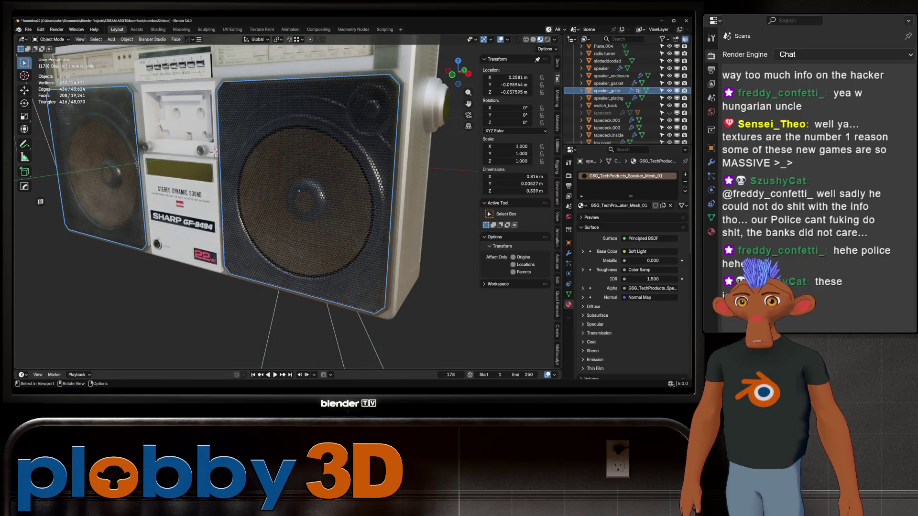
click(669, 90)
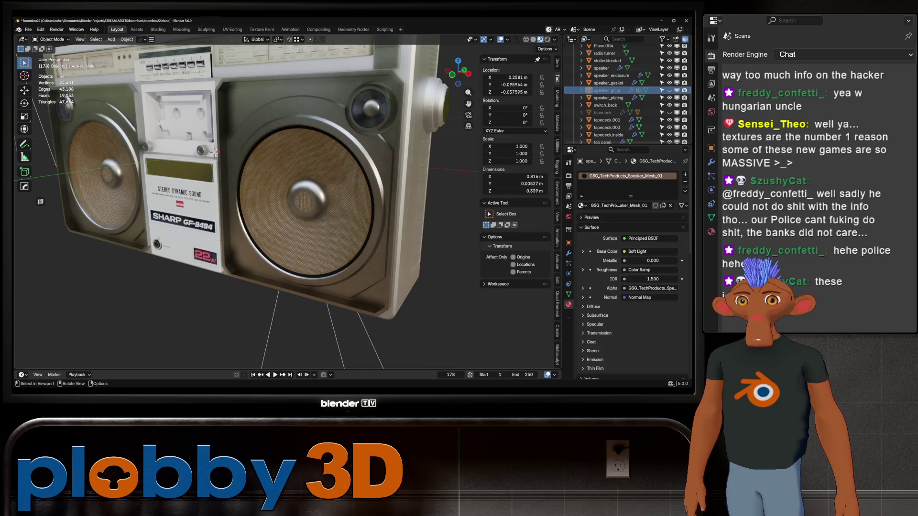
click(305, 183)
key(Tab)
scroll(309, 187, up, 6)
- Select all faces coplanar with the speaker's centre cap via Select Similar, then return to object mode
key(h)
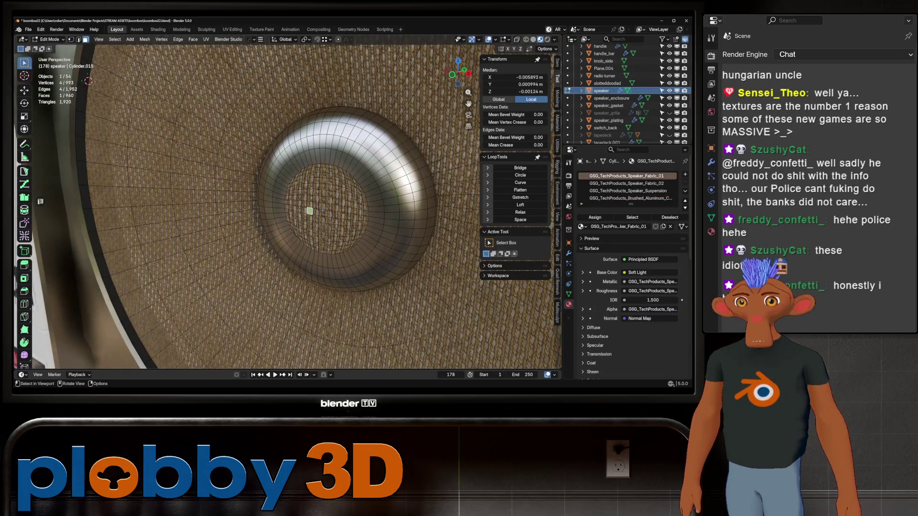
key(shift+g)
click(322, 238)
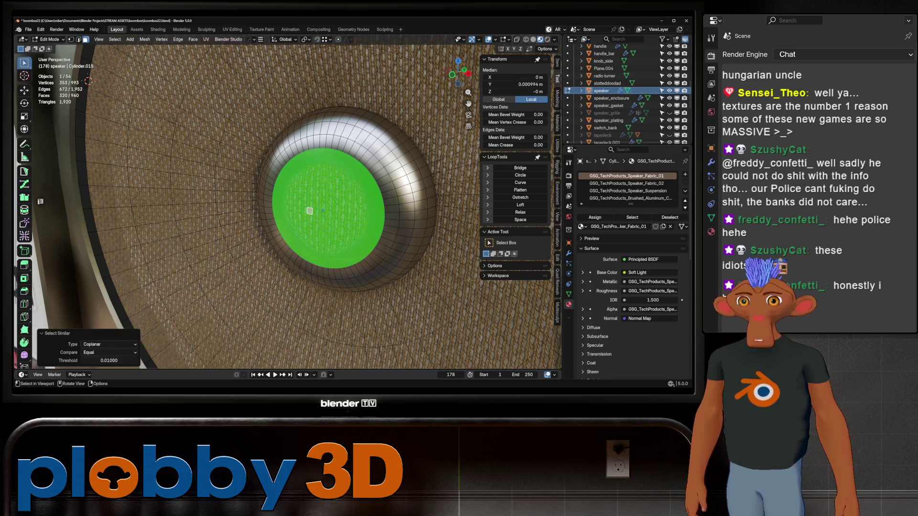
scroll(209, 149, down, 6)
middle_drag(208, 149, 317, 147)
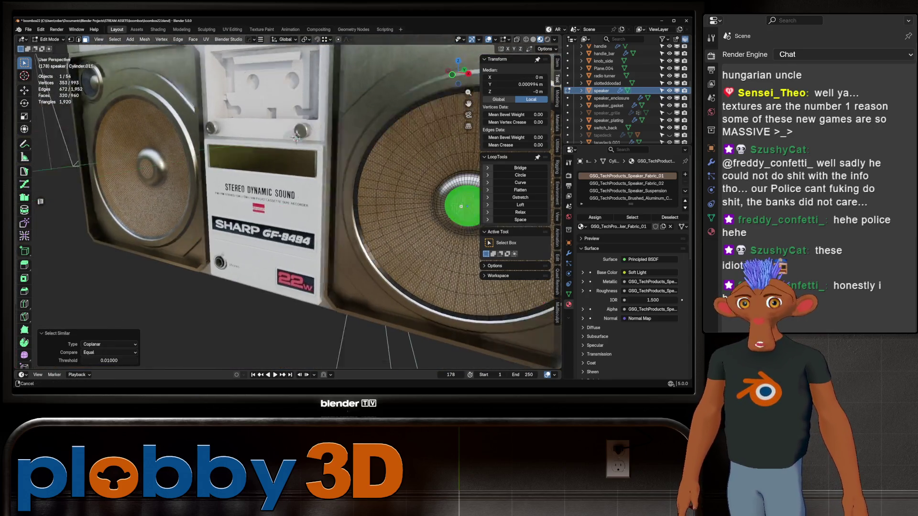
shift+middle_drag(472, 215, 287, 205)
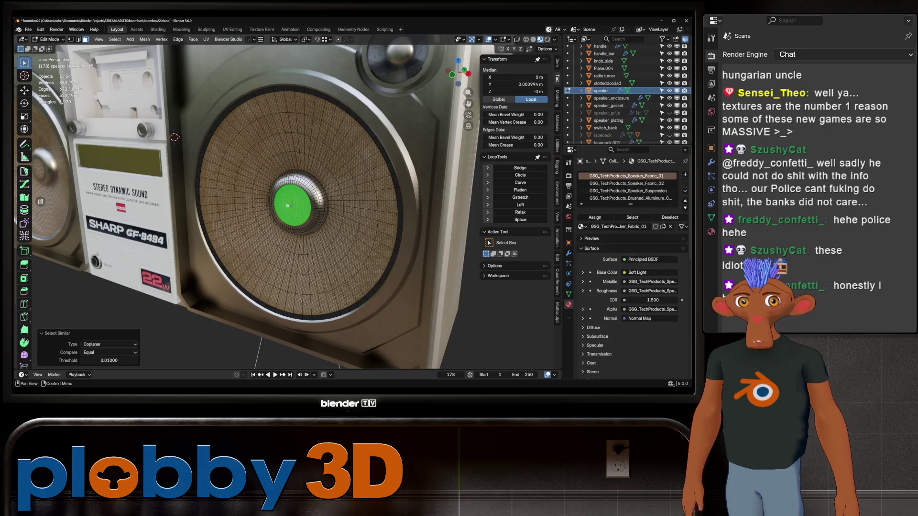
key(Tab)
scroll(258, 208, down, 4)
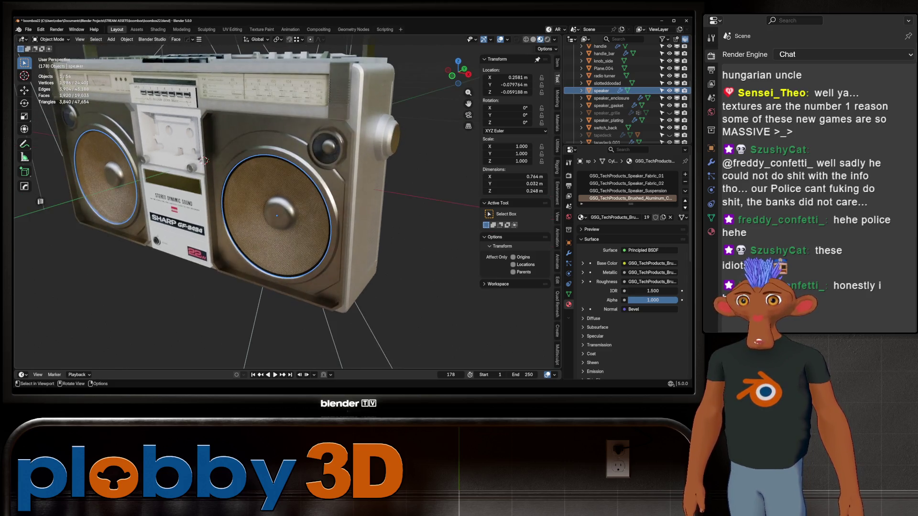
- Save boombox22.blend and open the recent gb16.blend Game Boy project
middle_drag(205, 163, 237, 188)
key(ctrl+s)
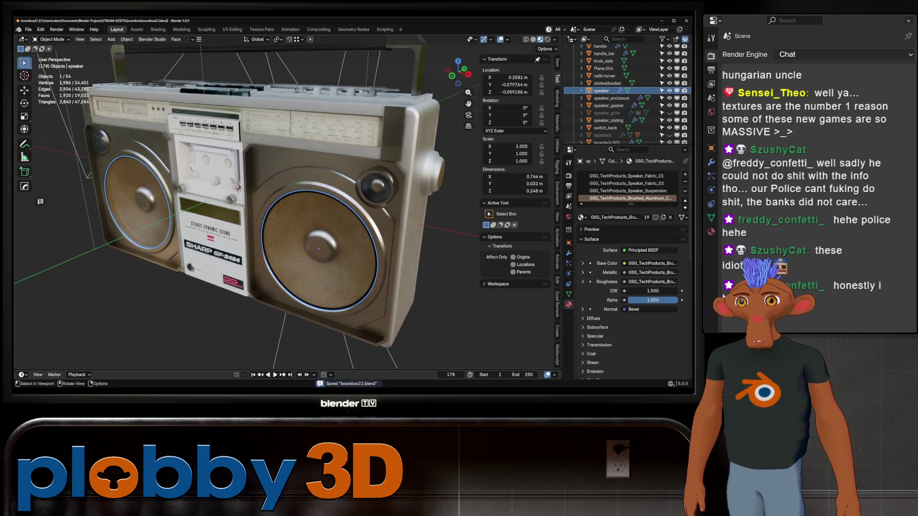
click(27, 29)
mouse_move(47, 52)
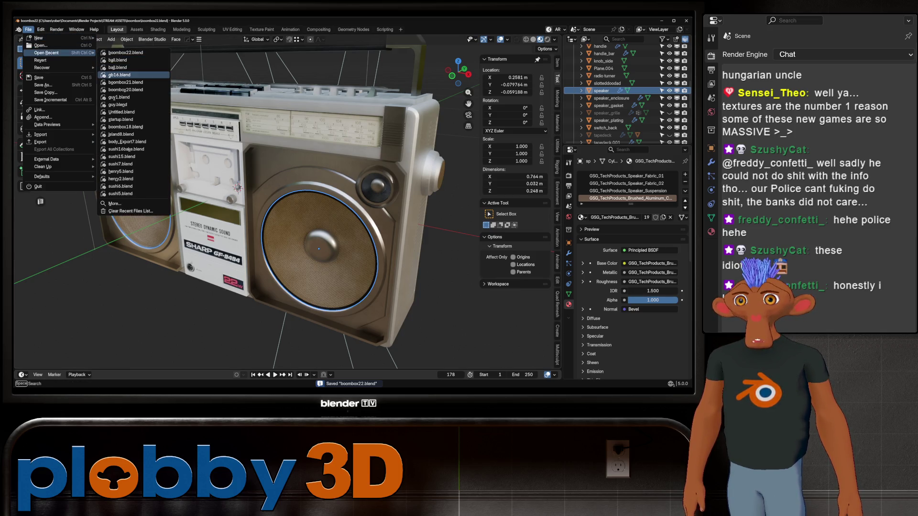
click(118, 75)
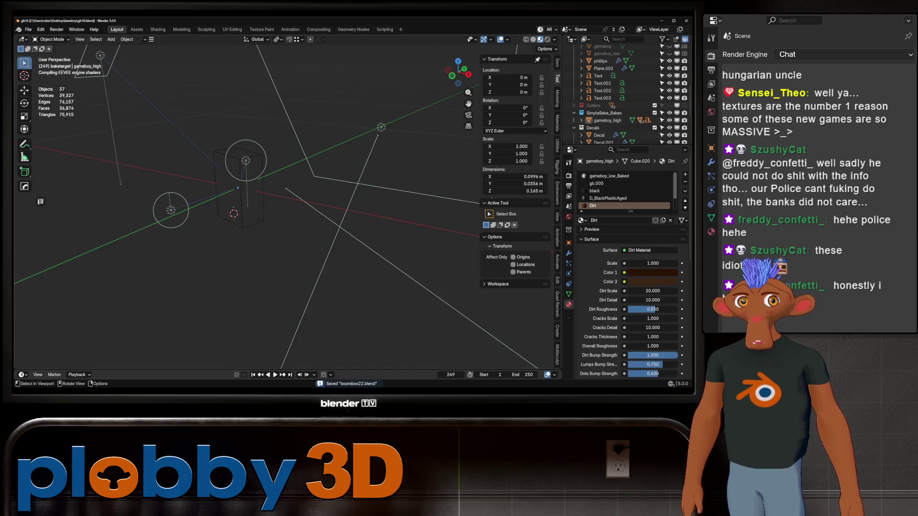
scroll(237, 186, up, 8)
- Hide and reveal the high-poly Game Boy shell, then select the gameboy object
click(607, 119)
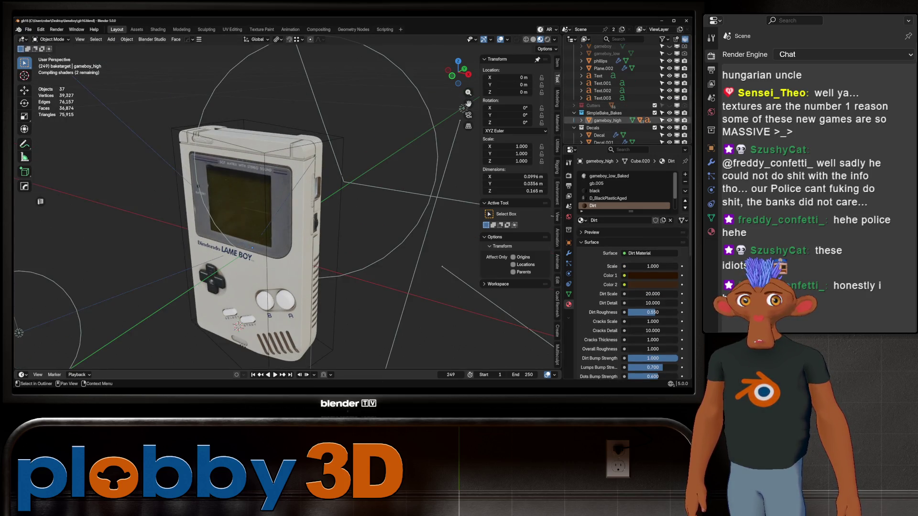
key(h)
scroll(625, 94, up, 5)
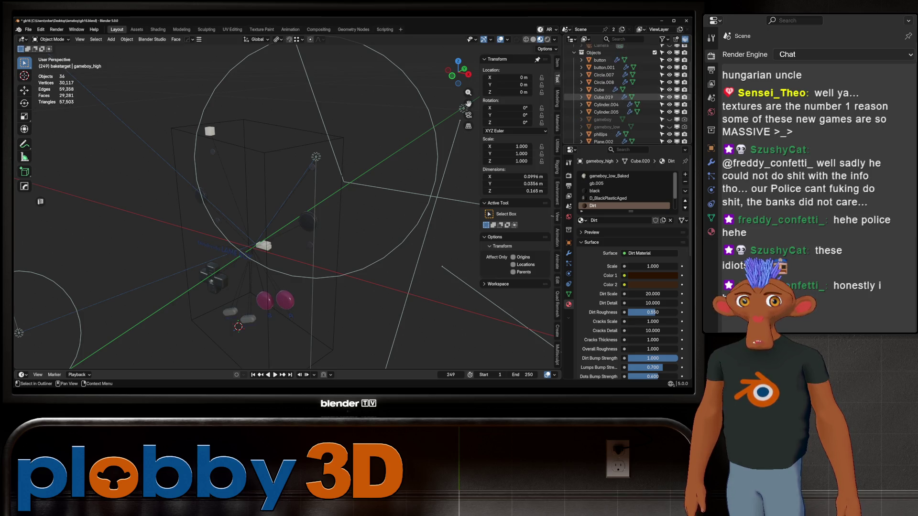
key(alt+h)
click(252, 215)
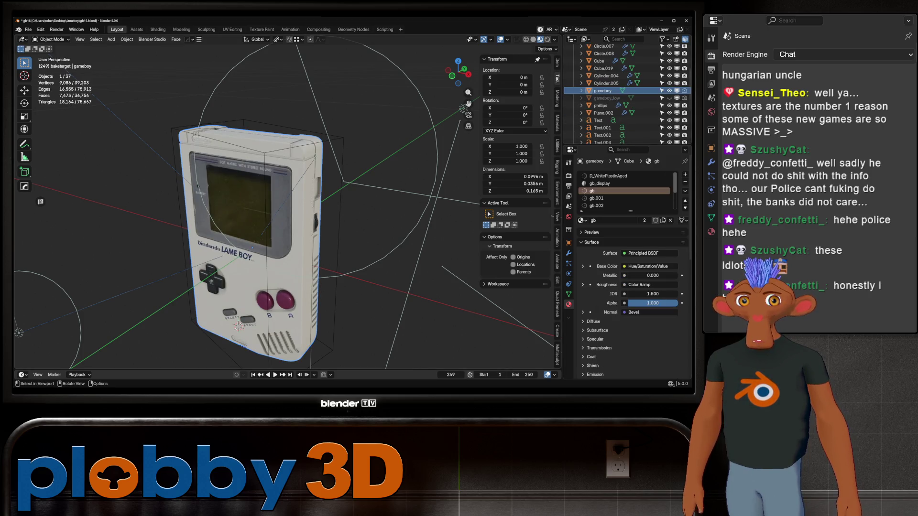
scroll(624, 190, down, 4)
scroll(624, 190, up, 1)
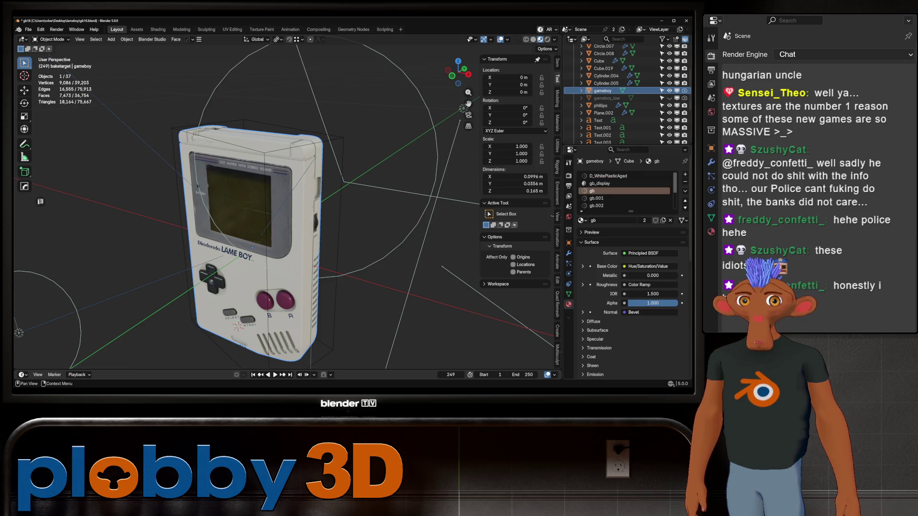
scroll(624, 190, up, 1)
scroll(624, 190, down, 2)
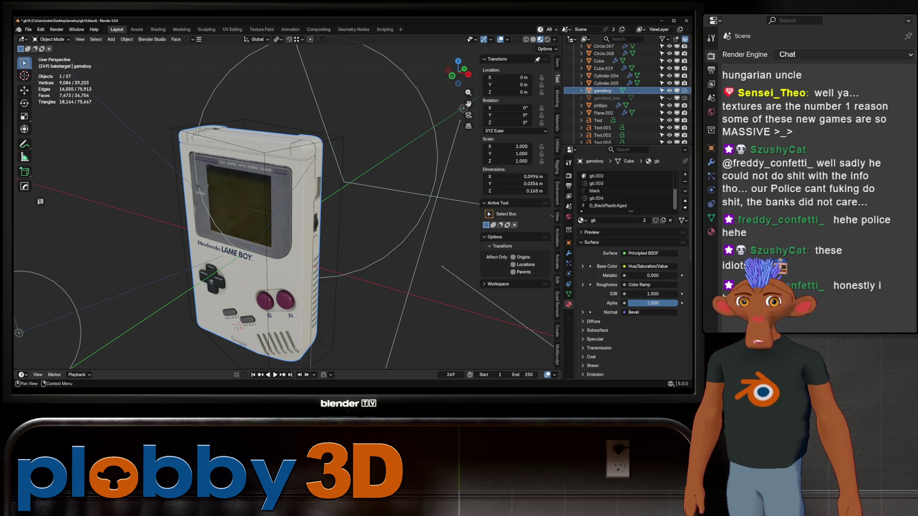
scroll(287, 215, up, 3)
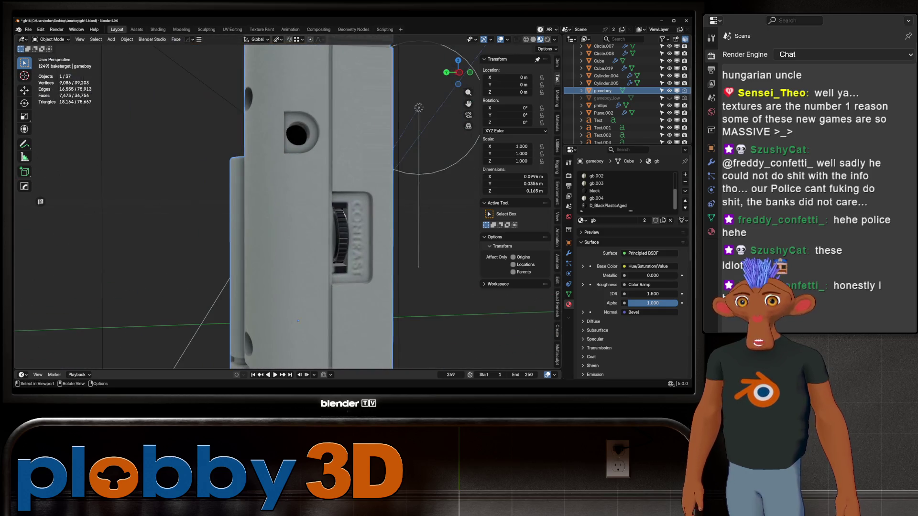
- Briefly check the Game Boy mesh in Edit Mode, then switch to the UV Editing workspace
middle_drag(287, 179, 322, 180)
key(Tab)
key(Tab)
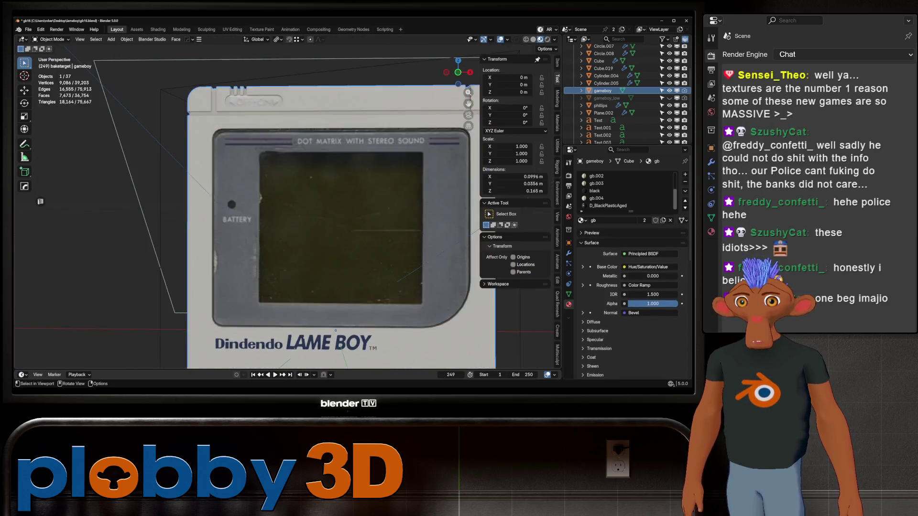
middle_drag(288, 215, 358, 216)
scroll(287, 215, down, 3)
middle_drag(287, 215, 237, 215)
key(Tab)
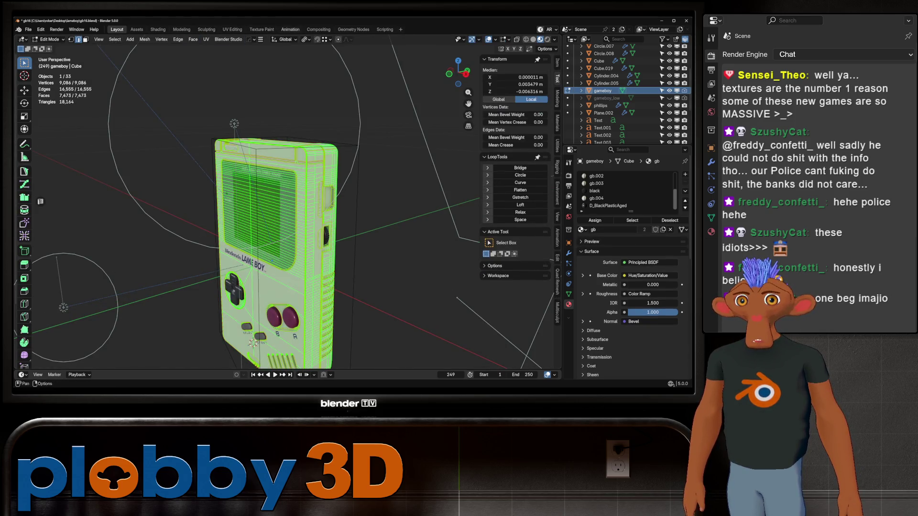
click(232, 29)
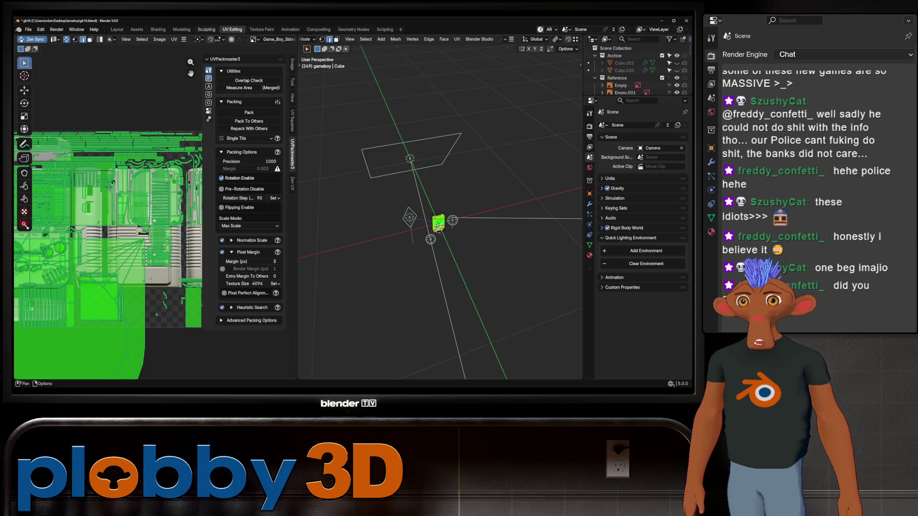
- In Shading, make D_WhitePlasticAged the gameboy's active material, then return to the Layout view
click(158, 29)
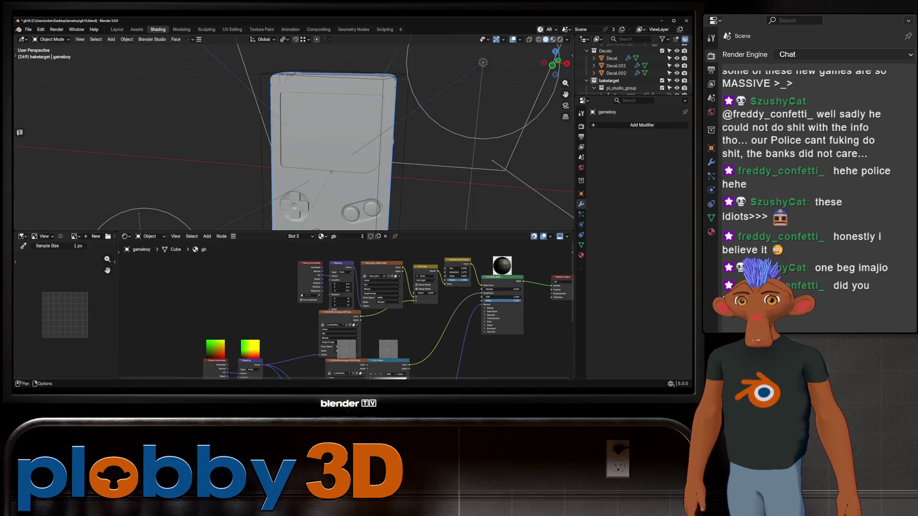
click(294, 236)
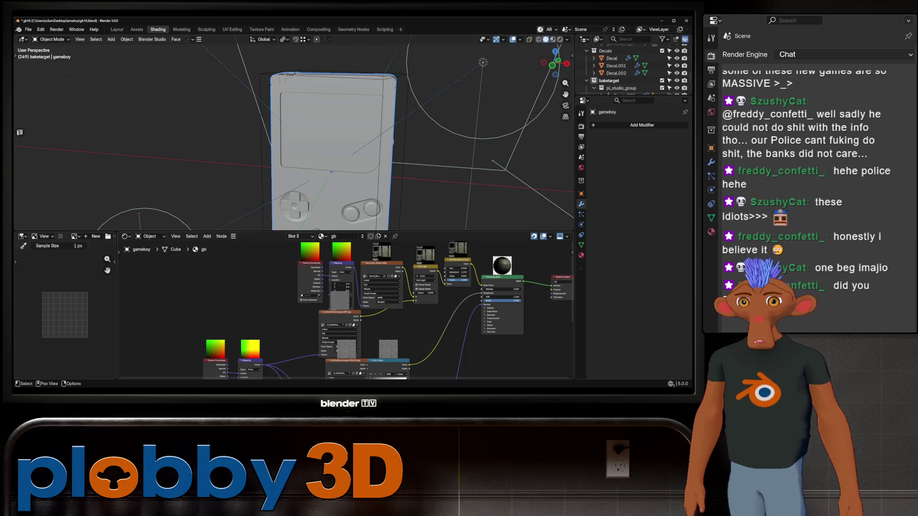
mouse_move(358, 337)
middle_down()
mouse_move(302, 251)
mouse_move(293, 358)
middle_up()
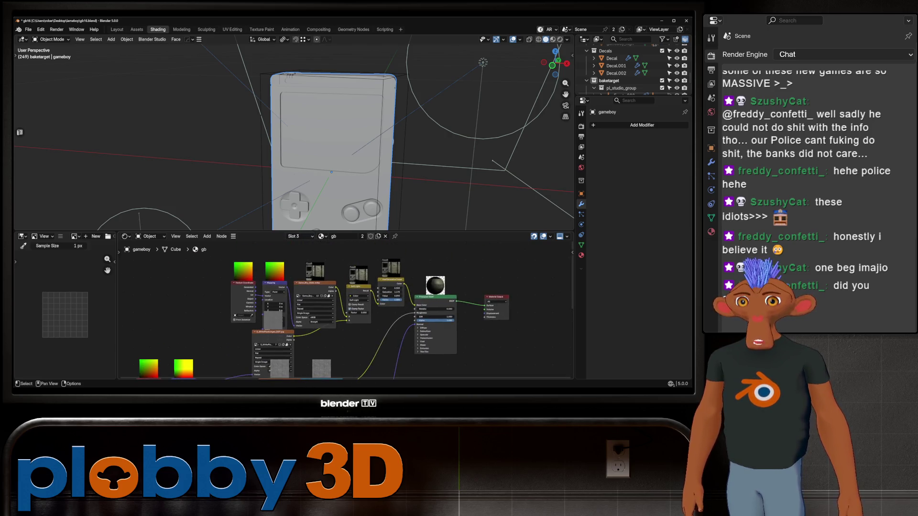
click(294, 237)
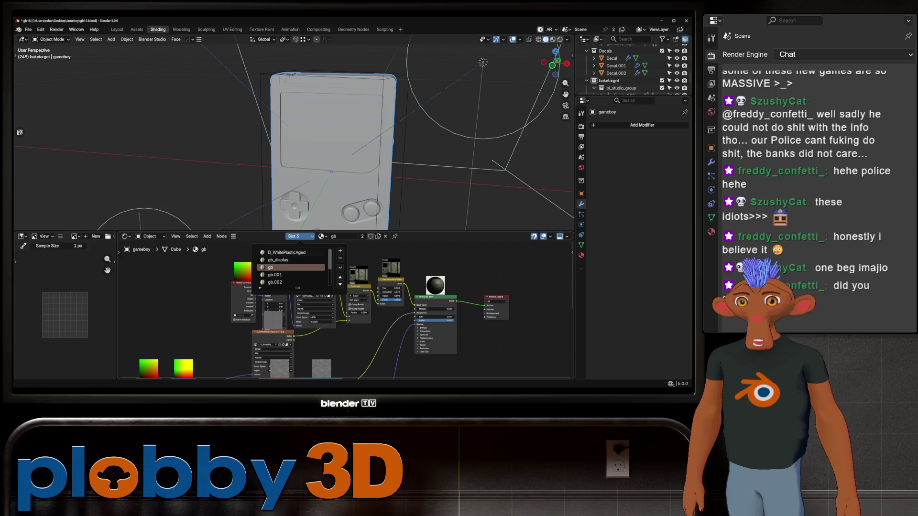
click(287, 253)
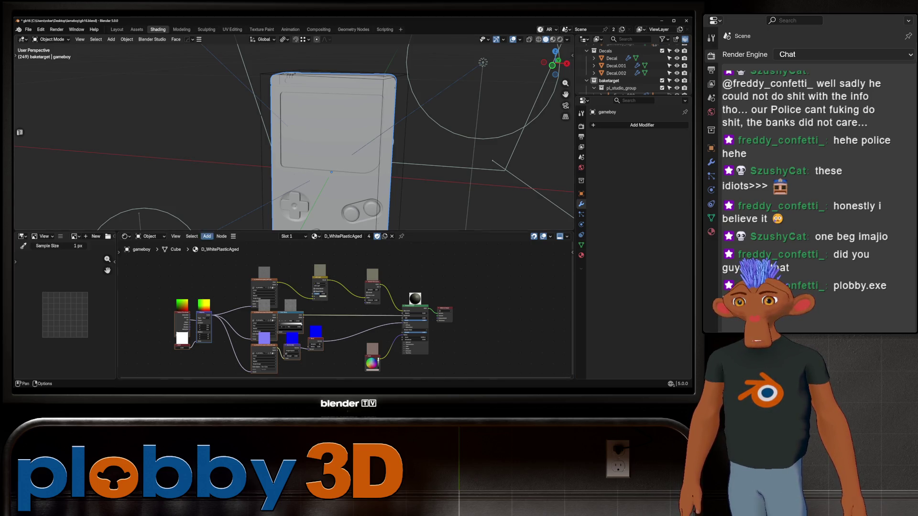
scroll(295, 136, up, 2)
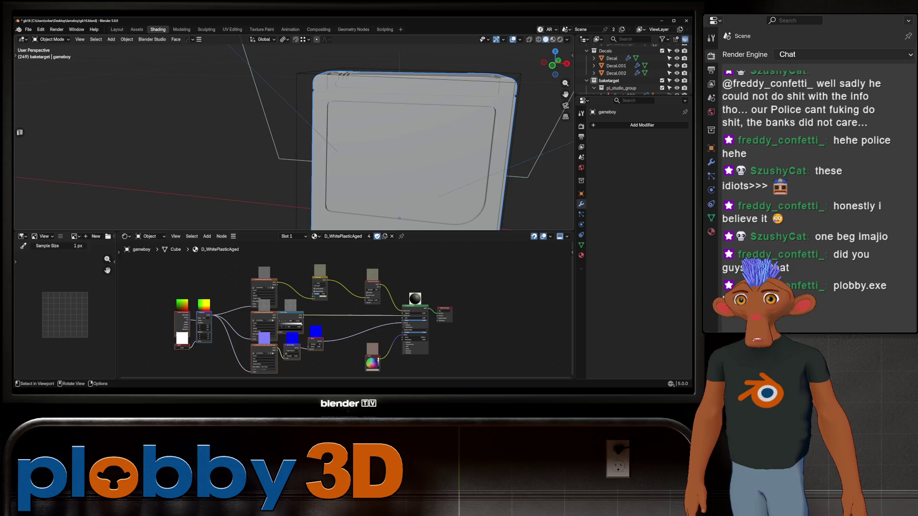
click(117, 29)
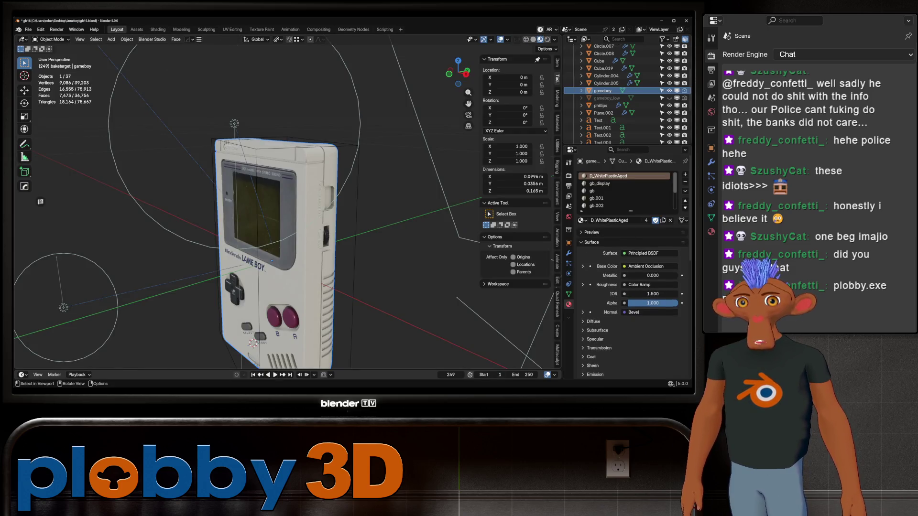
- Cancel a move and hide/unhide the gameboy shell, then show gameboy_high's Dirt material nodes
key(g)
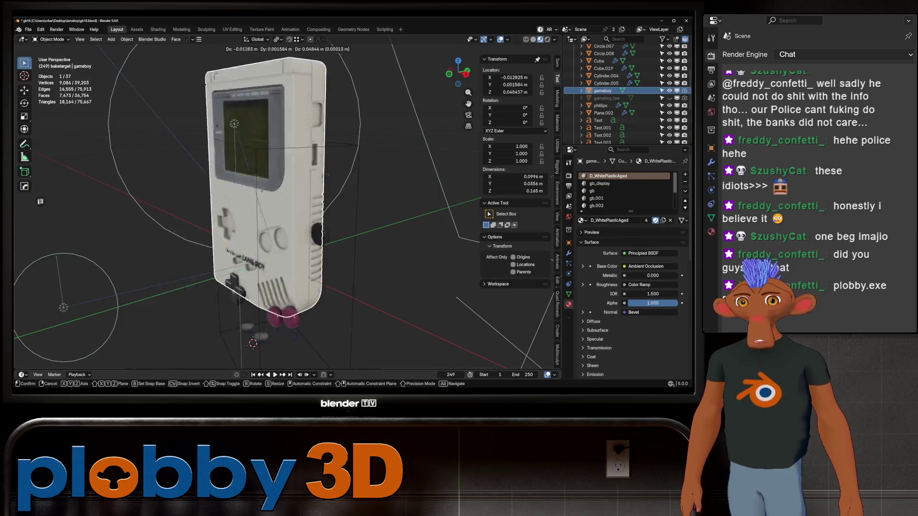
key(Escape)
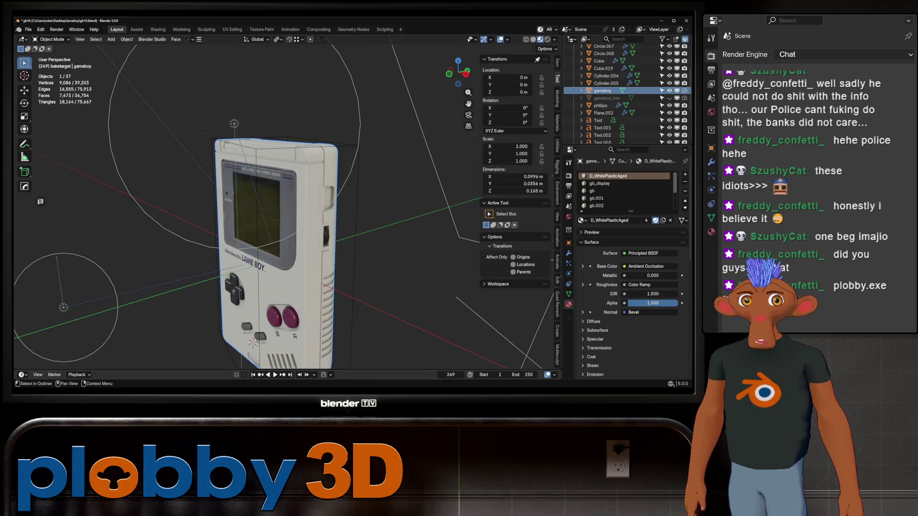
key(h)
scroll(625, 91, down, 5)
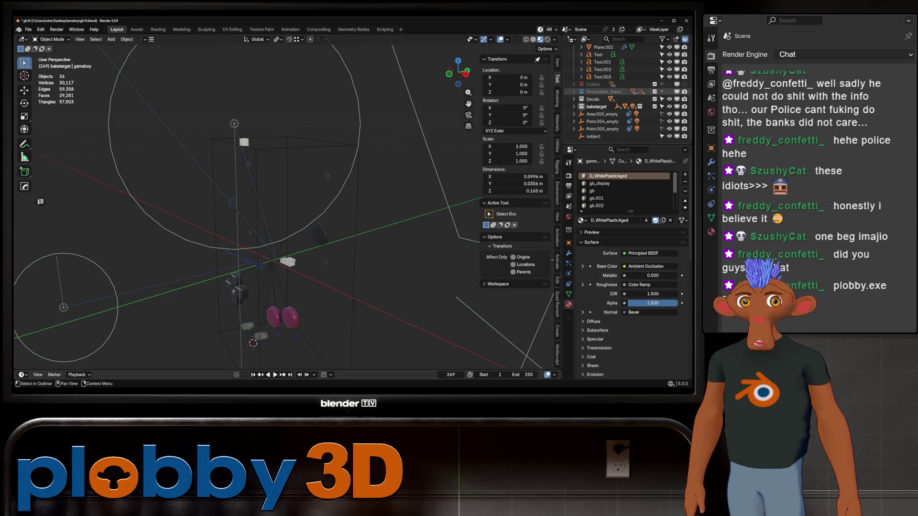
key(alt+h)
scroll(625, 91, up, 5)
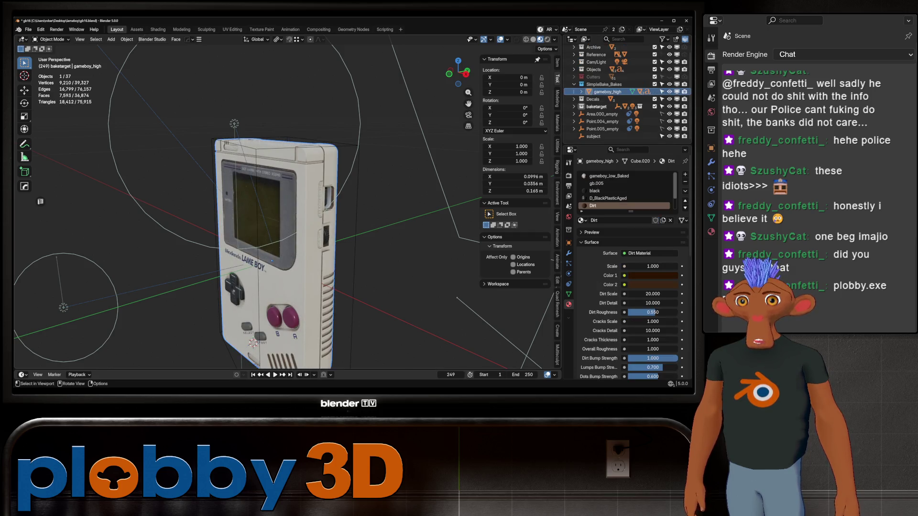
middle_drag(287, 215, 302, 229)
middle_drag(280, 298, 412, 167)
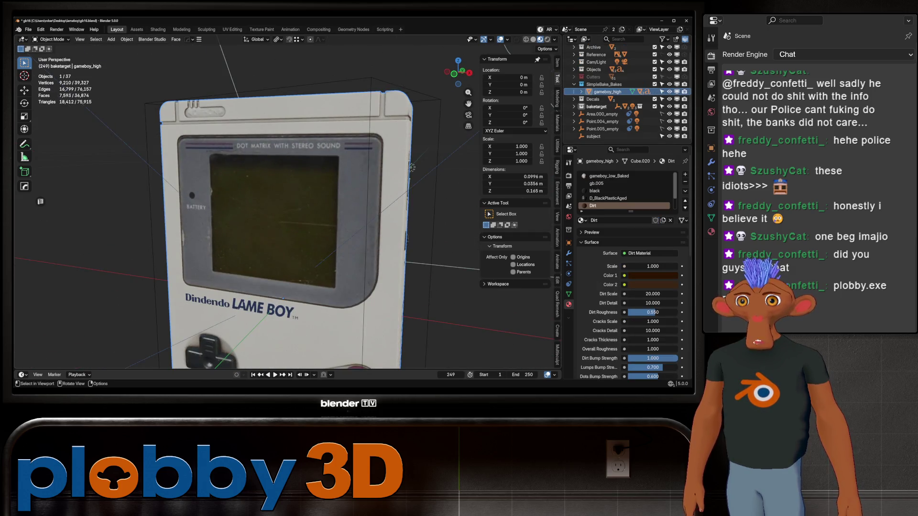
key(ctrl+Page_Down)
key(ctrl+Page_Down)
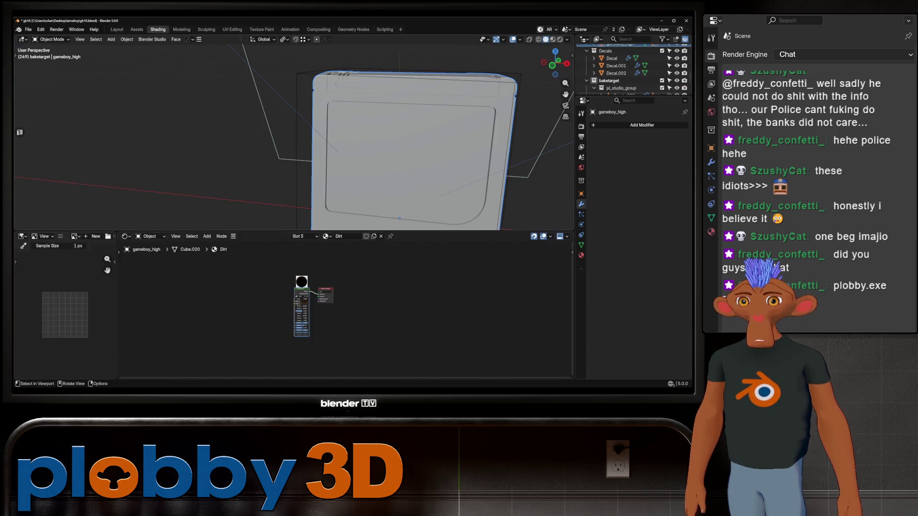
- Make gameboy_low_Baked the active material of gameboy_high, review its nodes, then switch to UV Editing
middle_drag(359, 143, 402, 129)
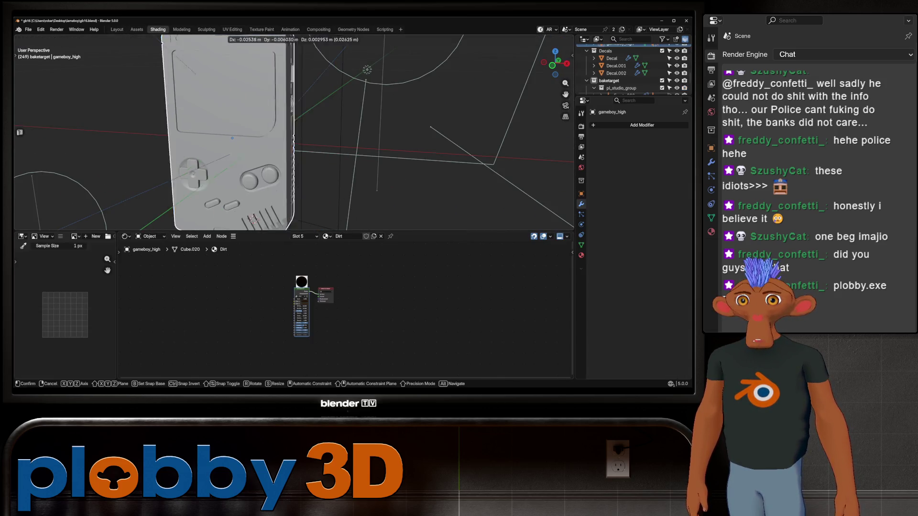
scroll(632, 68, up, 3)
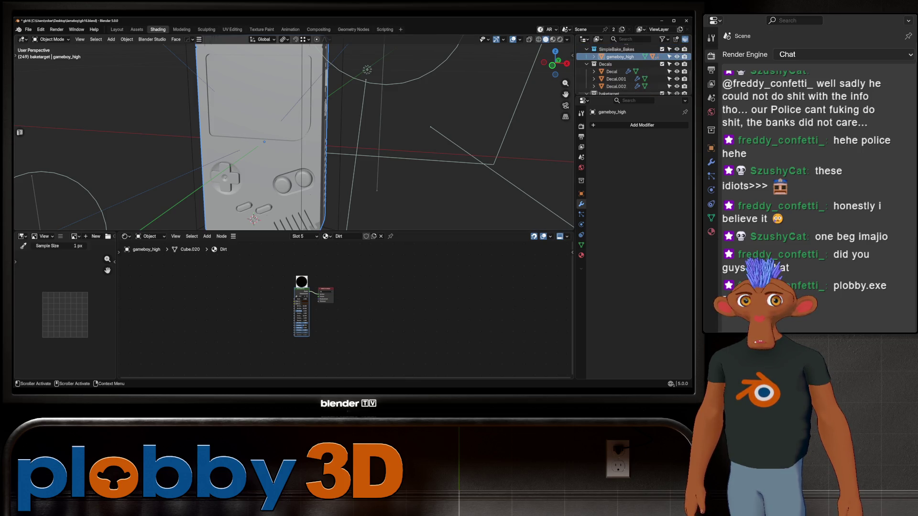
scroll(307, 295, up, 2)
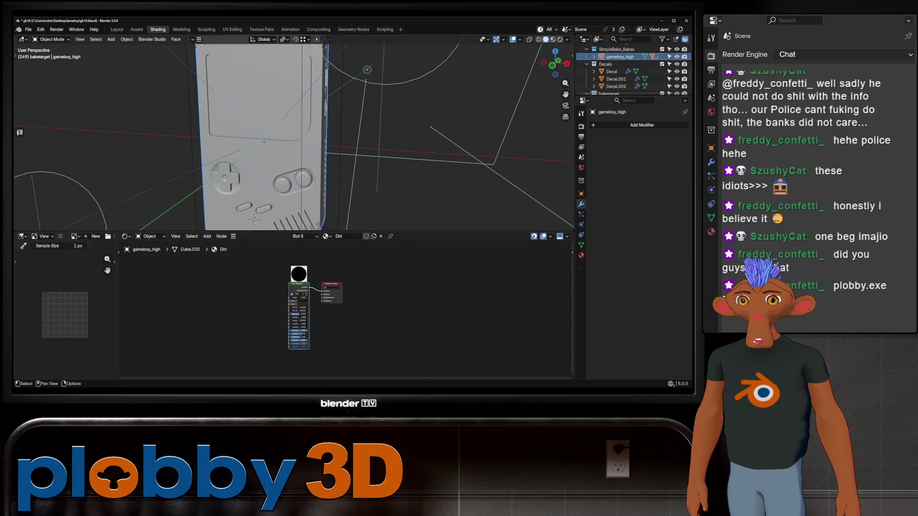
scroll(307, 295, up, 2)
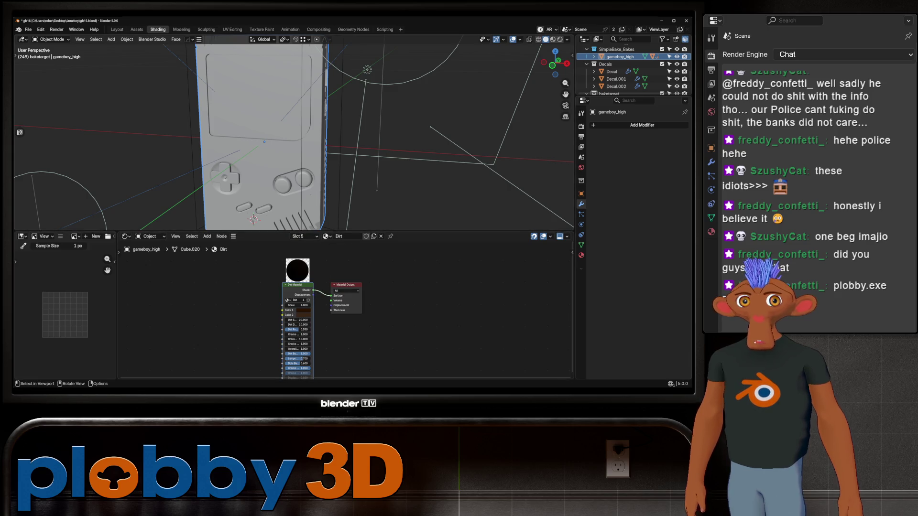
click(581, 255)
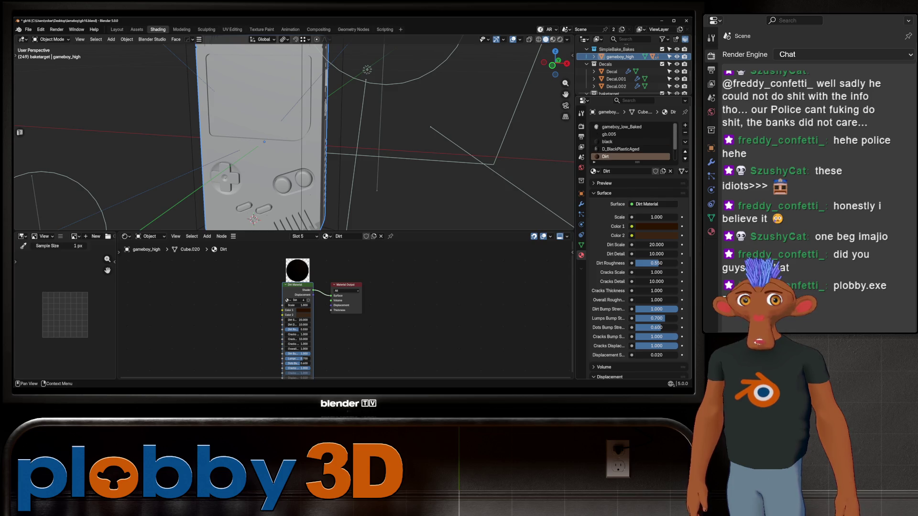
click(621, 127)
middle_drag(345, 258, 323, 373)
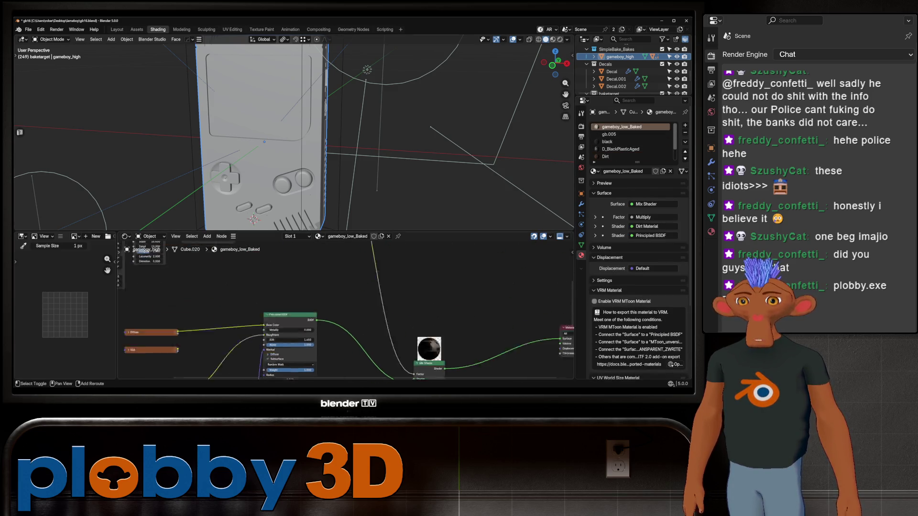
middle_drag(324, 273, 337, 358)
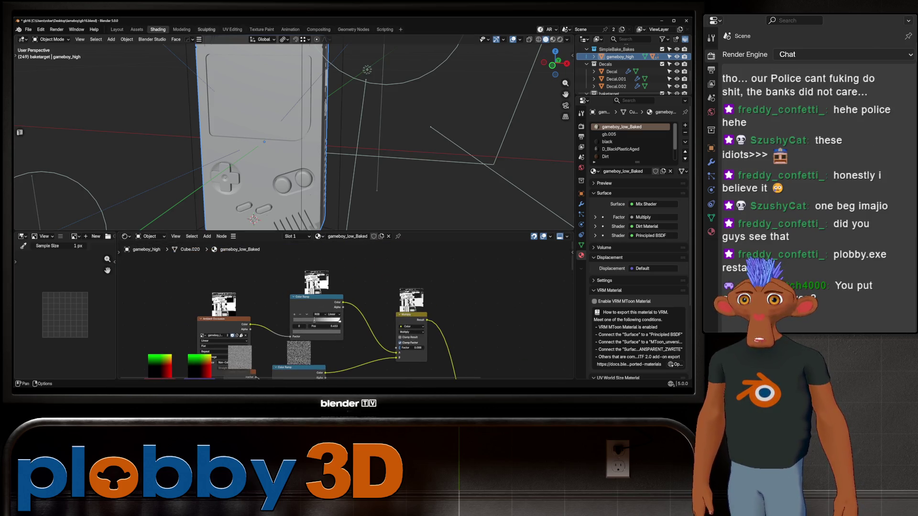
click(232, 29)
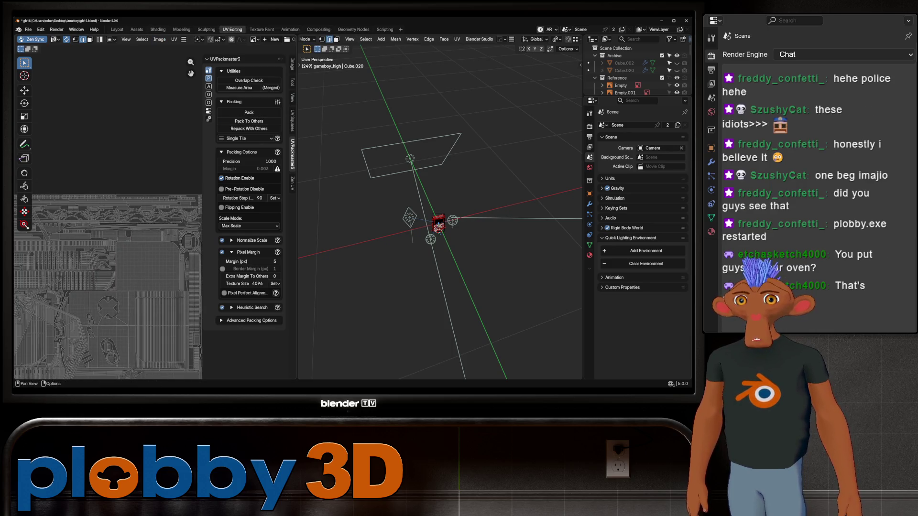
click(254, 39)
scroll(323, 85, down, 2)
scroll(323, 84, down, 3)
scroll(323, 84, down, 5)
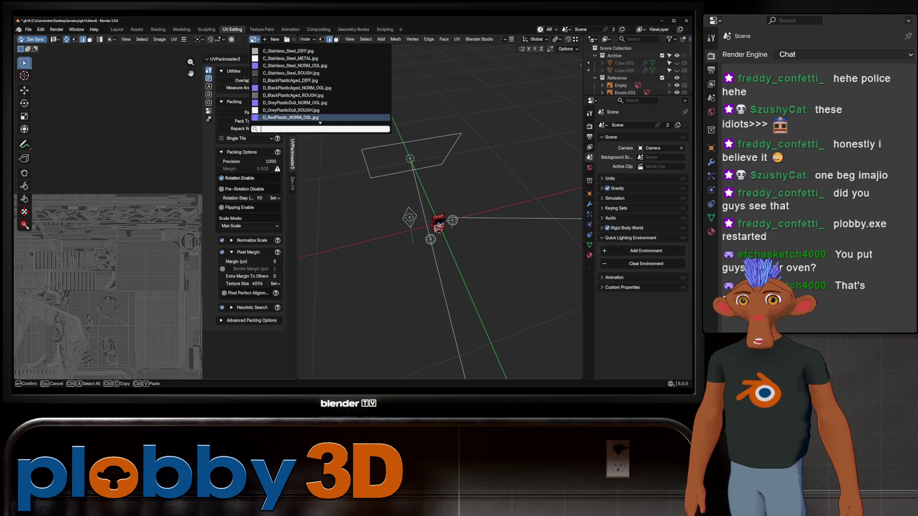
scroll(323, 84, down, 5)
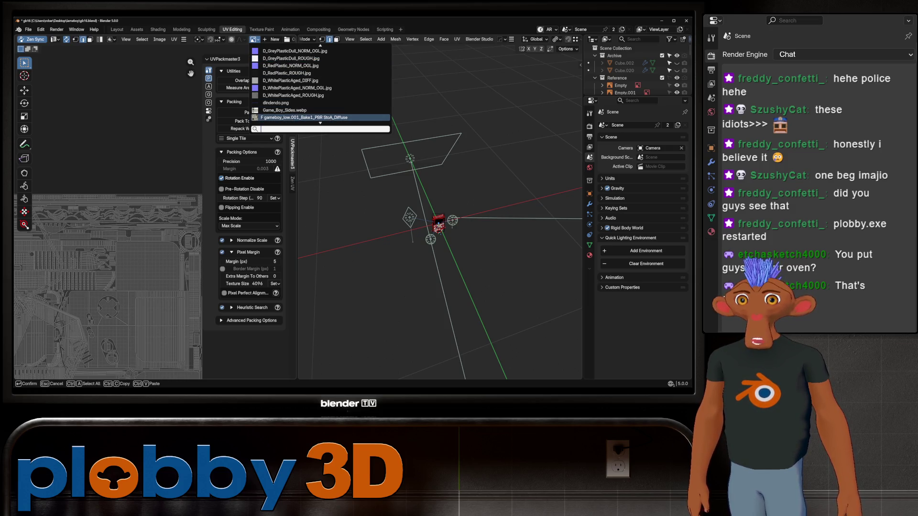
key(Return)
scroll(40, 313, down, 2)
scroll(39, 314, down, 2)
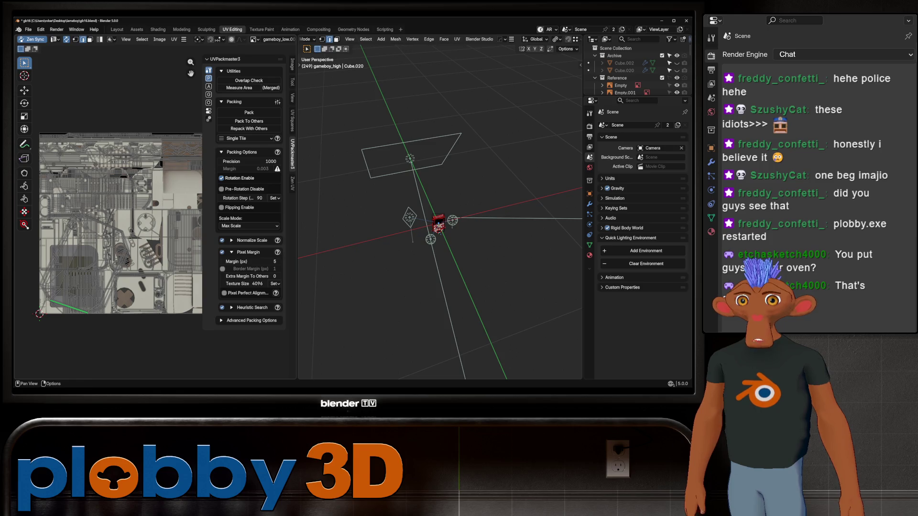
key(Tab)
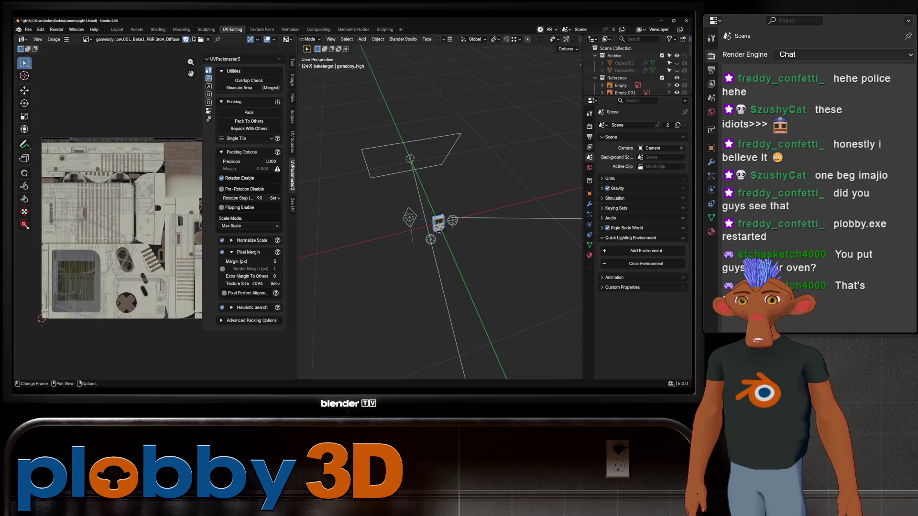
middle_drag(108, 237, 66, 255)
scroll(108, 215, up, 3)
mouse_move(108, 288)
middle_down()
mouse_move(108, 187)
mouse_move(108, 288)
middle_up()
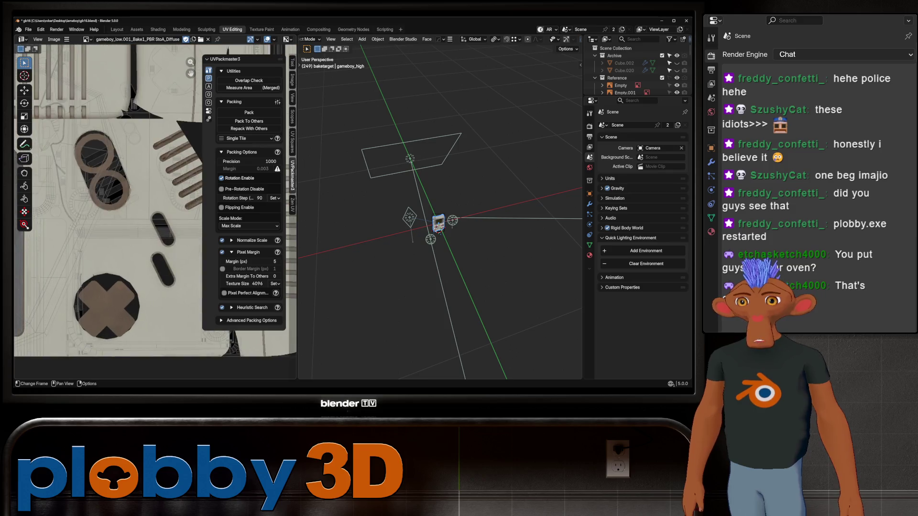
scroll(108, 215, up, 2)
mouse_move(107, 215)
middle_down()
mouse_move(179, 216)
mouse_move(172, 211)
middle_up()
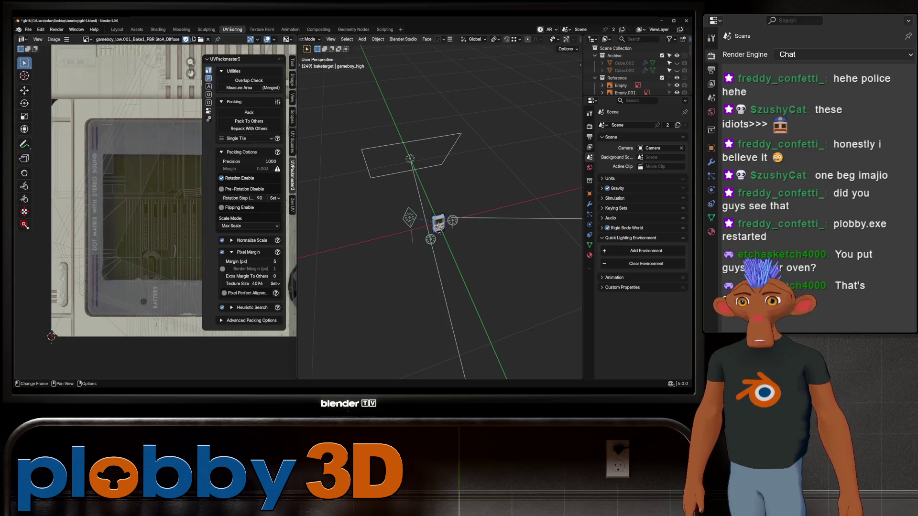
scroll(154, 215, down, 2)
scroll(155, 215, down, 2)
scroll(155, 215, up, 2)
scroll(155, 215, up, 2)
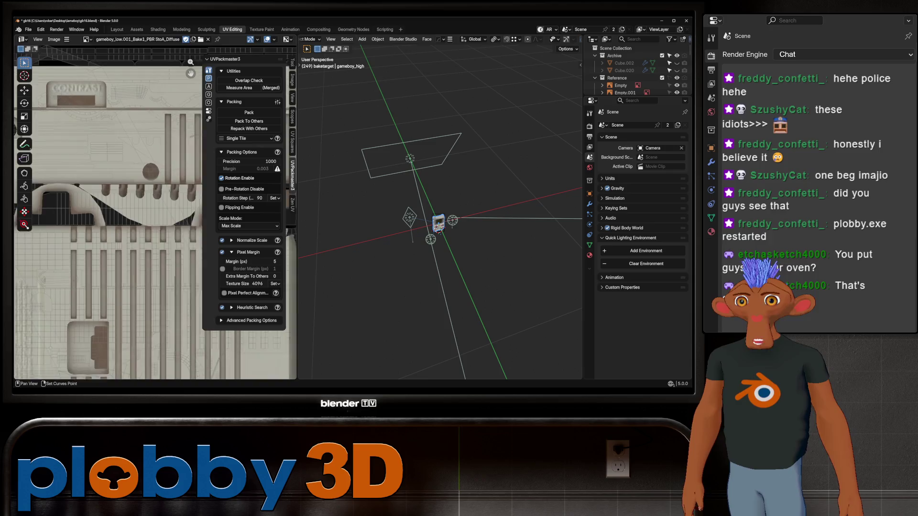
scroll(154, 215, down, 2)
scroll(154, 215, up, 1)
middle_drag(155, 179, 154, 244)
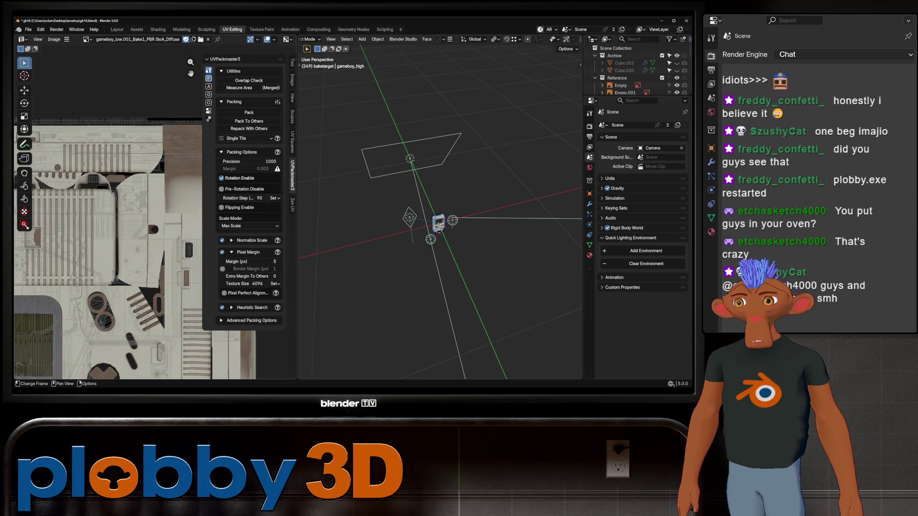
scroll(154, 215, down, 1)
scroll(155, 216, down, 1)
scroll(154, 215, down, 1)
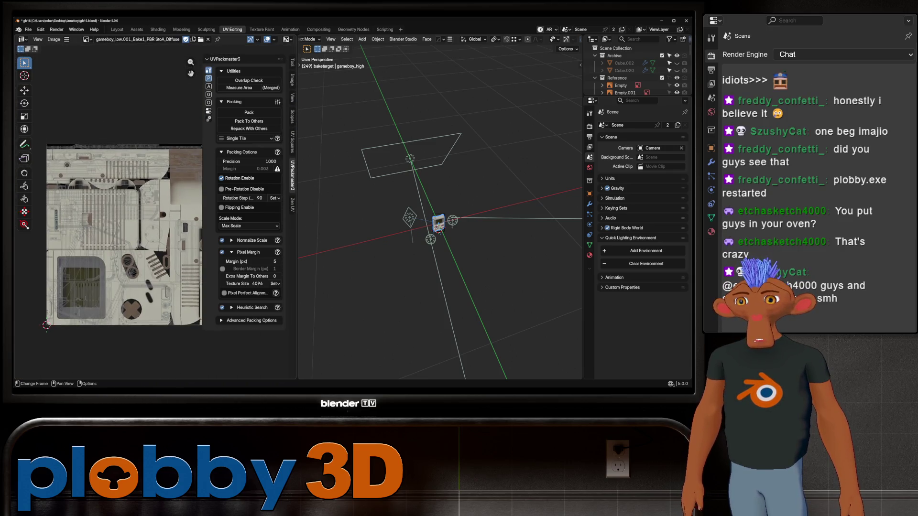
scroll(154, 216, up, 4)
scroll(154, 215, up, 1)
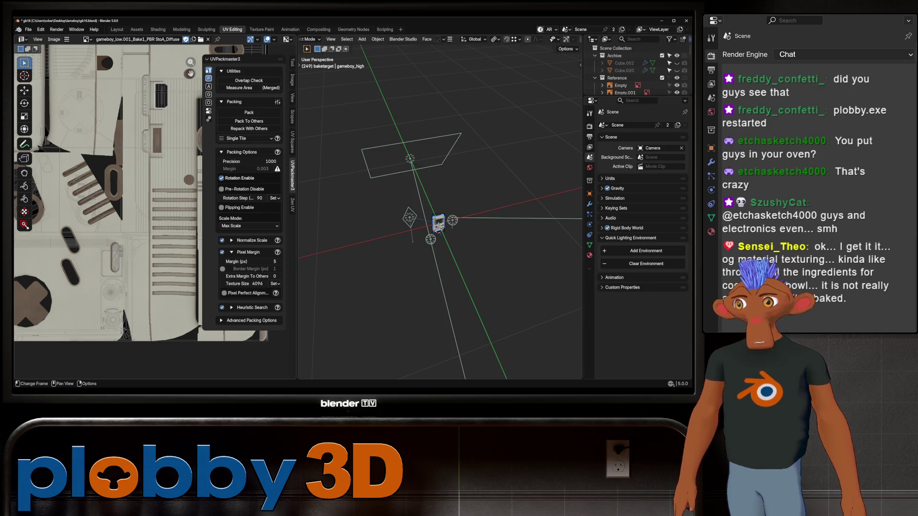
scroll(108, 193, down, 5)
scroll(107, 194, up, 4)
scroll(108, 194, up, 2)
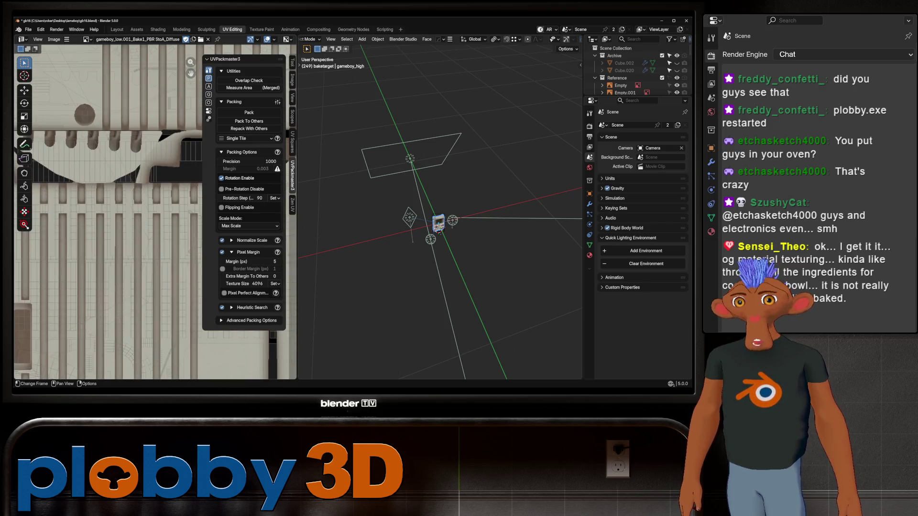
scroll(107, 193, down, 2)
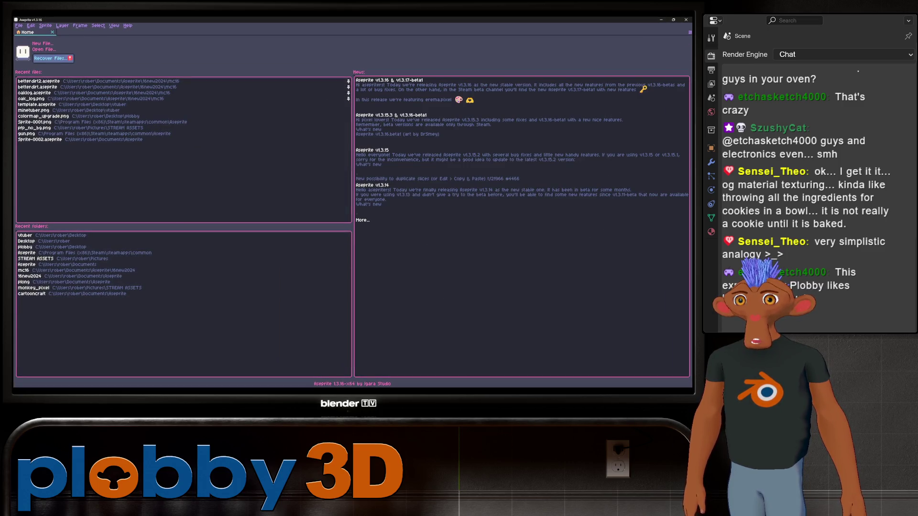
key(alt+Tab)
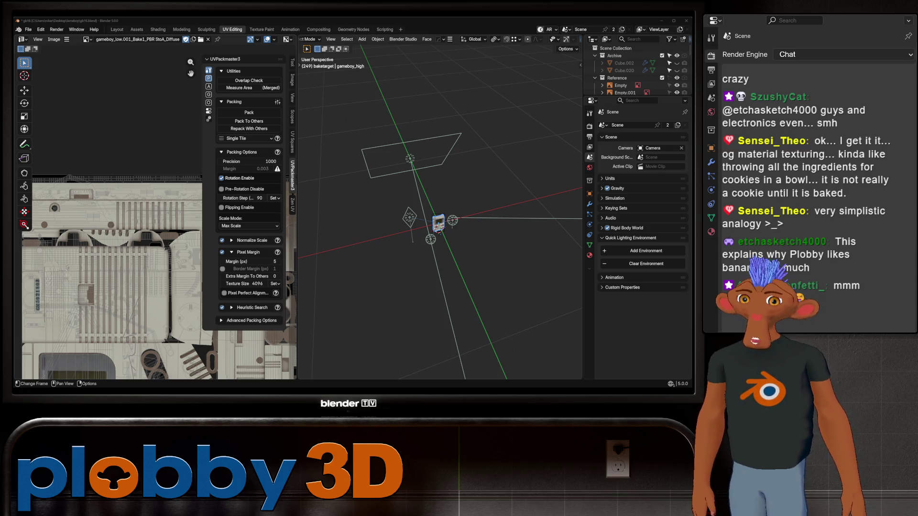
scroll(57, 216, up, 1)
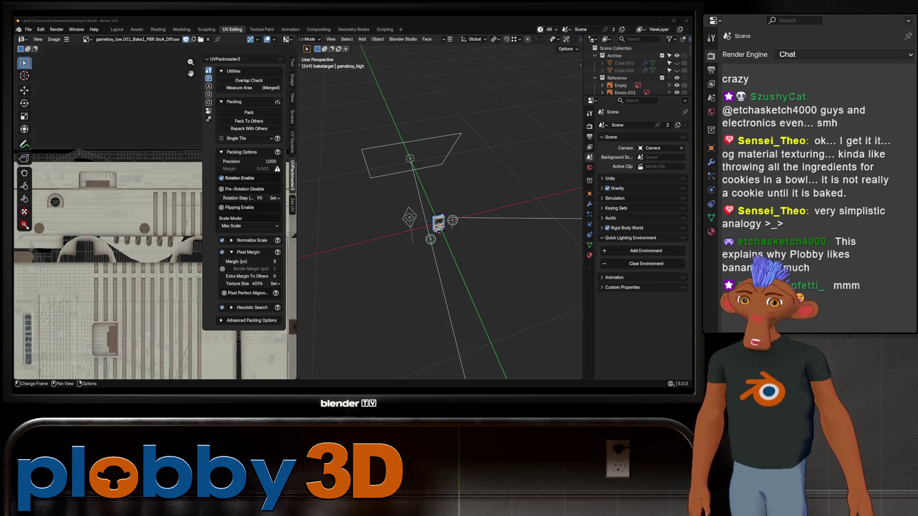
scroll(108, 216, up, 3)
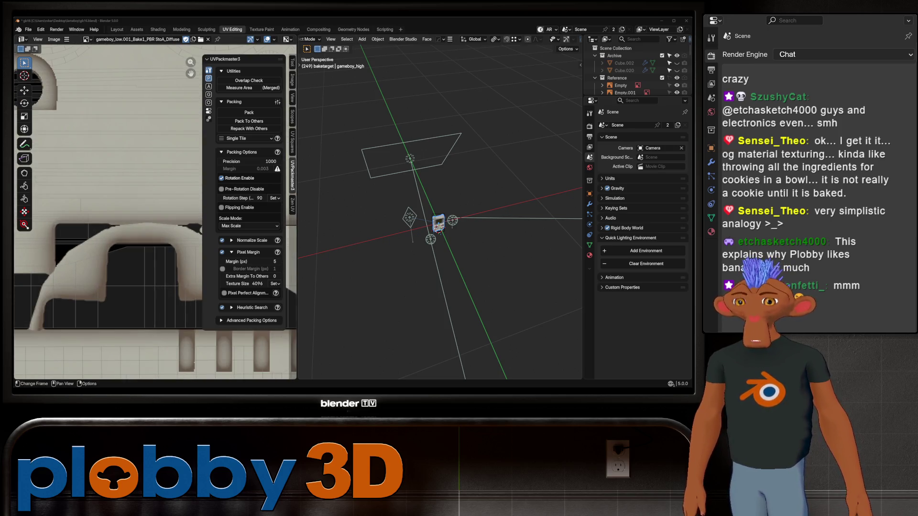
- Inspect the baked-textured Game Boy from all sides in the Layout view, then bring up the File menu
click(117, 30)
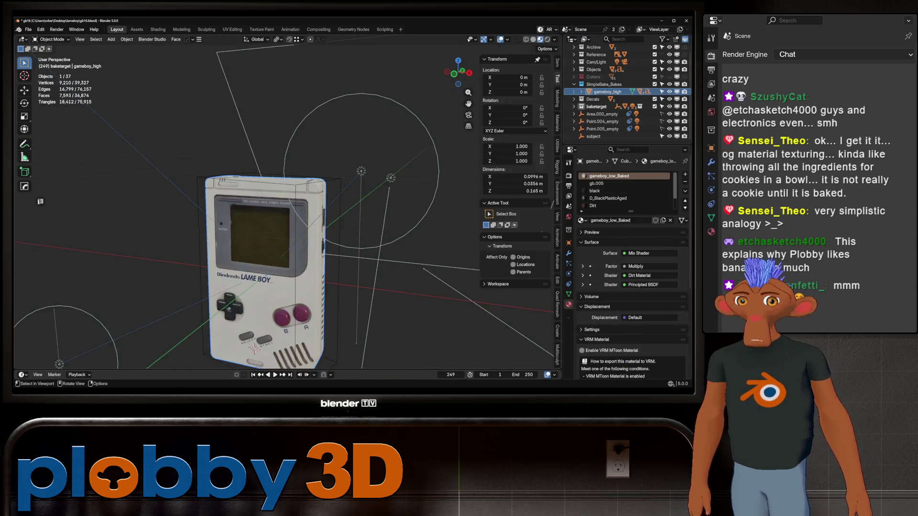
middle_drag(287, 215, 345, 216)
middle_drag(287, 216, 402, 215)
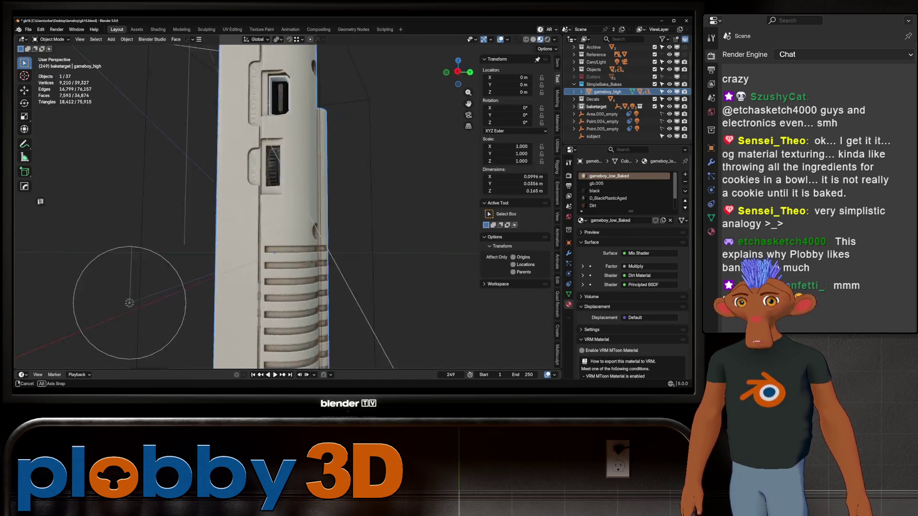
scroll(280, 209, up, 3)
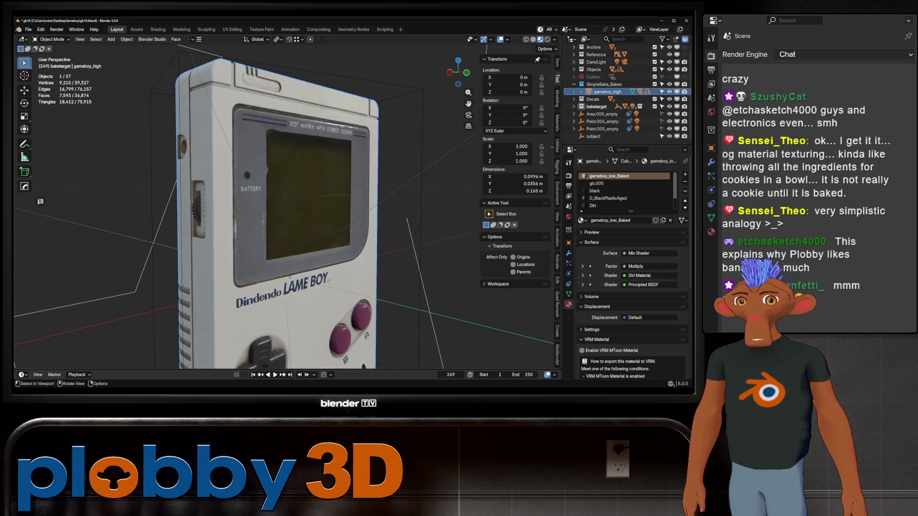
scroll(280, 208, up, 2)
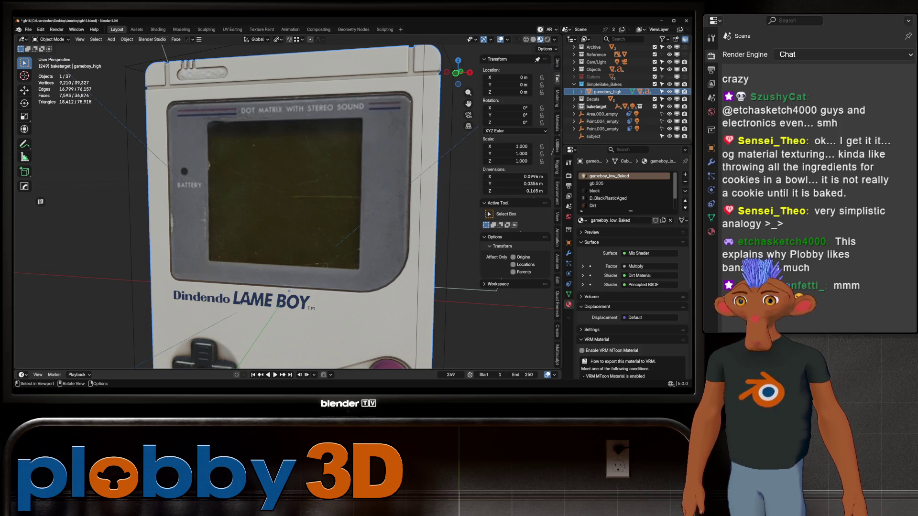
scroll(287, 216, down, 3)
mouse_move(287, 215)
middle_down()
mouse_move(344, 216)
mouse_move(286, 215)
mouse_move(330, 230)
mouse_move(230, 215)
middle_up()
scroll(287, 215, up, 2)
mouse_move(287, 215)
middle_down()
mouse_move(272, 201)
mouse_move(302, 187)
middle_up()
scroll(288, 216, up, 2)
mouse_move(183, 183)
middle_down()
mouse_move(237, 180)
mouse_move(190, 186)
middle_up()
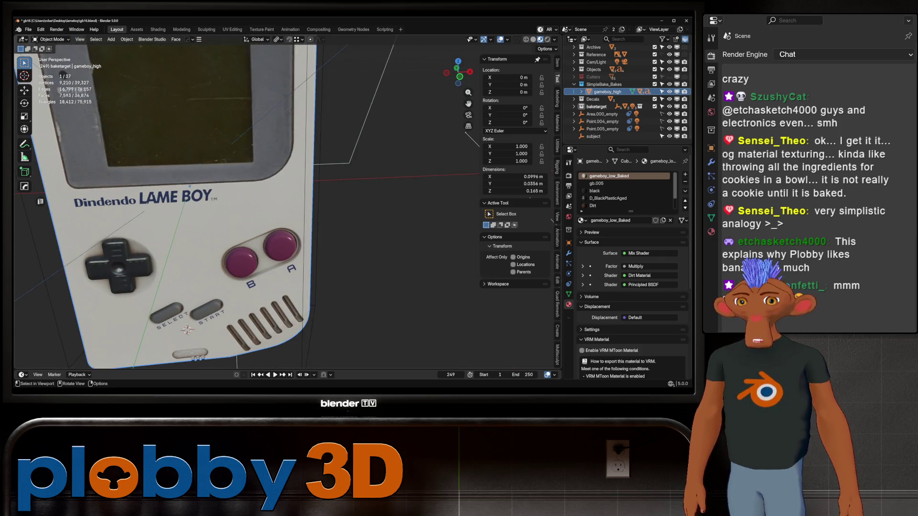
middle_drag(215, 216, 288, 208)
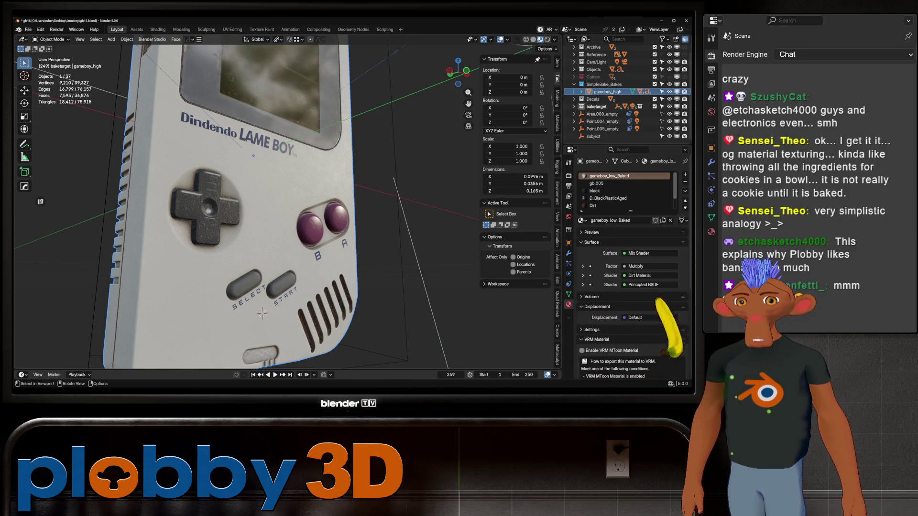
middle_drag(259, 208, 223, 208)
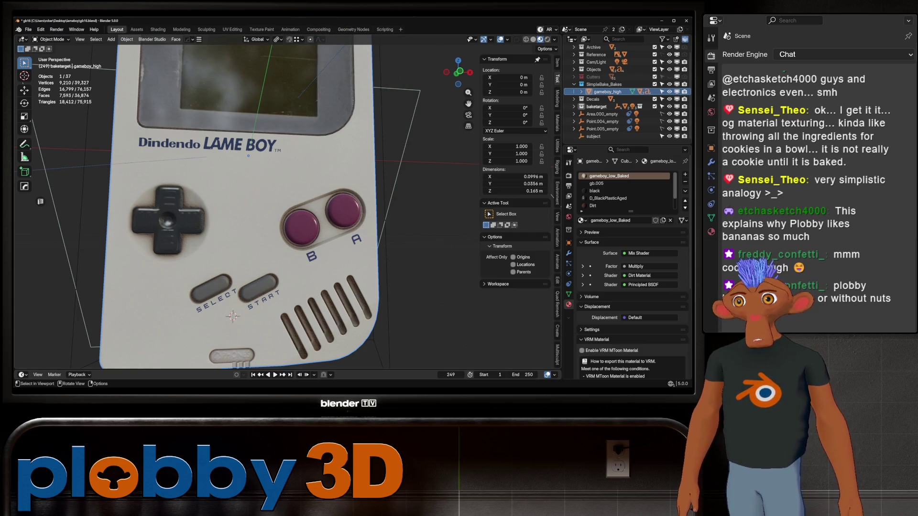
click(28, 29)
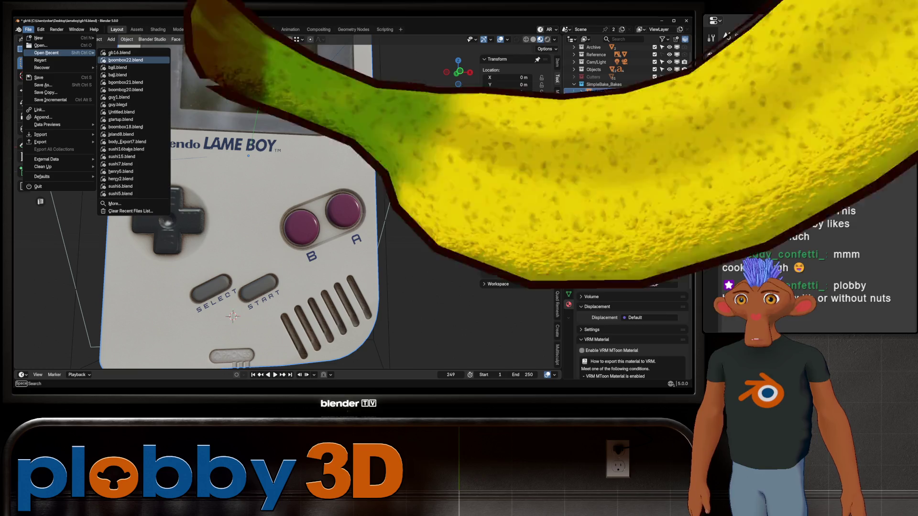
- Open the recent boombox22.blend without saving, and bring the boombox, lights and notes into view
click(130, 60)
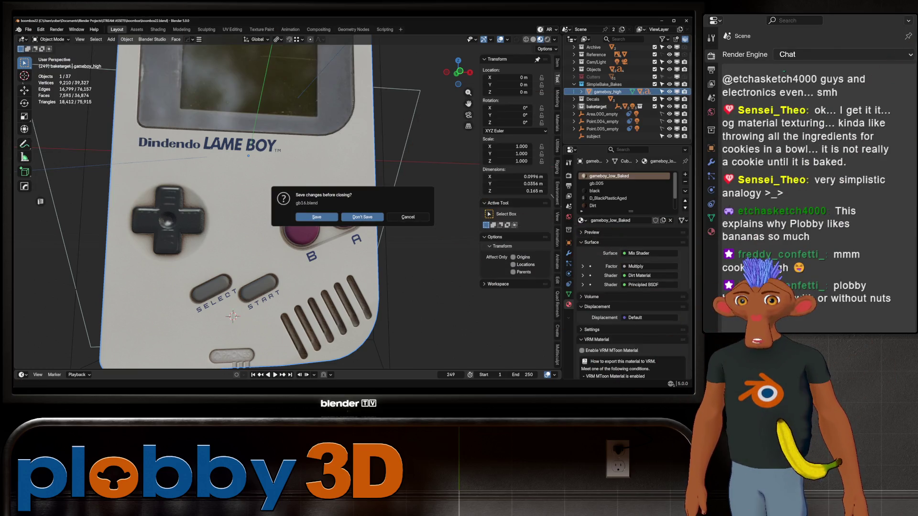
click(362, 216)
scroll(287, 216, down, 5)
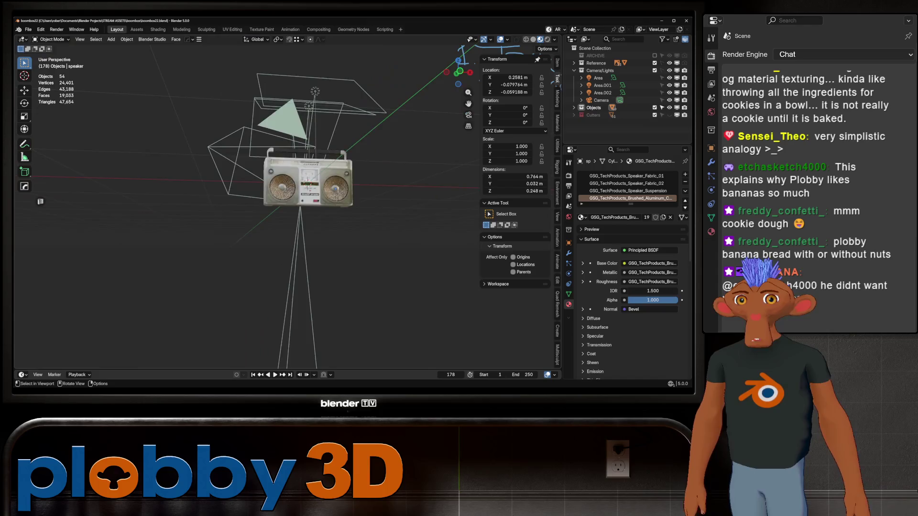
middle_drag(288, 215, 323, 202)
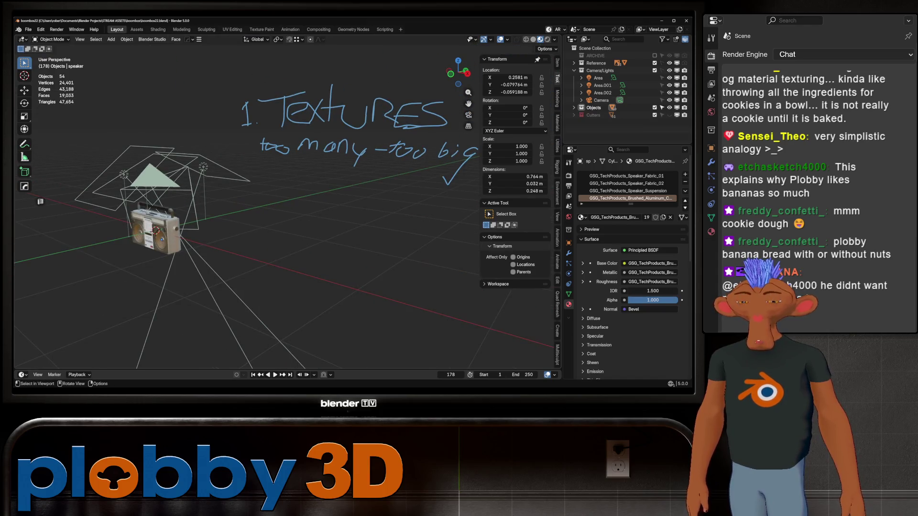
scroll(248, 208, down, 2)
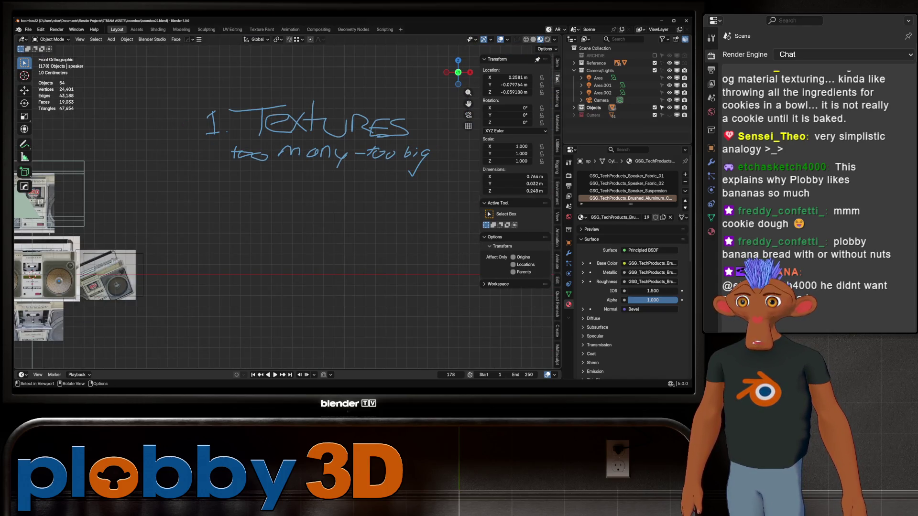
scroll(248, 208, up, 1)
shift+middle_drag(72, 190, 40, 201)
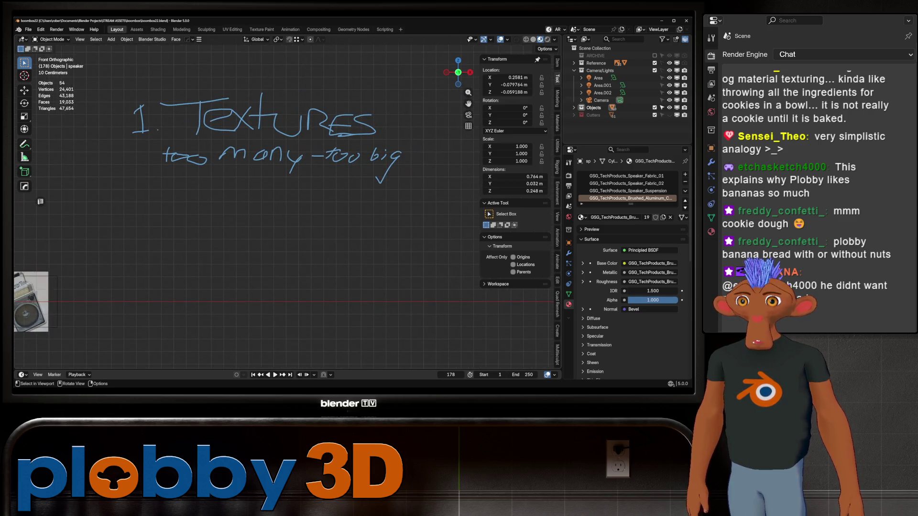
- With the Annotate tool active, frame the front reference images, then return to Select Box
key(shift+space)
key(d)
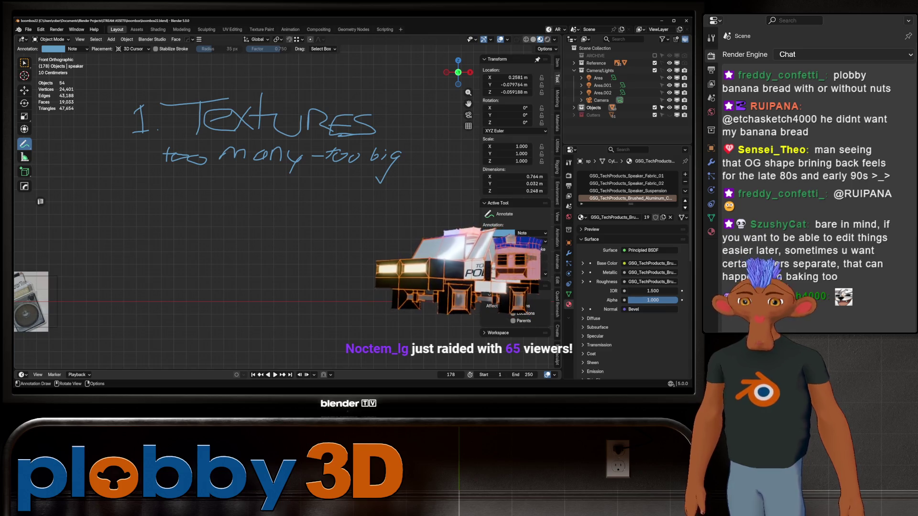
key(KP_Decimal)
scroll(322, 252, up, 7)
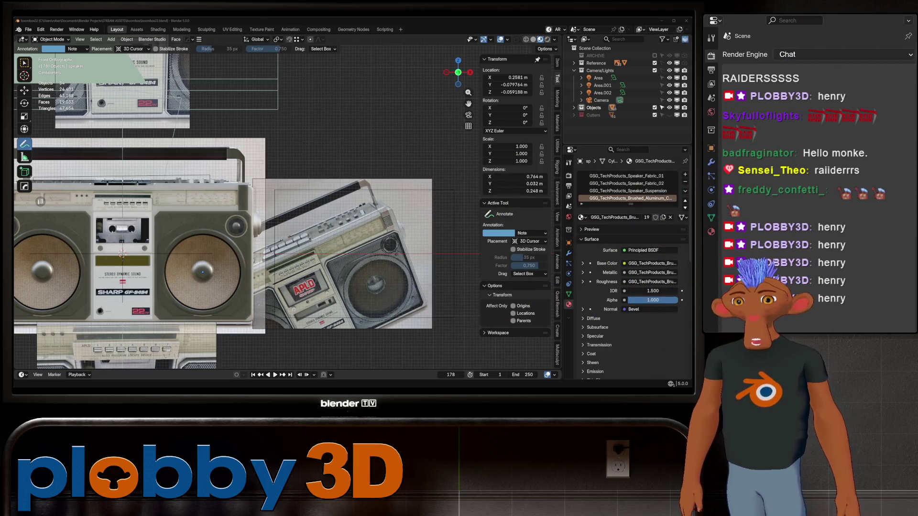
scroll(230, 215, up, 2)
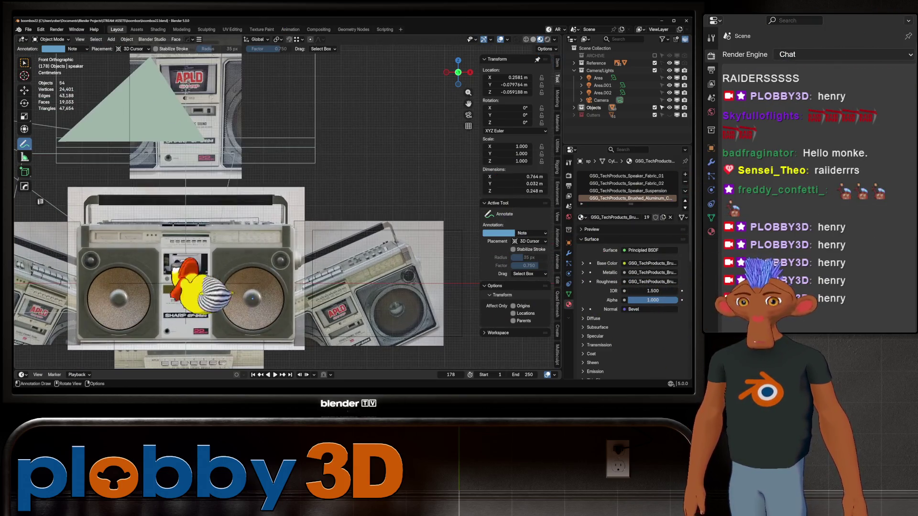
shift+middle_drag(229, 216, 274, 191)
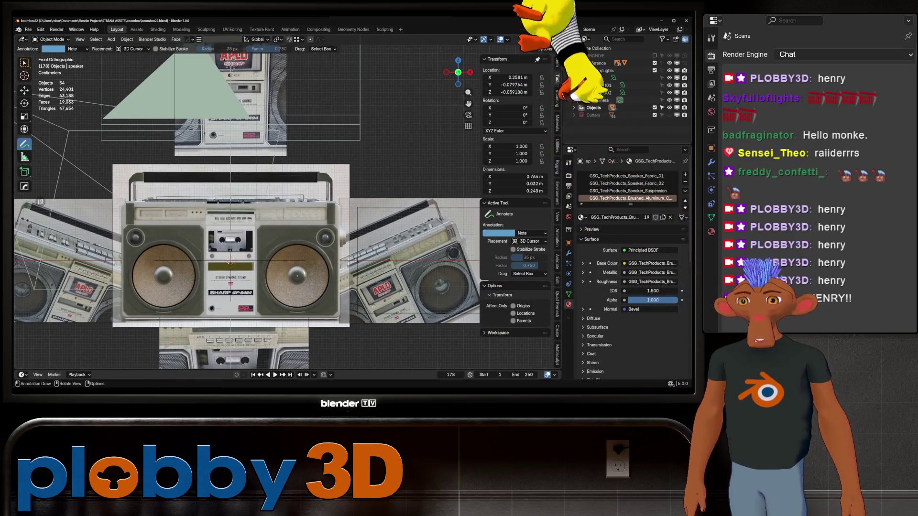
key(w)
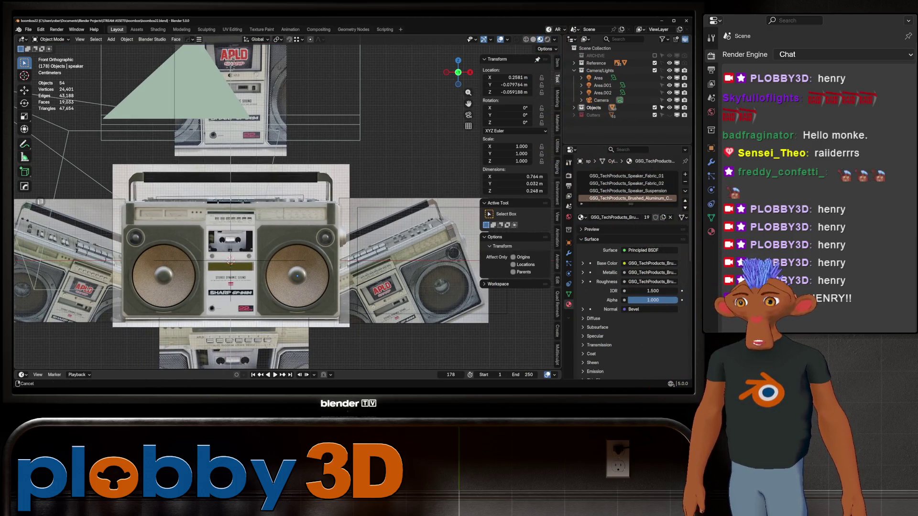
mouse_move(229, 245)
middle_down()
mouse_move(218, 221)
mouse_move(258, 202)
mouse_move(216, 216)
middle_up()
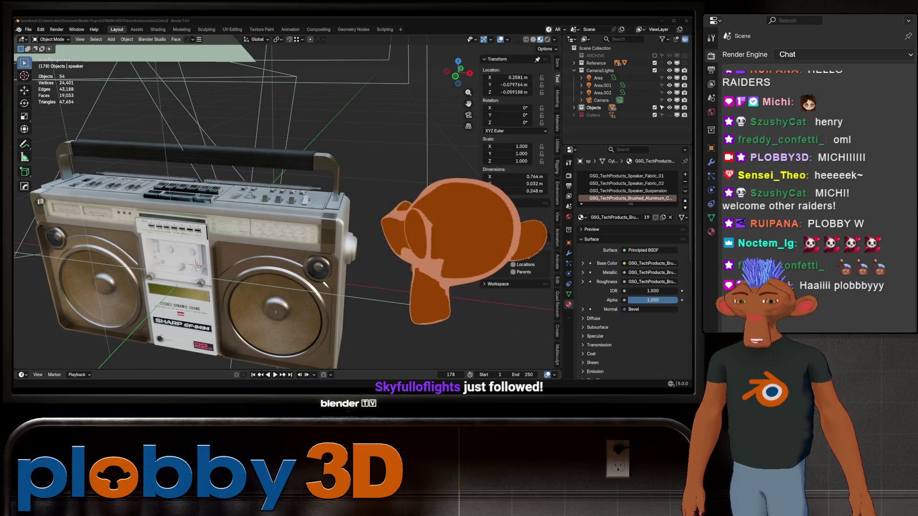
- Inspect the boombox from several angles and expand the Objects collection in the Outliner
middle_drag(215, 216, 287, 216)
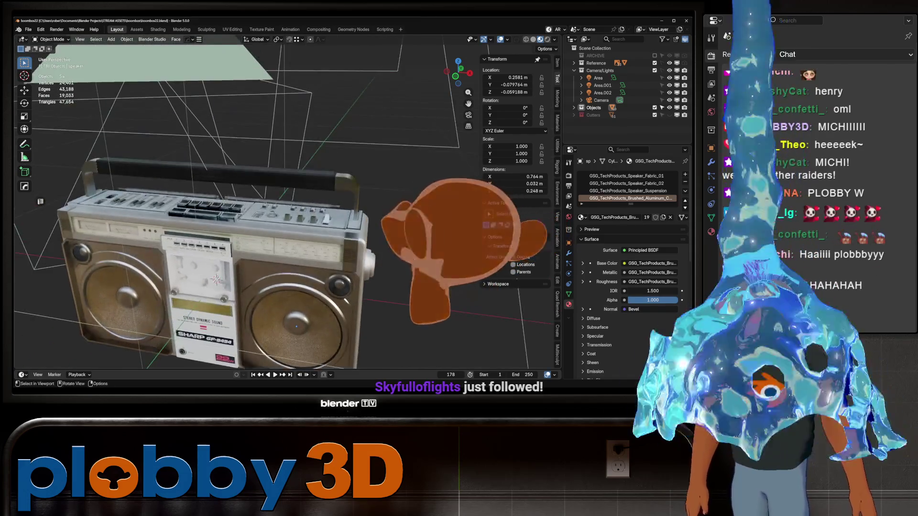
middle_drag(241, 263, 223, 249)
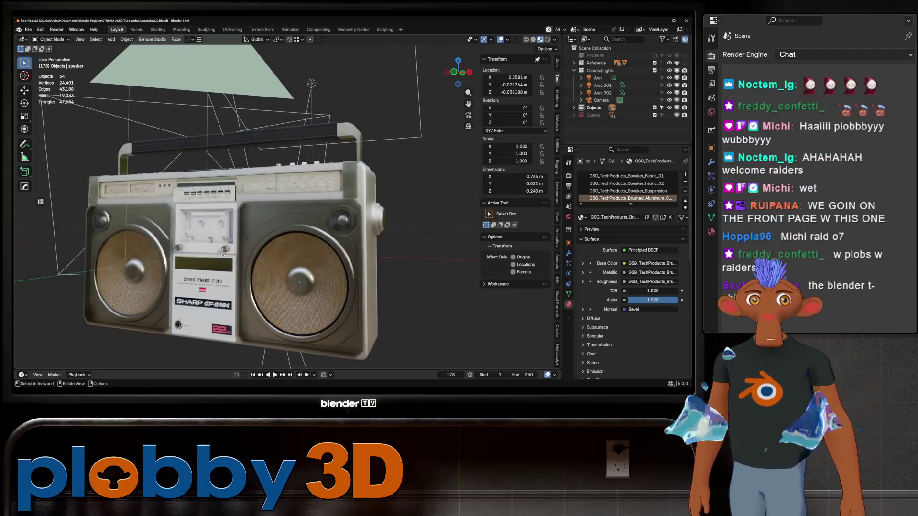
scroll(224, 249, up, 1)
scroll(225, 250, up, 1)
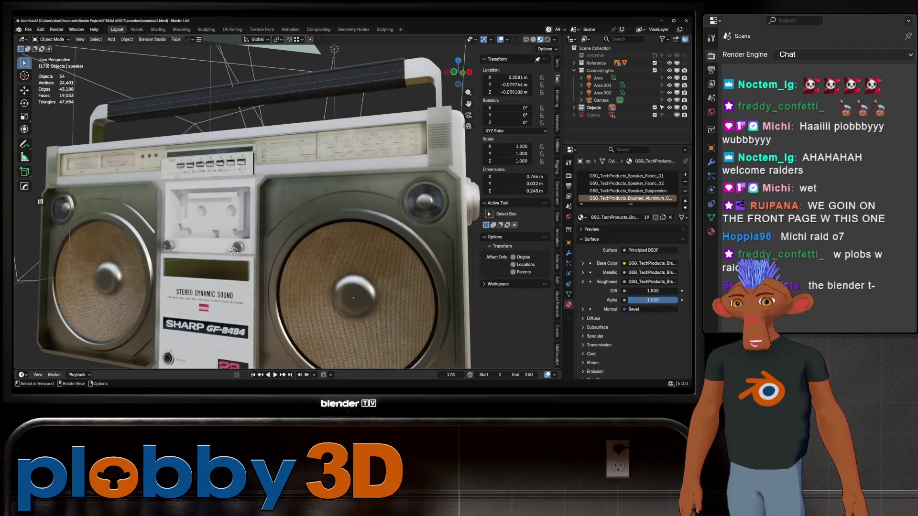
scroll(224, 249, up, 1)
scroll(223, 247, up, 2)
middle_drag(223, 248, 280, 294)
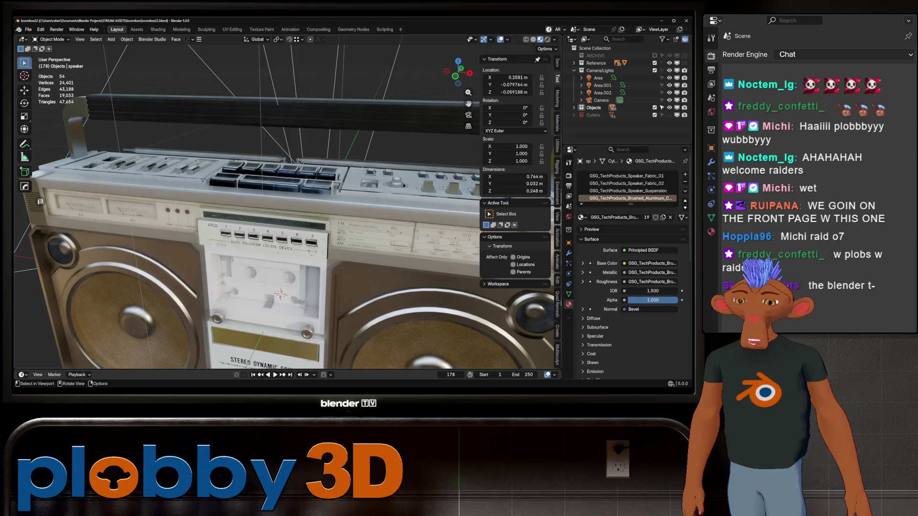
scroll(280, 295, down, 1)
scroll(281, 294, down, 1)
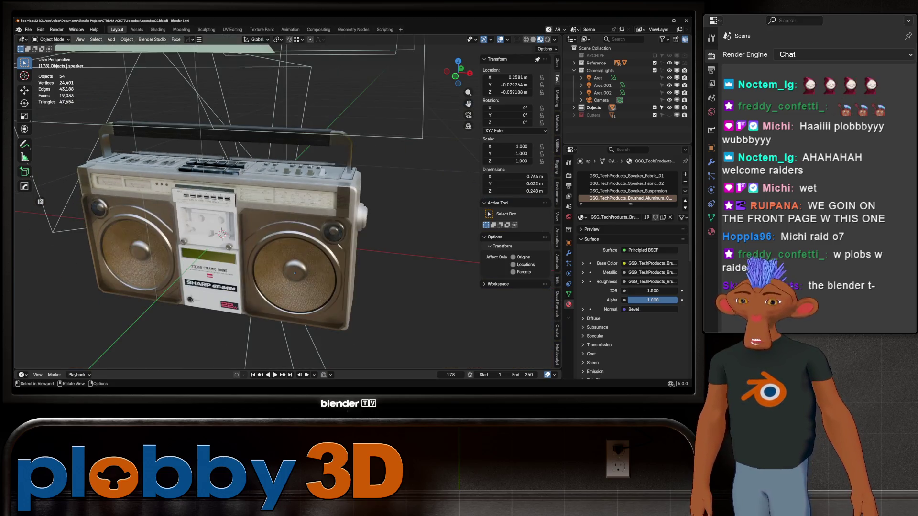
scroll(258, 258, up, 1)
mouse_move(252, 244)
middle_down()
mouse_move(235, 222)
mouse_move(245, 226)
middle_up()
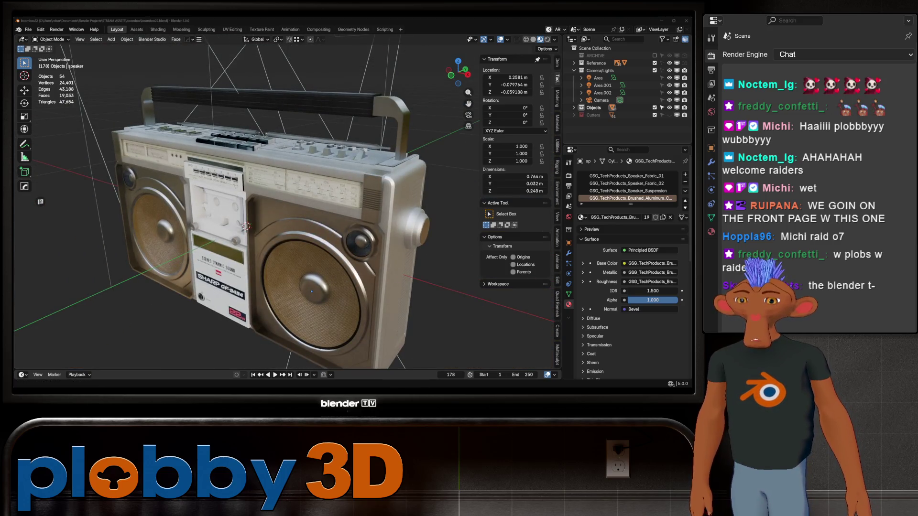
click(583, 108)
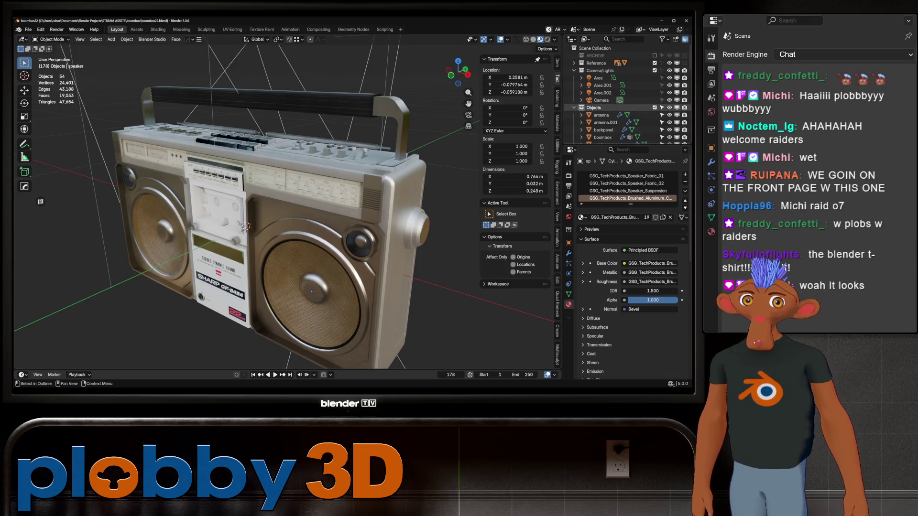
scroll(610, 115, down, 3)
scroll(610, 115, down, 3)
scroll(609, 114, down, 2)
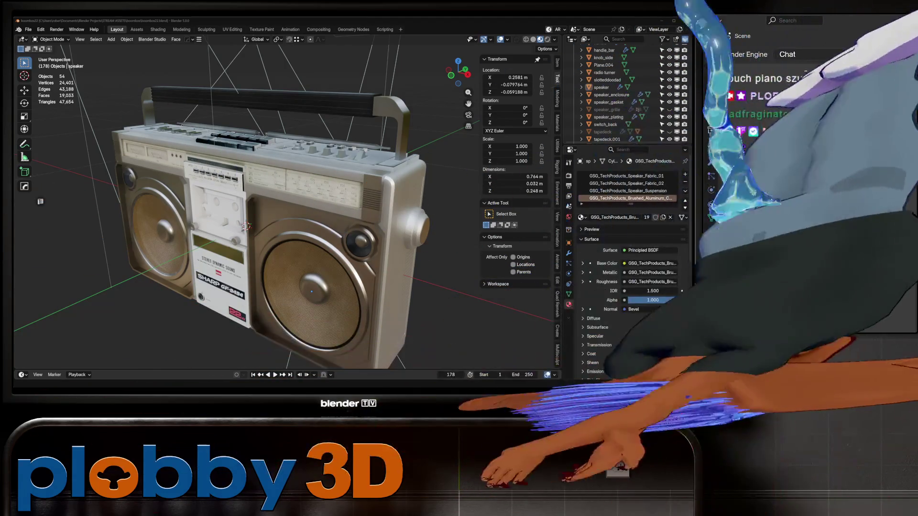
scroll(244, 216, up, 4)
scroll(245, 215, up, 3)
scroll(242, 230, up, 1)
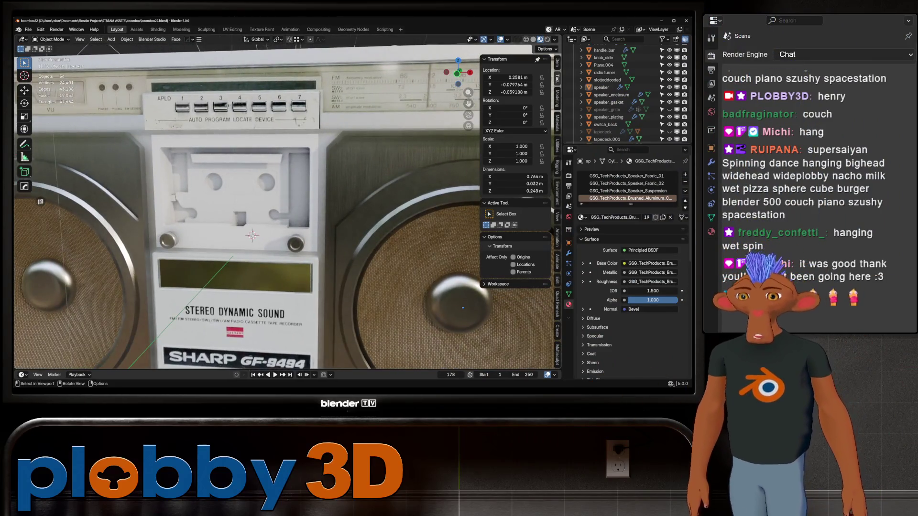
scroll(628, 93, down, 3)
scroll(245, 215, down, 5)
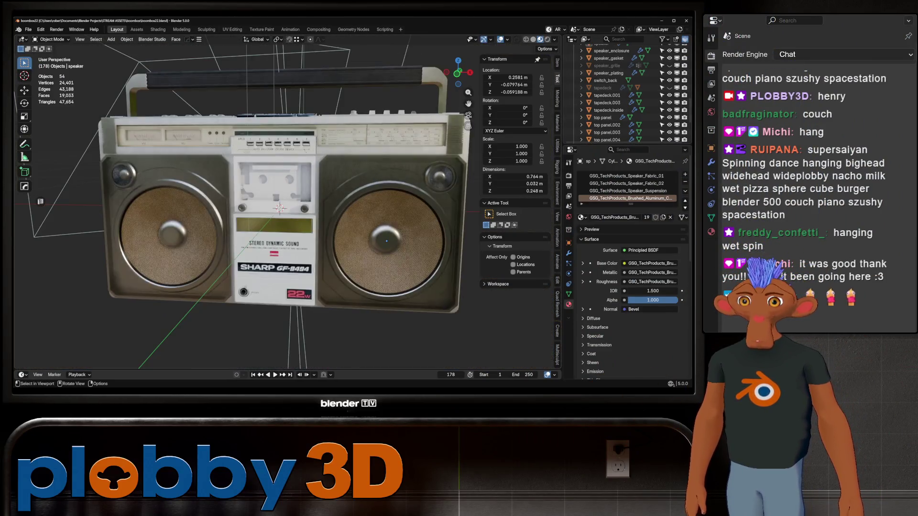
scroll(244, 215, up, 4)
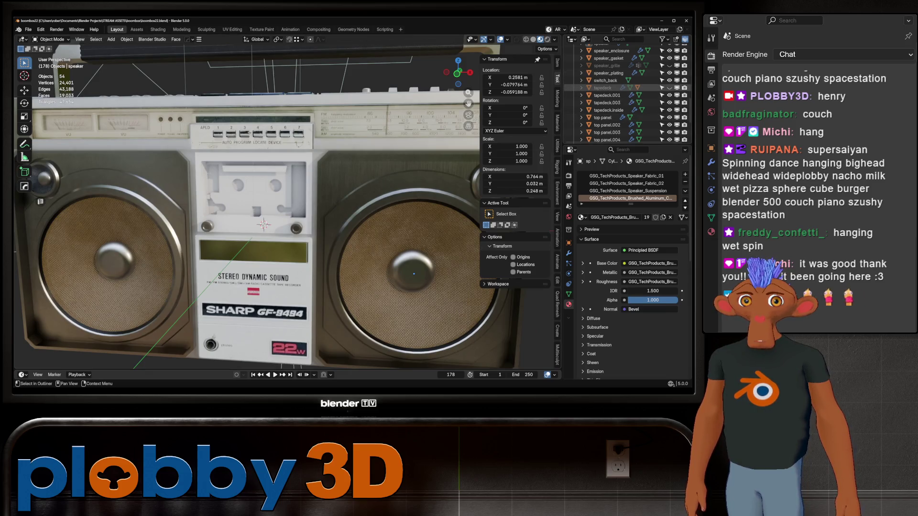
- Unhide the tapedeck and inspect the boombox top, jack panel and front in Rendered shading
click(670, 87)
scroll(631, 114, down, 1)
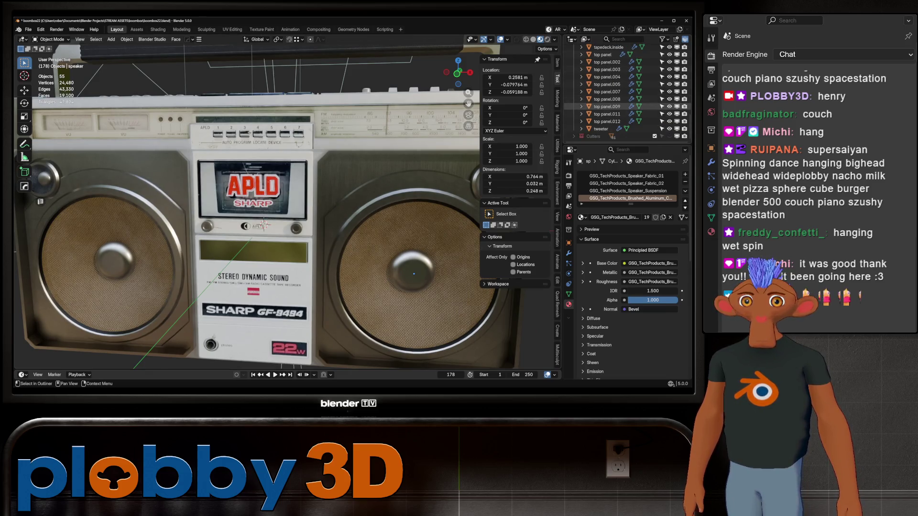
scroll(631, 113, up, 2)
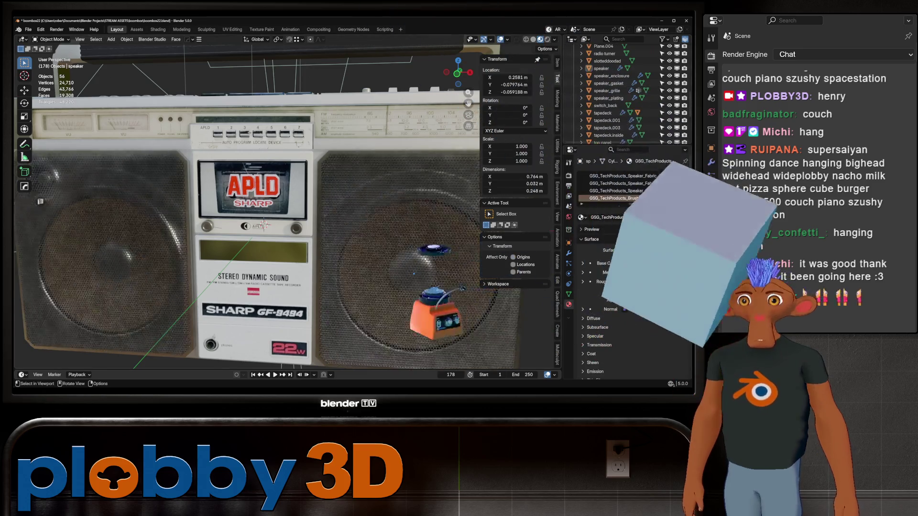
mouse_move(359, 180)
middle_down()
mouse_move(273, 237)
mouse_move(216, 180)
mouse_move(287, 215)
middle_up()
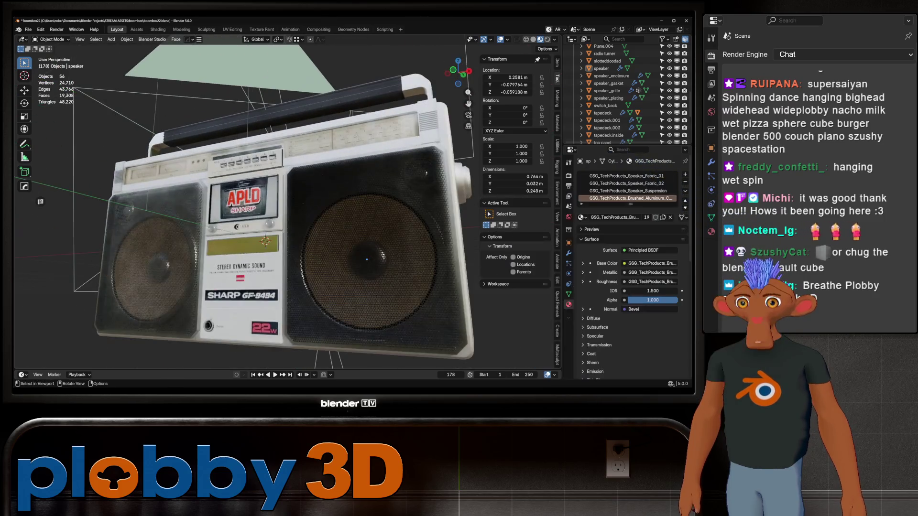
key(z)
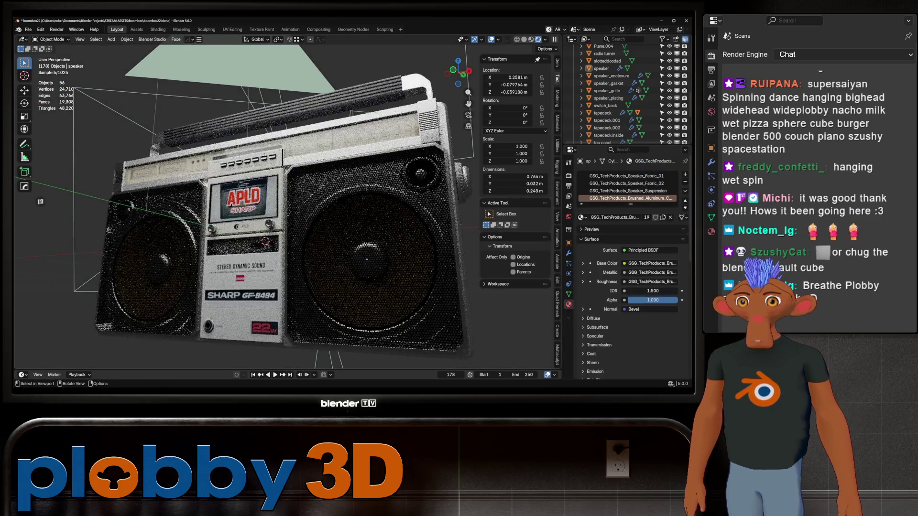
mouse_move(288, 216)
middle_down()
mouse_move(237, 237)
mouse_move(215, 287)
mouse_move(194, 309)
mouse_move(238, 266)
mouse_move(194, 251)
middle_up()
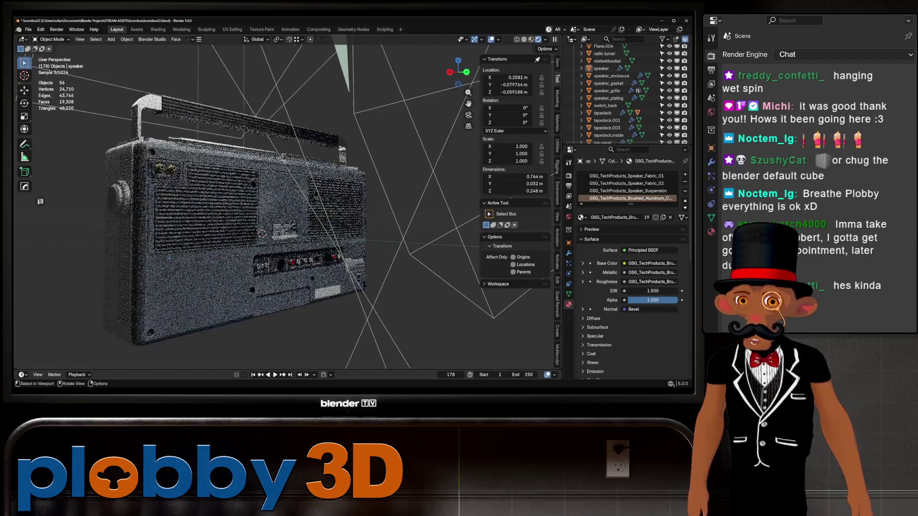
scroll(236, 208, up, 5)
mouse_move(237, 208)
middle_down()
mouse_move(165, 240)
mouse_move(237, 187)
mouse_move(253, 160)
middle_up()
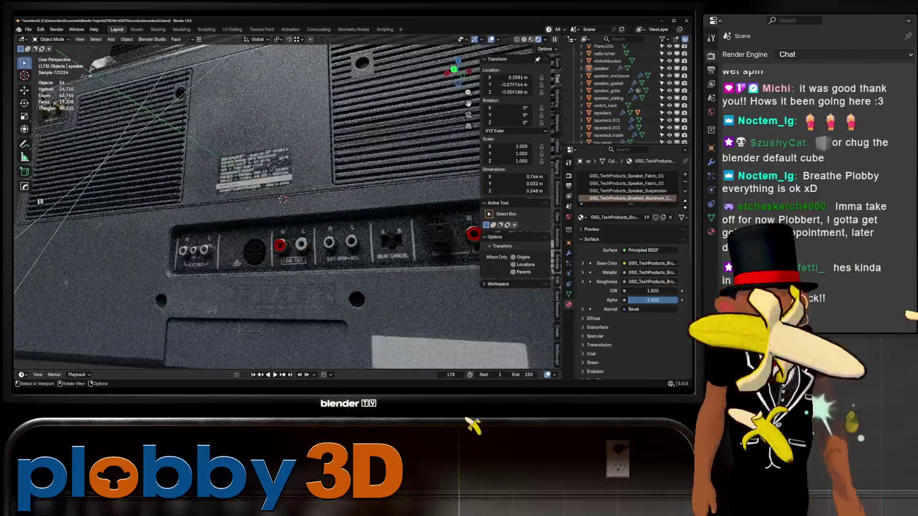
scroll(253, 160, up, 4)
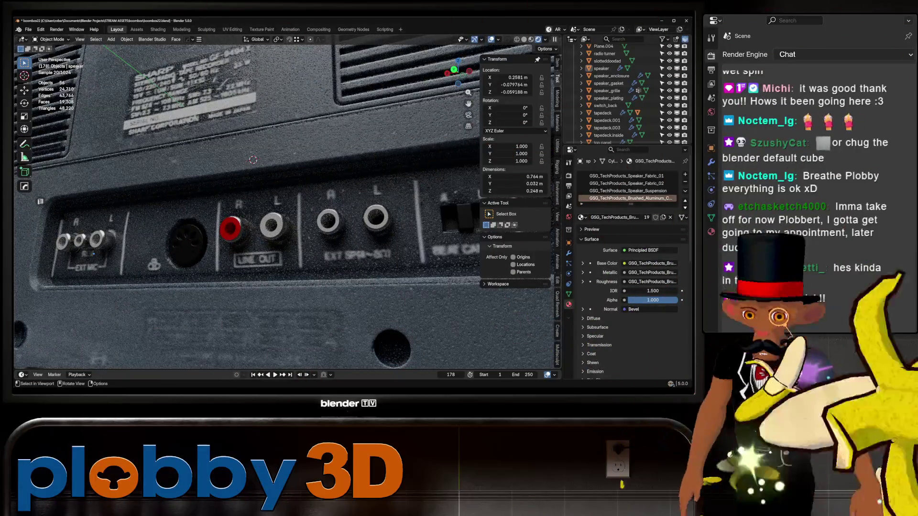
scroll(253, 160, down, 4)
middle_drag(253, 159, 218, 195)
scroll(288, 208, down, 4)
middle_drag(287, 208, 209, 212)
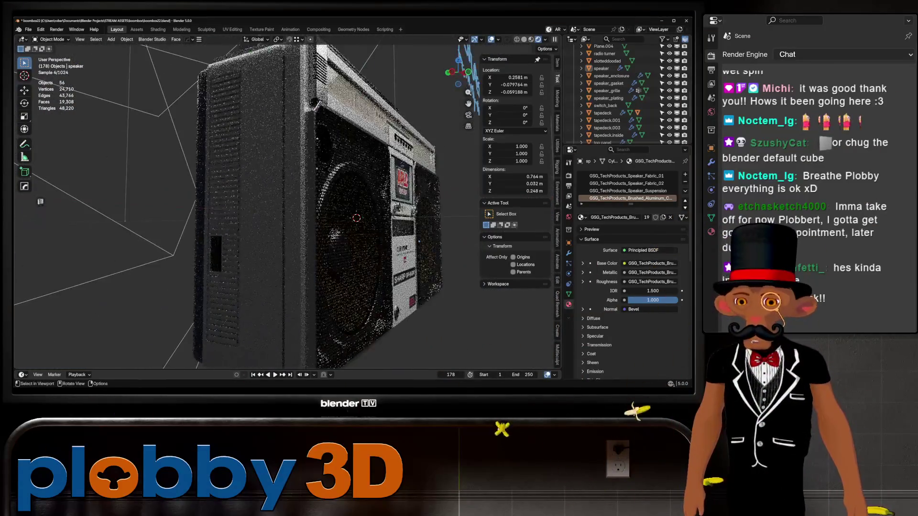
scroll(208, 212, up, 3)
middle_drag(316, 216, 273, 215)
scroll(272, 215, down, 2)
- Select the tapedeck door and rotate it open about 161° around the X axis
click(307, 184)
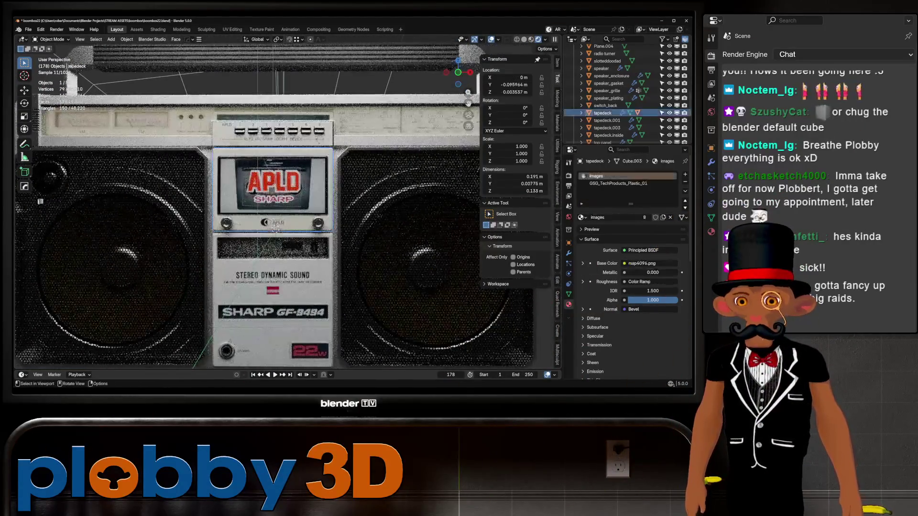
middle_drag(307, 185, 287, 201)
key(r)
key(x)
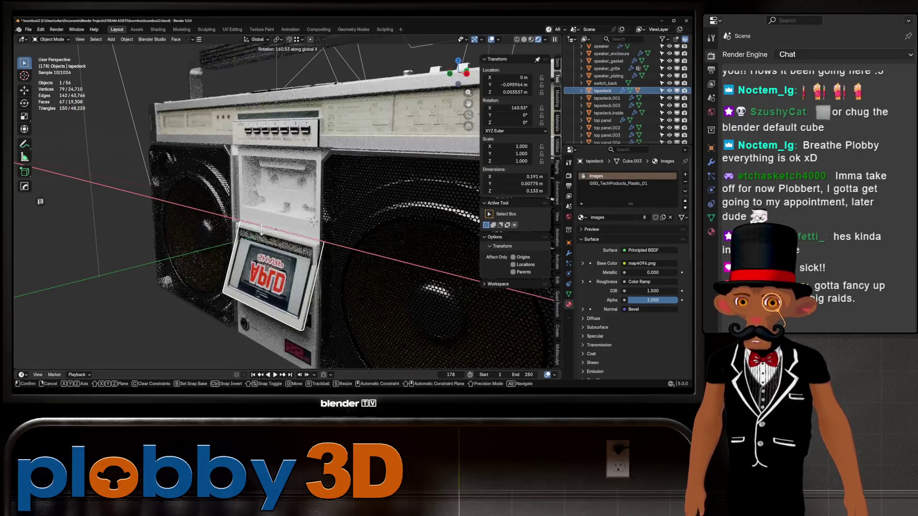
click(321, 226)
scroll(287, 209, up, 3)
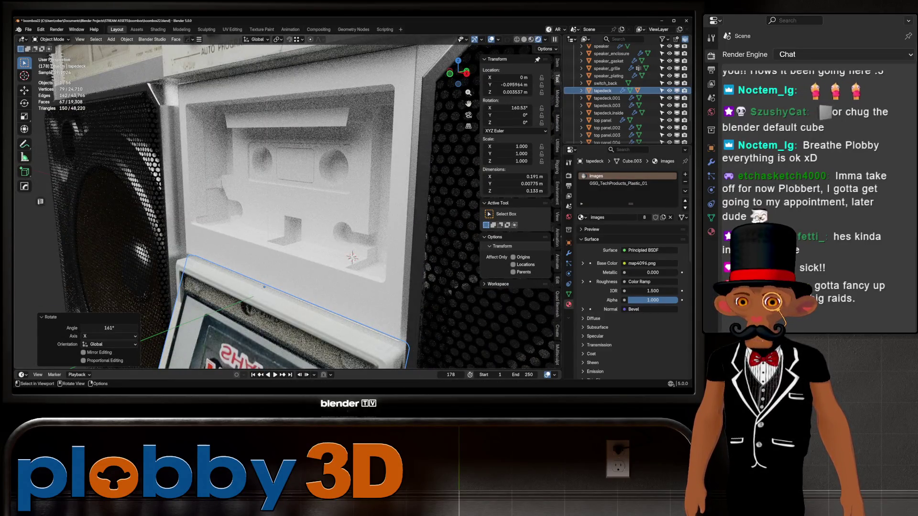
scroll(287, 208, down, 3)
- Clear the tapedeck door's rotation to close it, then cancel a move of the speaker grille
middle_drag(287, 208, 272, 209)
key(alt+r)
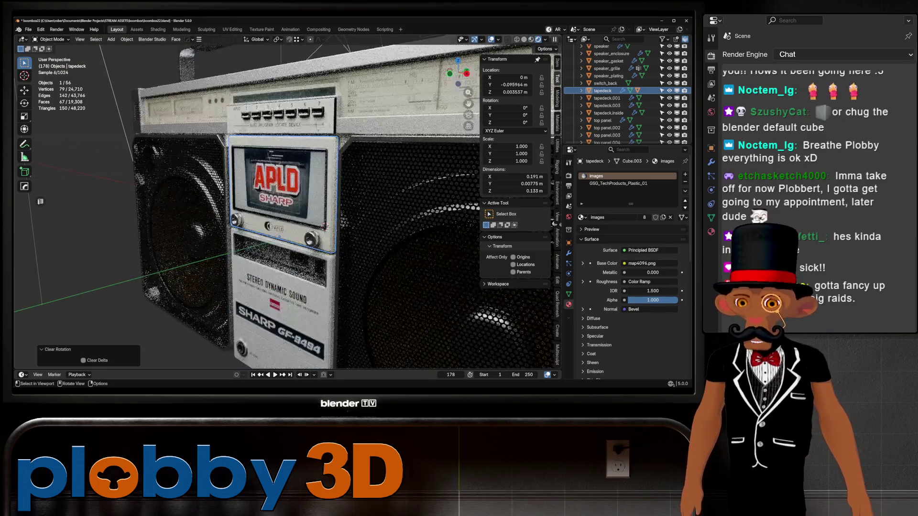
scroll(323, 227, down, 4)
middle_drag(323, 226, 292, 210)
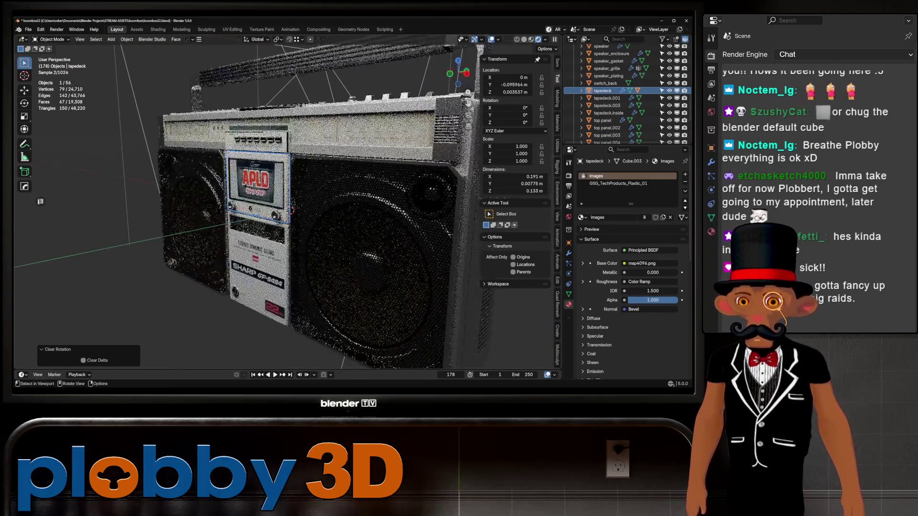
click(294, 210)
key(g)
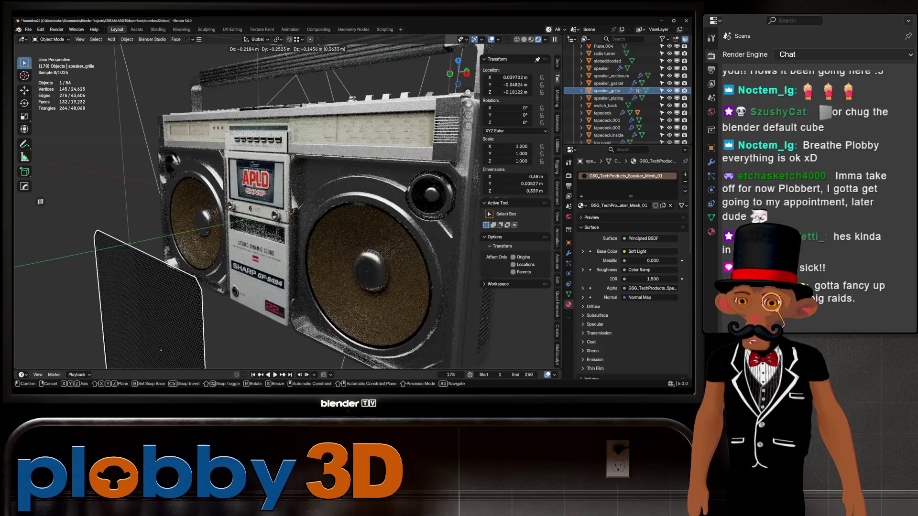
key(Escape)
scroll(287, 209, down, 8)
- Write a "2." annotation beneath the "1. Textures – too many, too big" note
middle_drag(287, 209, 251, 216)
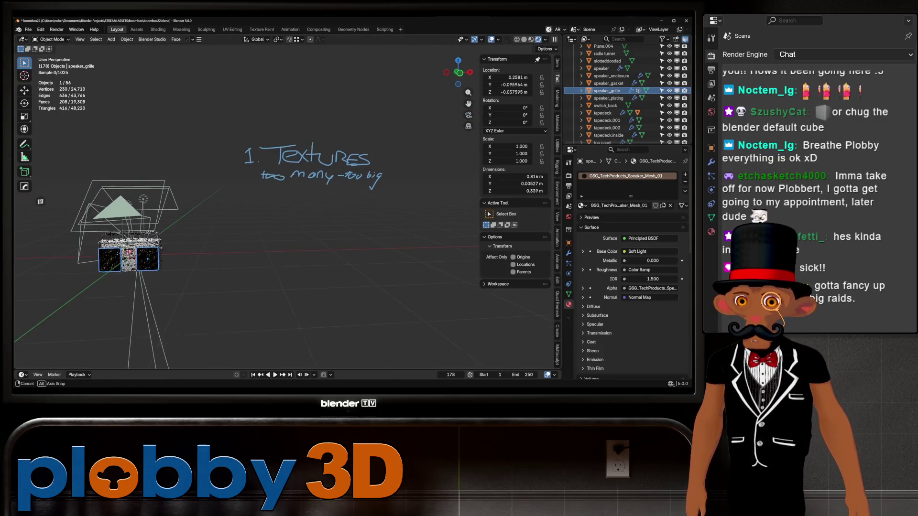
scroll(266, 190, up, 2)
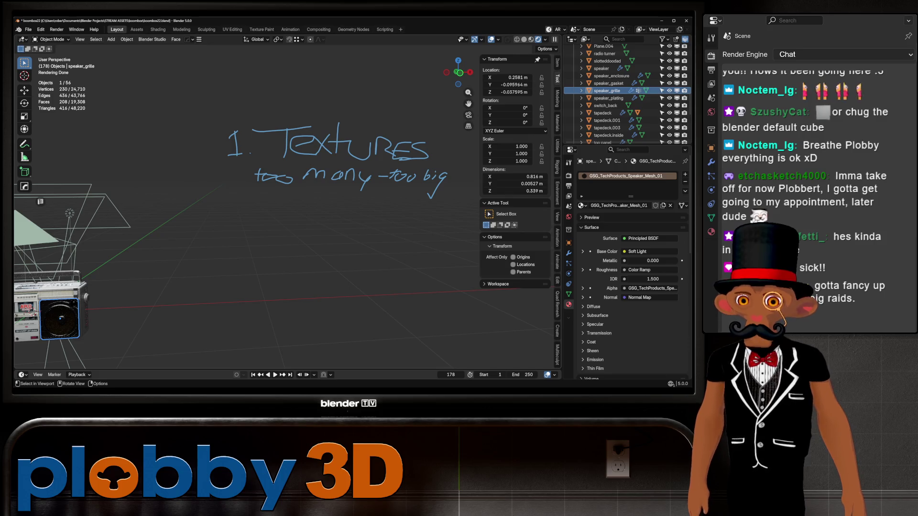
shift+middle_drag(288, 215, 275, 206)
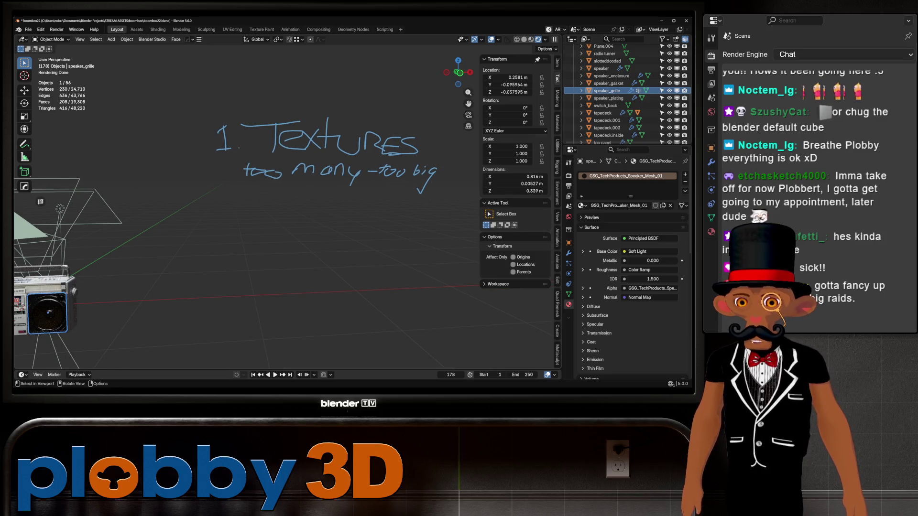
key(shift+space)
key(d)
drag(216, 207, 248, 231)
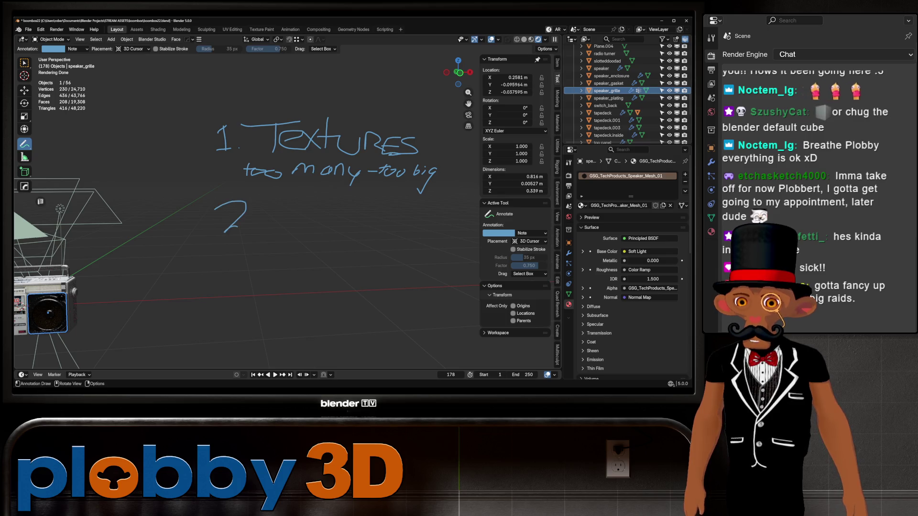
click(250, 228)
right_click(64, 137)
- Orbit back around the boombox and snap to Front Orthographic against the reference images
middle_drag(179, 216, 165, 287)
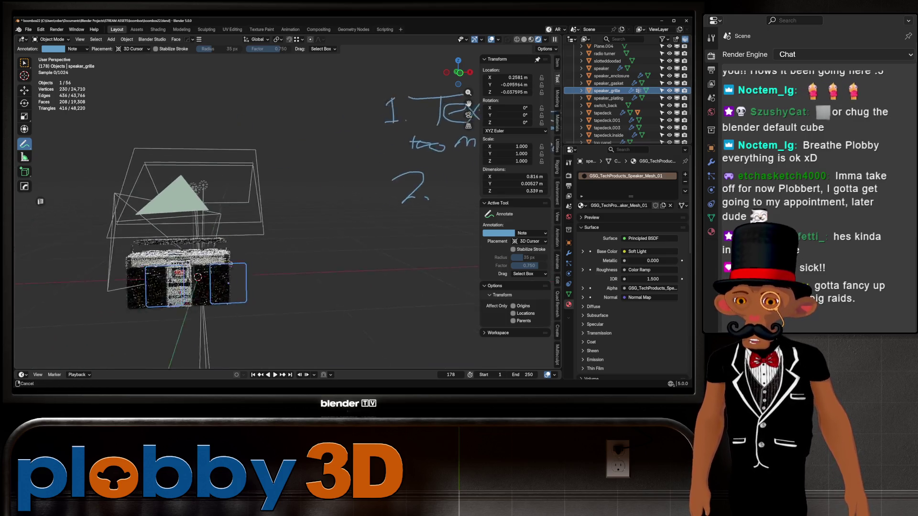
mouse_move(216, 215)
middle_down()
mouse_move(287, 215)
mouse_move(180, 215)
middle_up()
scroll(194, 273, up, 2)
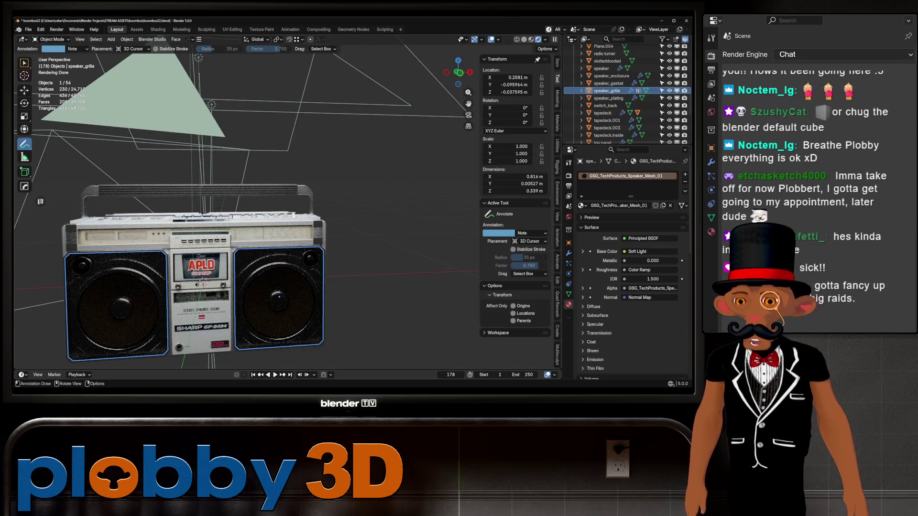
scroll(202, 283, up, 3)
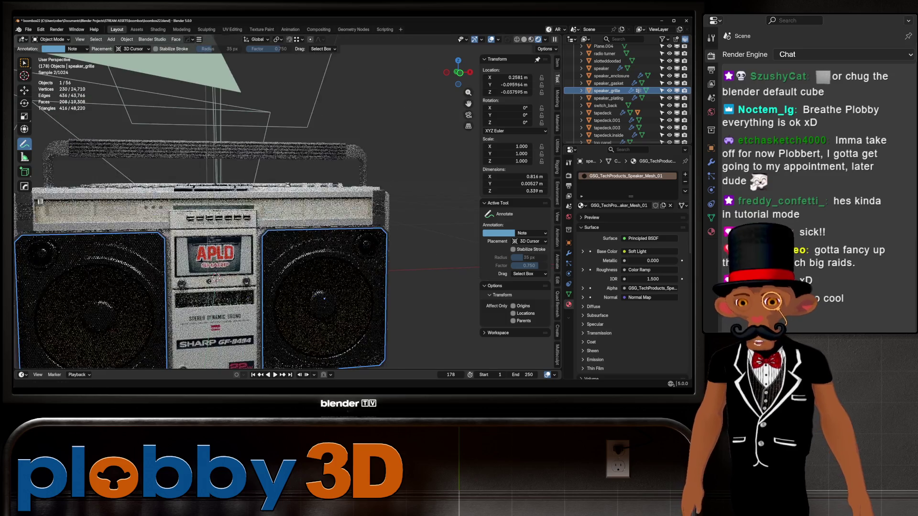
middle_drag(201, 282, 393, 197)
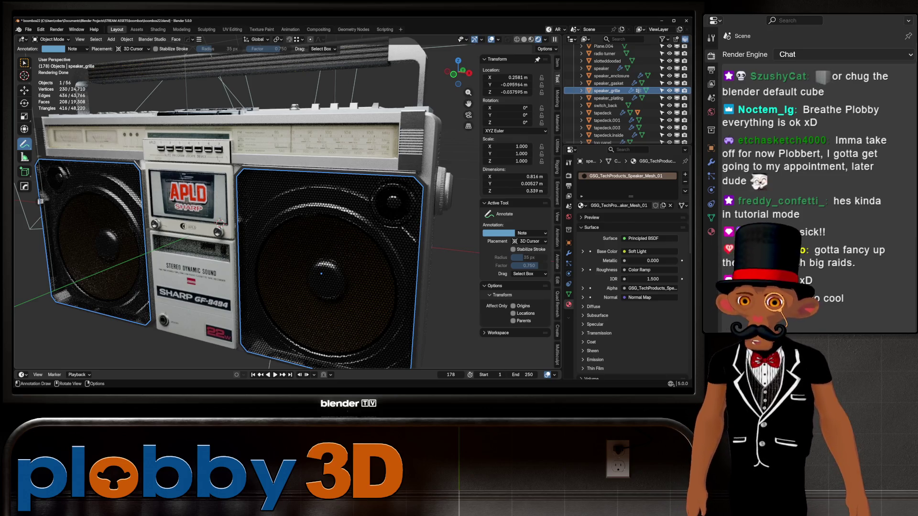
scroll(245, 208, down, 5)
scroll(244, 208, up, 3)
drag(371, 85, 406, 107)
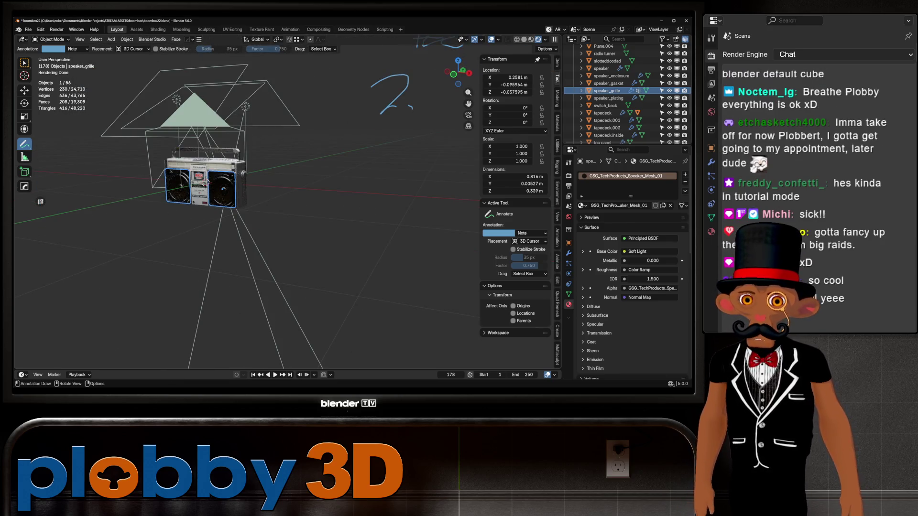
scroll(243, 209, down, 3)
middle_drag(245, 208, 215, 215)
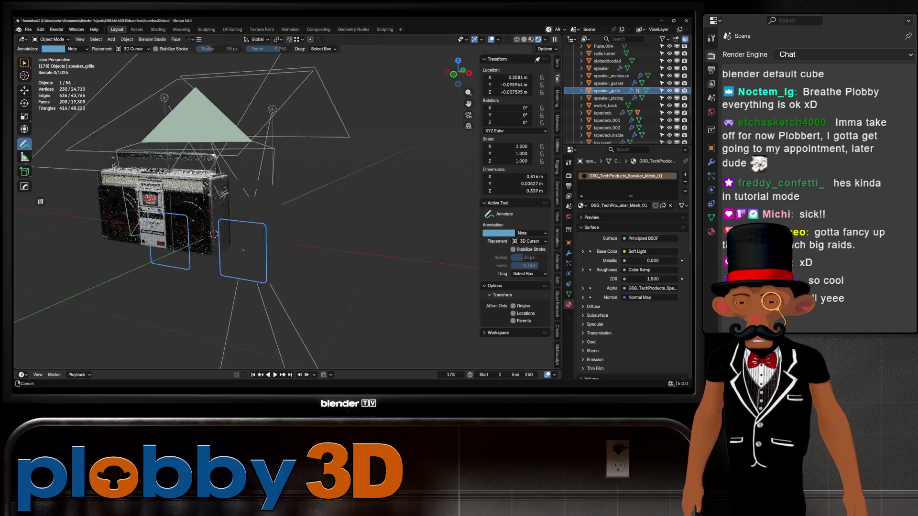
mouse_move(216, 215)
middle_down()
mouse_move(187, 223)
mouse_move(266, 240)
middle_up()
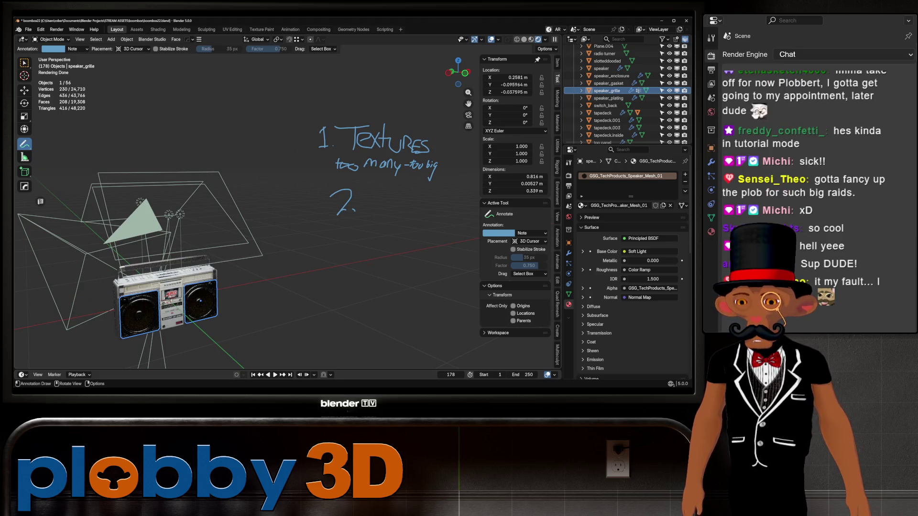
scroll(180, 251, up, 2)
middle_drag(180, 252, 165, 216)
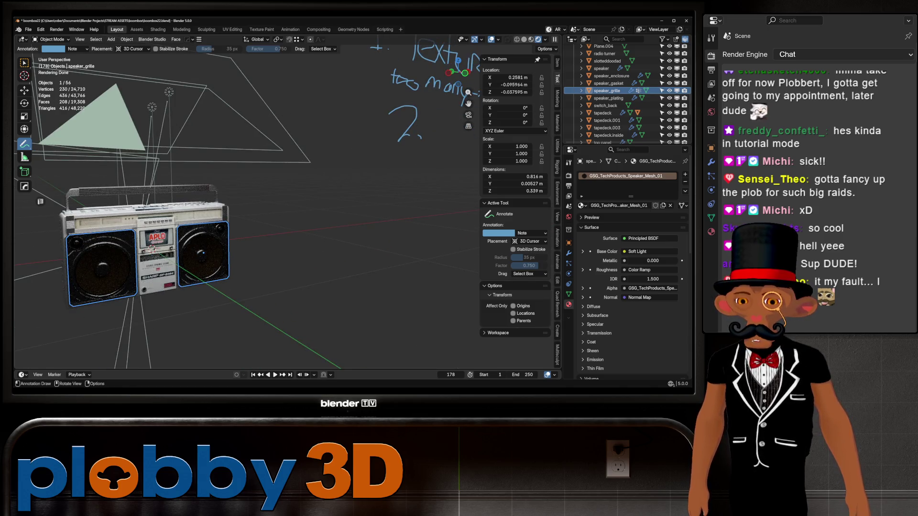
scroll(209, 223, down, 3)
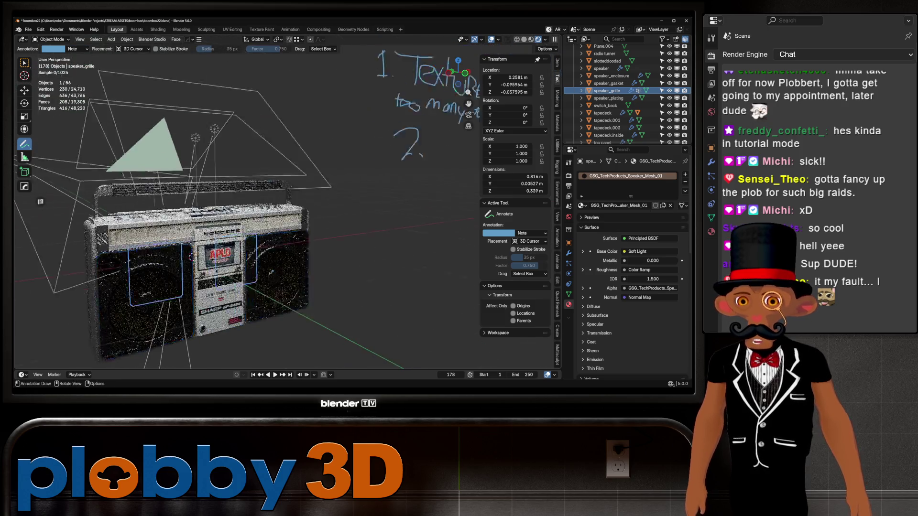
scroll(209, 223, down, 2)
scroll(180, 252, up, 2)
middle_drag(179, 251, 144, 236)
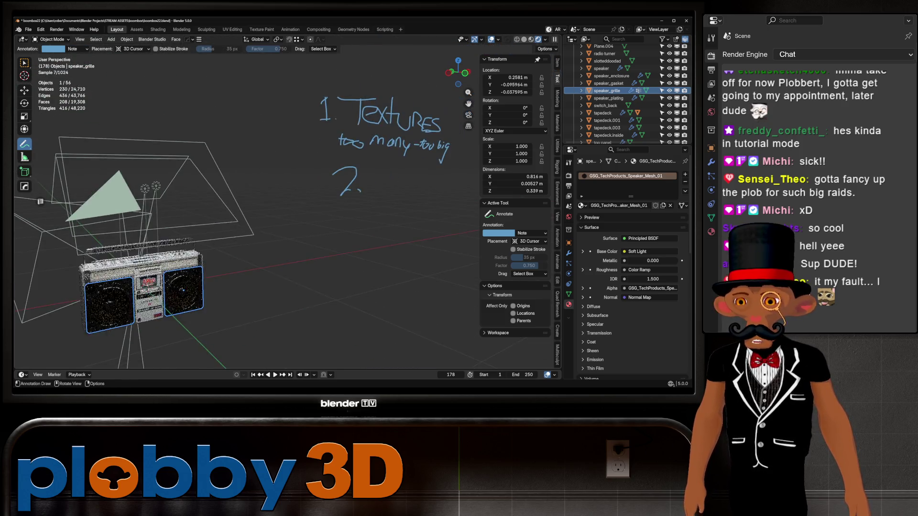
scroll(179, 251, up, 2)
alt+middle_drag(40, 202, 40, 202)
scroll(40, 201, down, 1)
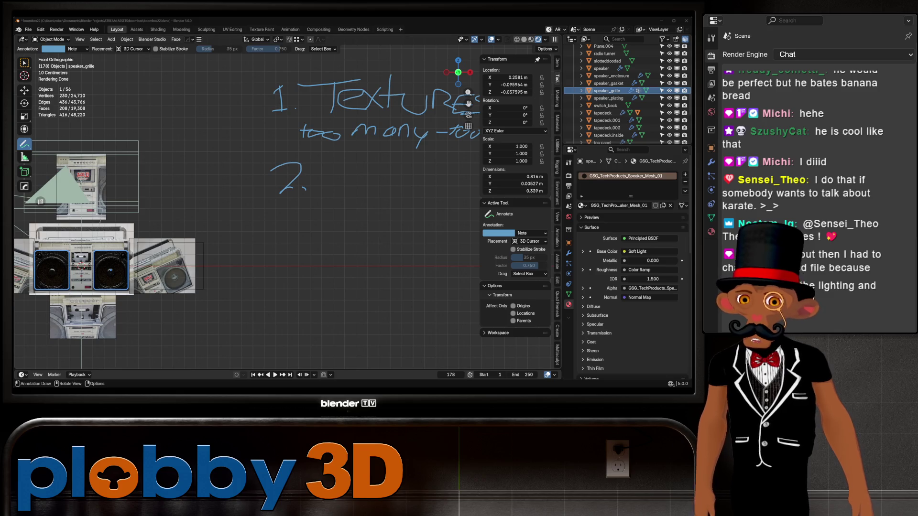
scroll(40, 201, down, 2)
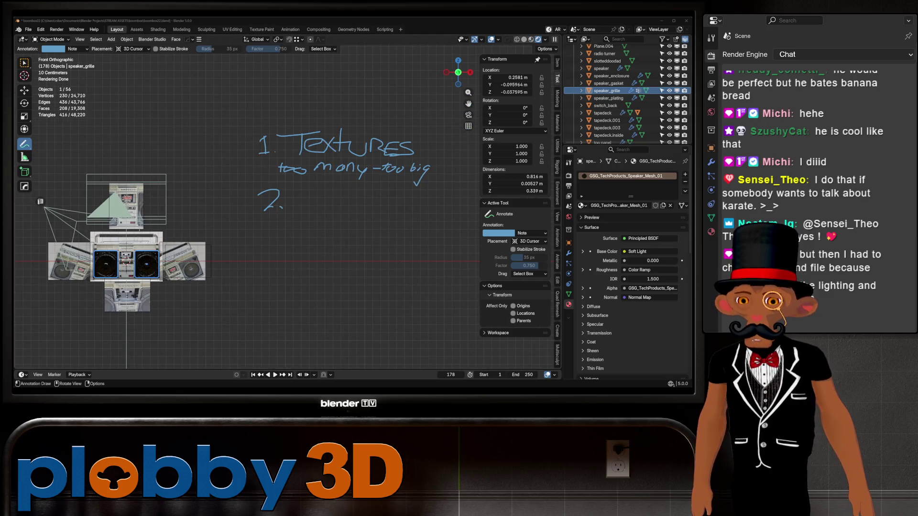
scroll(40, 202, up, 3)
scroll(41, 202, down, 3)
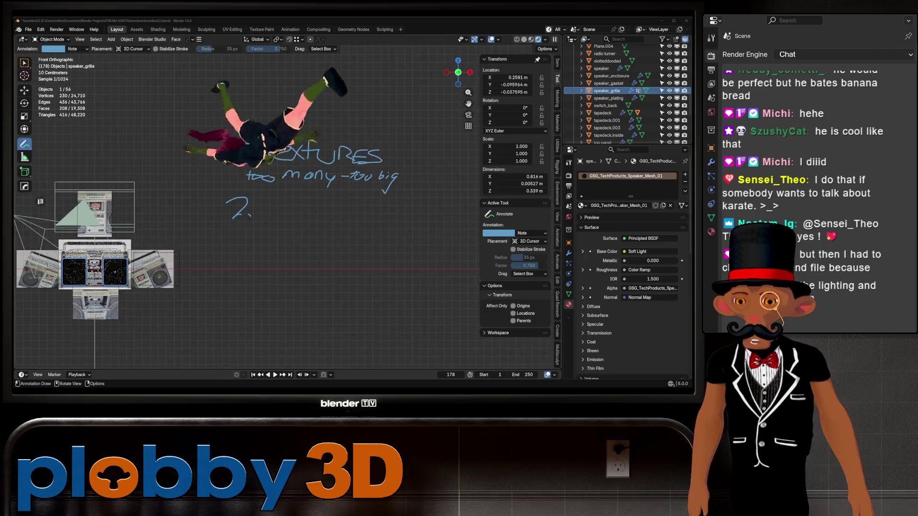
scroll(41, 201, up, 3)
scroll(40, 201, up, 1)
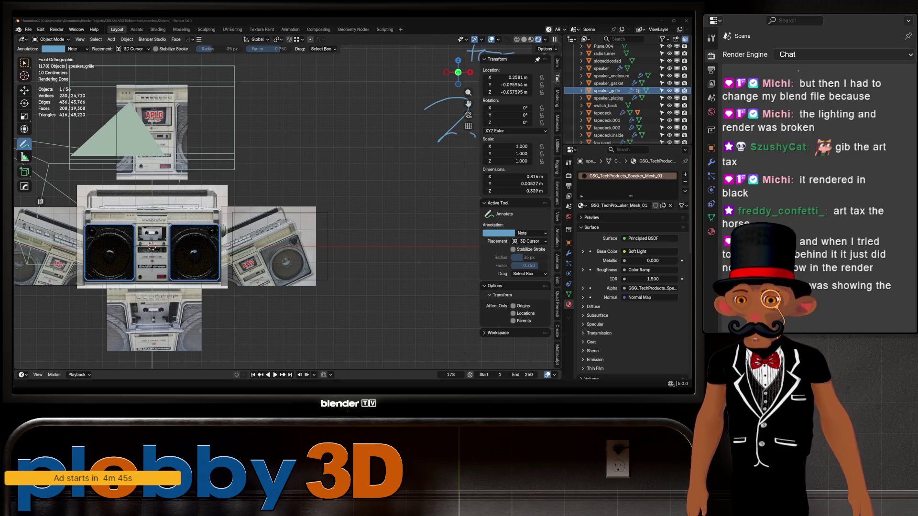
scroll(258, 195, down, 5)
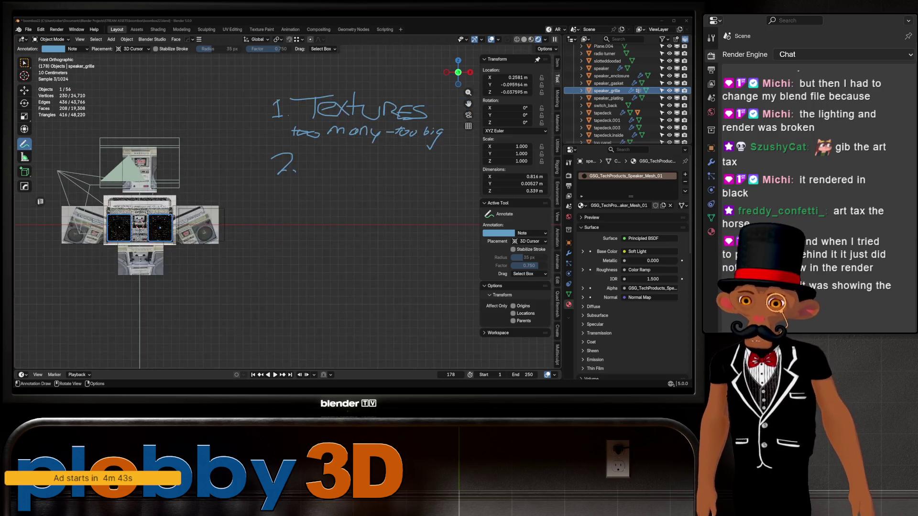
scroll(258, 195, up, 7)
scroll(260, 194, up, 3)
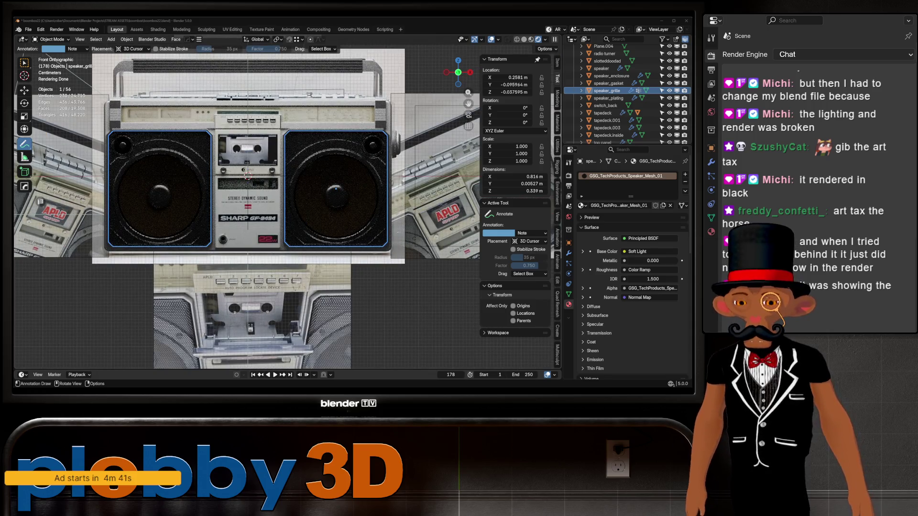
scroll(248, 176, down, 1)
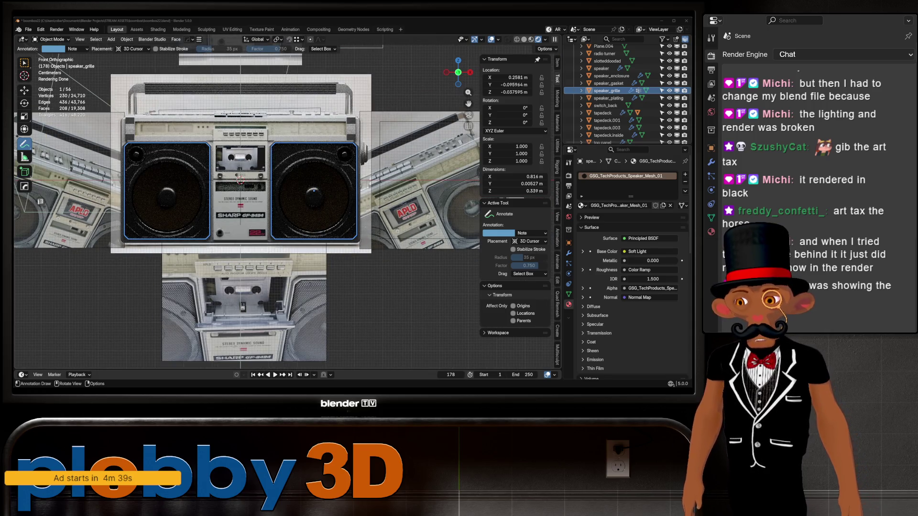
scroll(198, 184, down, 2)
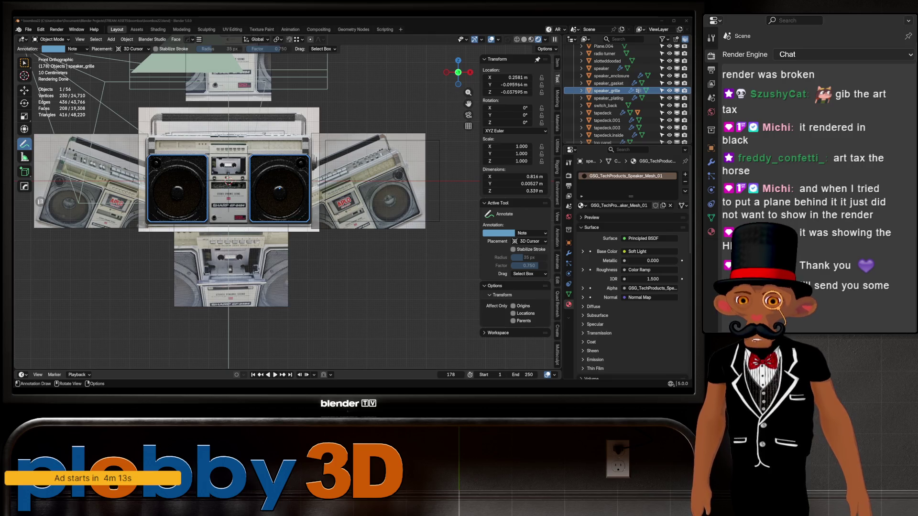
- Switch the active tool from Annotate back to Select Box
key(w)
scroll(362, 174, down, 5)
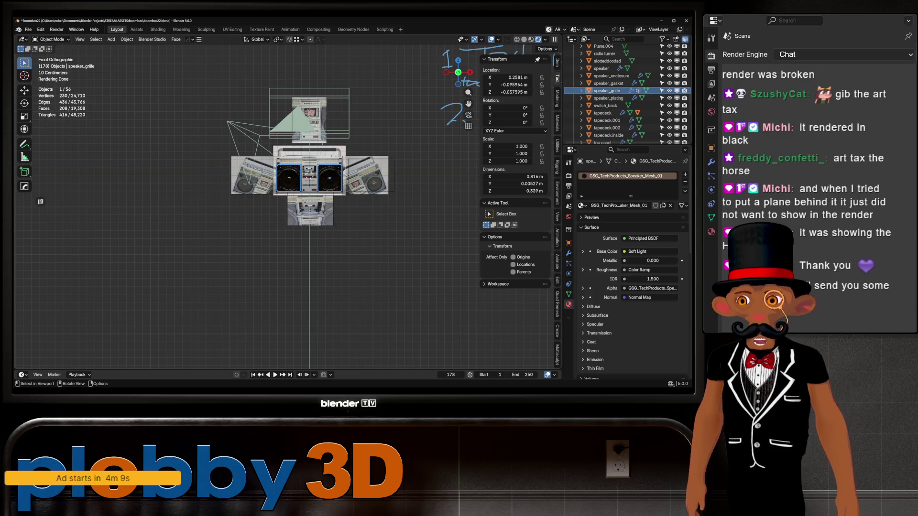
scroll(358, 113, up, 2)
scroll(359, 112, up, 1)
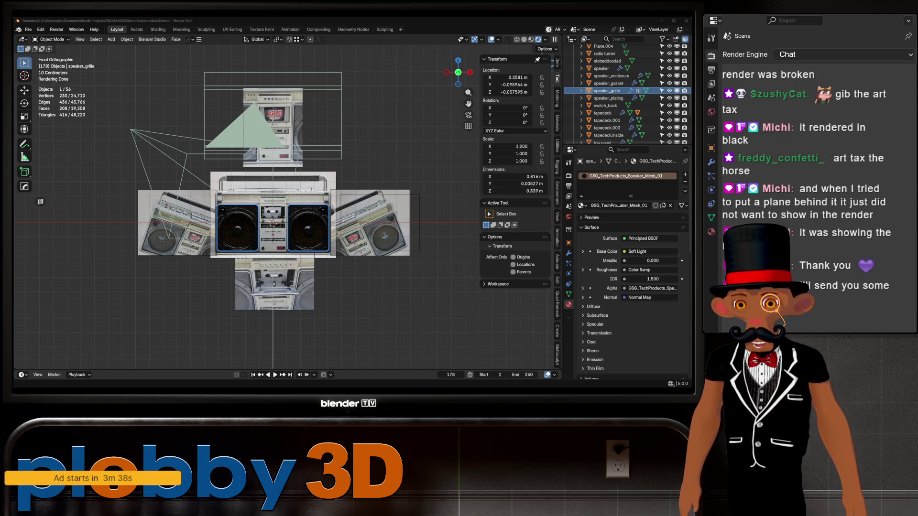
scroll(292, 197, up, 5)
scroll(292, 198, up, 2)
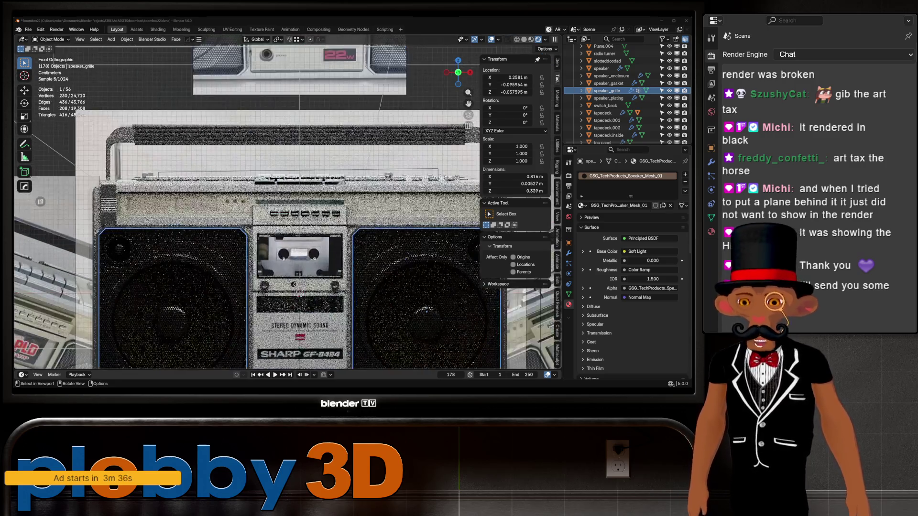
scroll(224, 243, down, 1)
scroll(224, 271, down, 2)
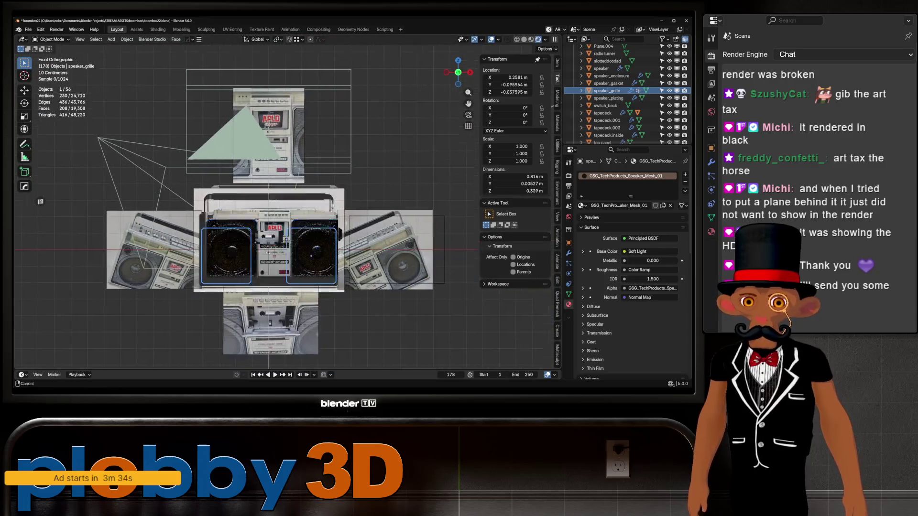
scroll(224, 271, up, 3)
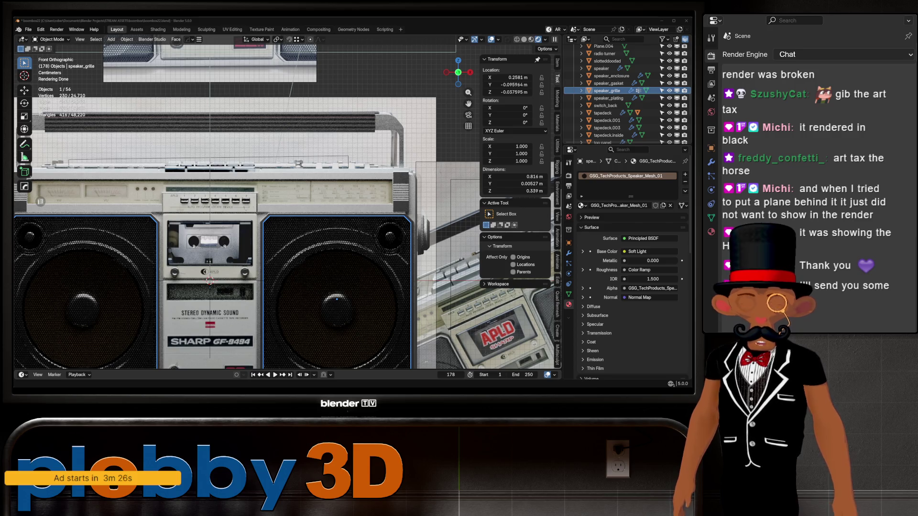
middle_drag(287, 273, 308, 285)
scroll(203, 270, down, 1)
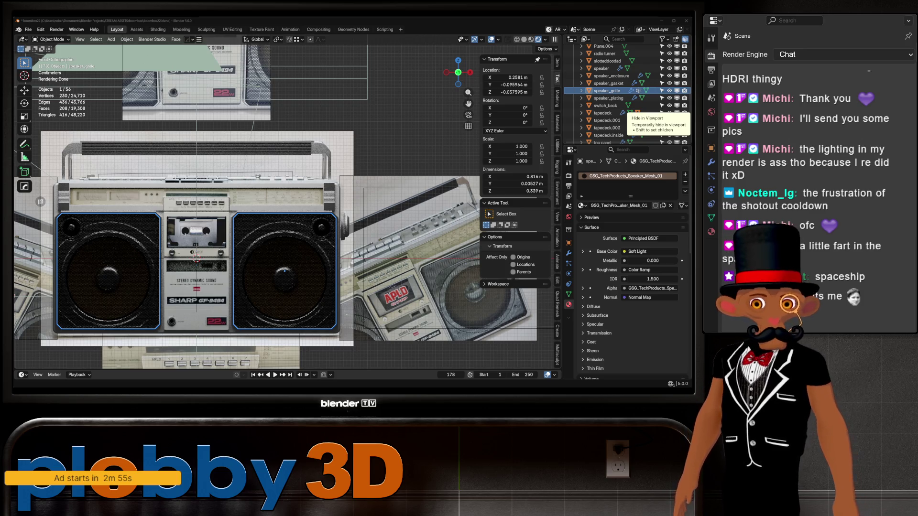
scroll(83, 191, up, 2)
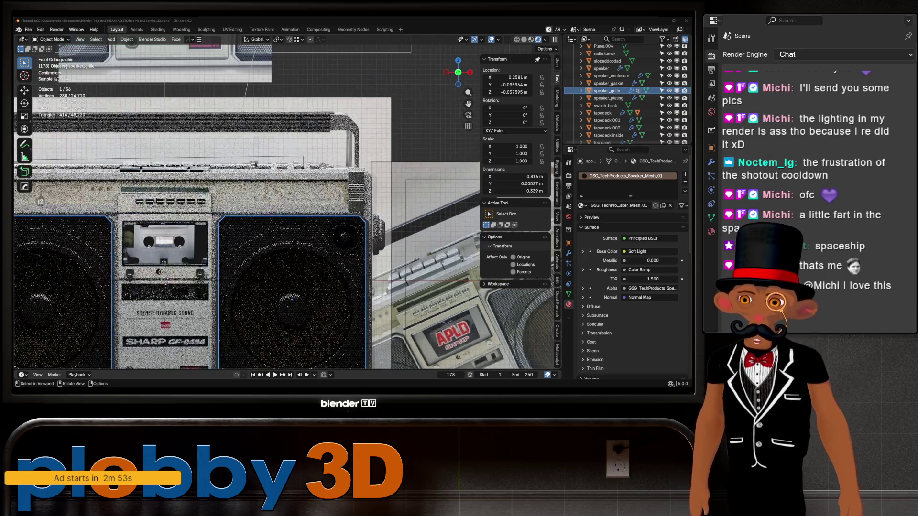
scroll(82, 190, up, 2)
scroll(82, 191, down, 5)
scroll(247, 202, up, 1)
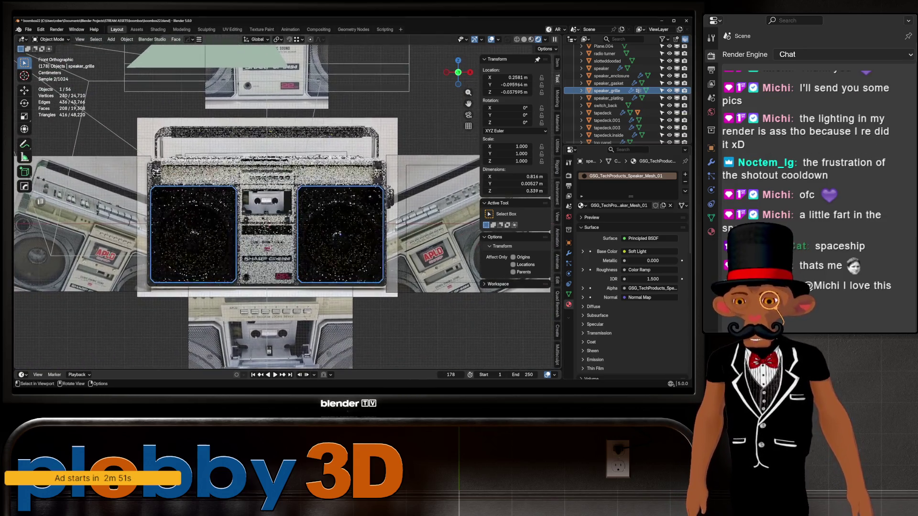
scroll(247, 202, up, 1)
scroll(247, 203, up, 1)
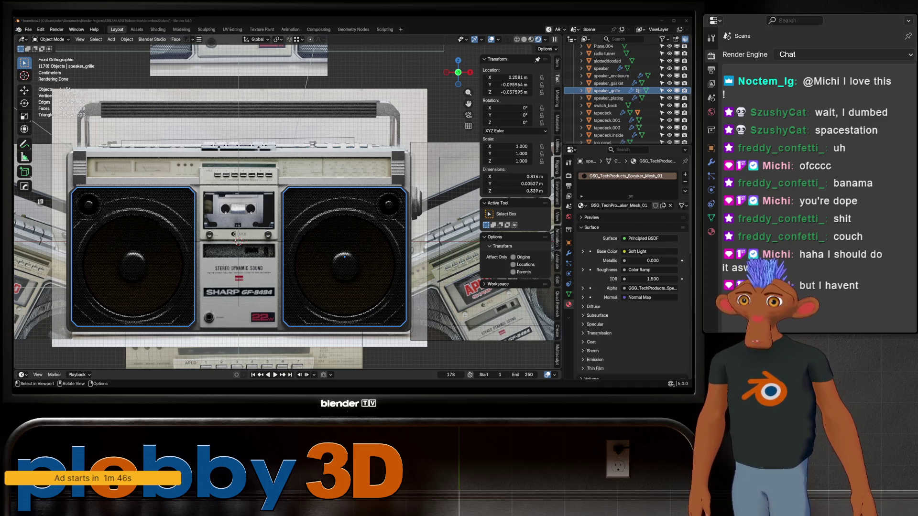
- Save the scene as boombox22.blend
click(28, 29)
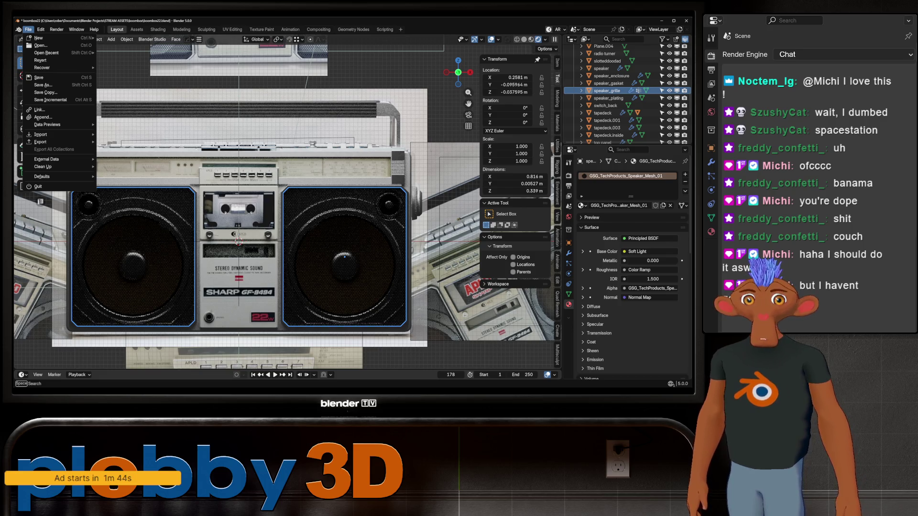
click(39, 76)
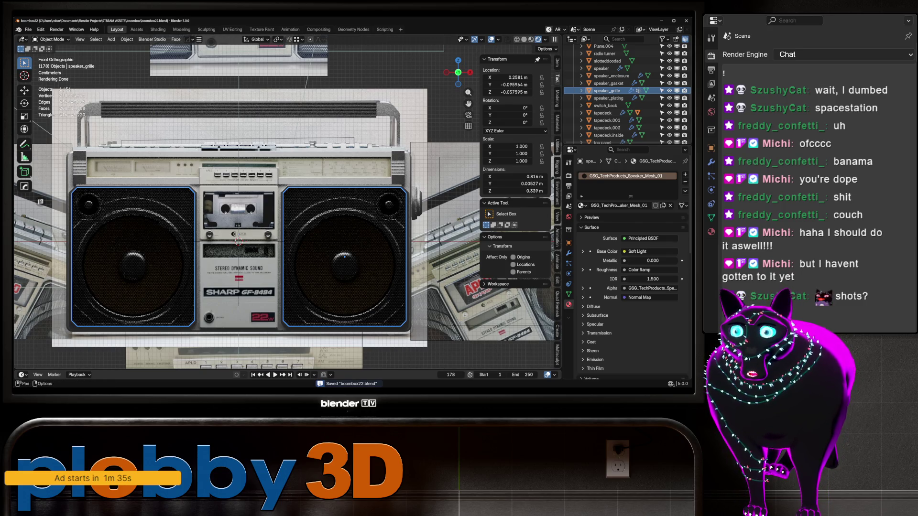
- Check the recent file list via Open Recent > More, then cancel the file browser
click(29, 29)
click(41, 45)
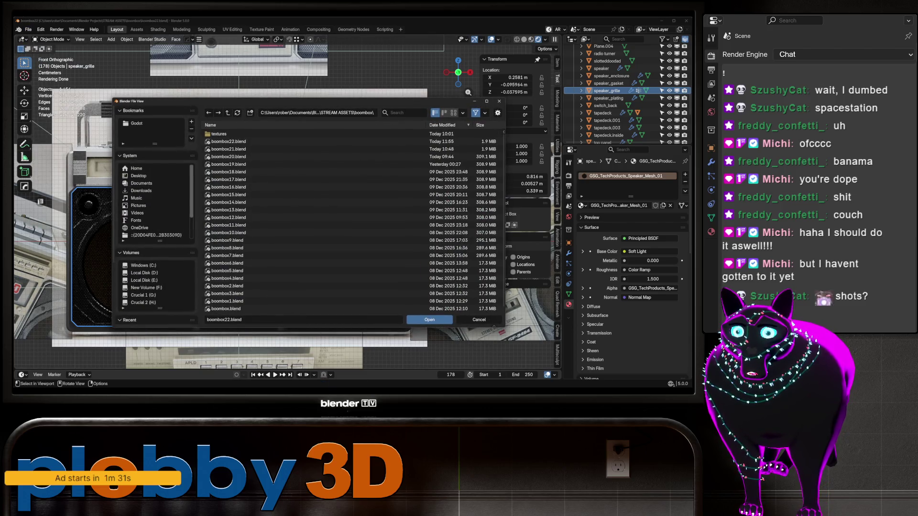
key(Escape)
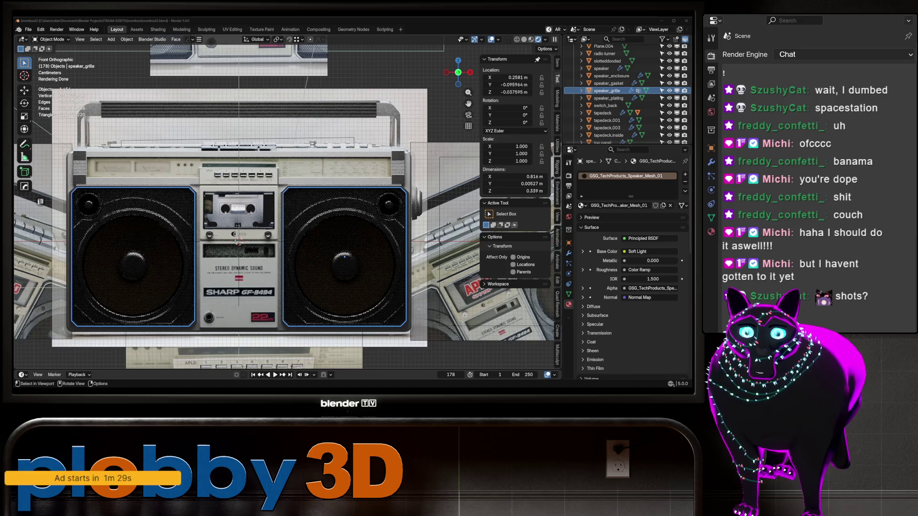
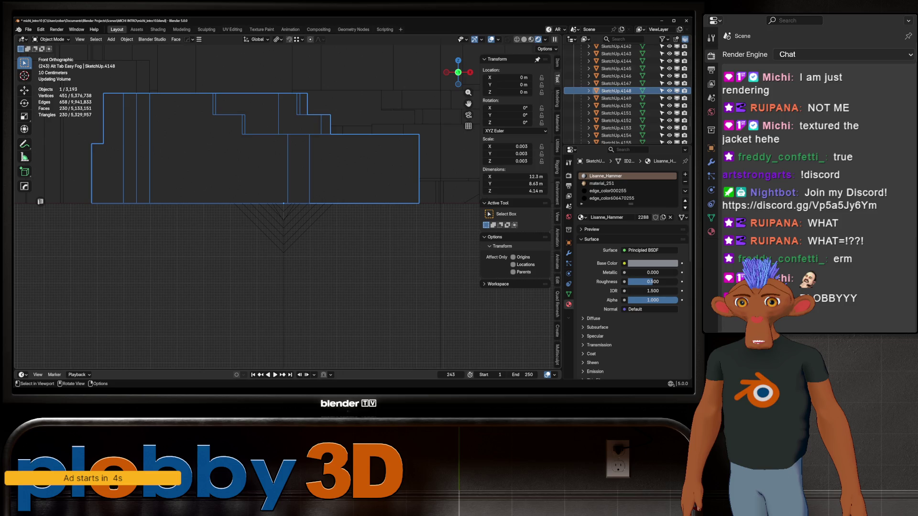
- Look over the city scene, switch to the scene camera view and enlarge the Outliner area
middle_drag(283, 216, 323, 179)
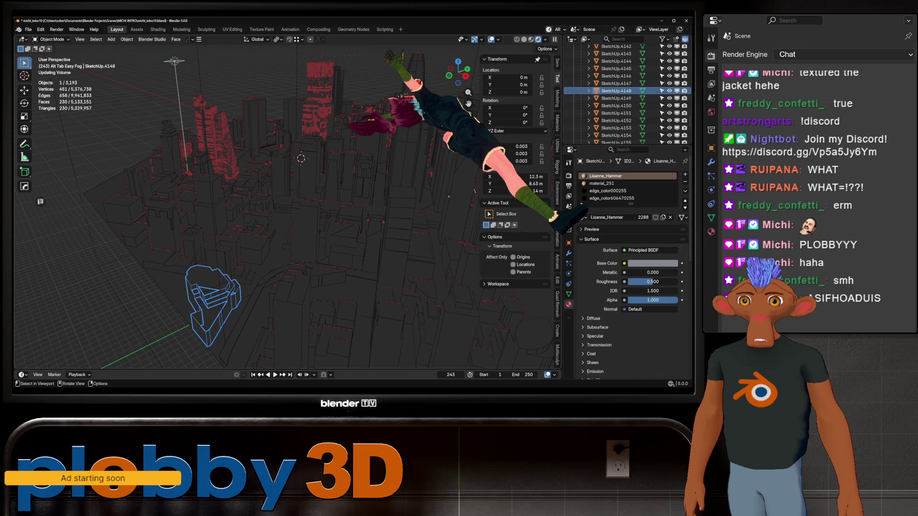
middle_drag(330, 244, 336, 215)
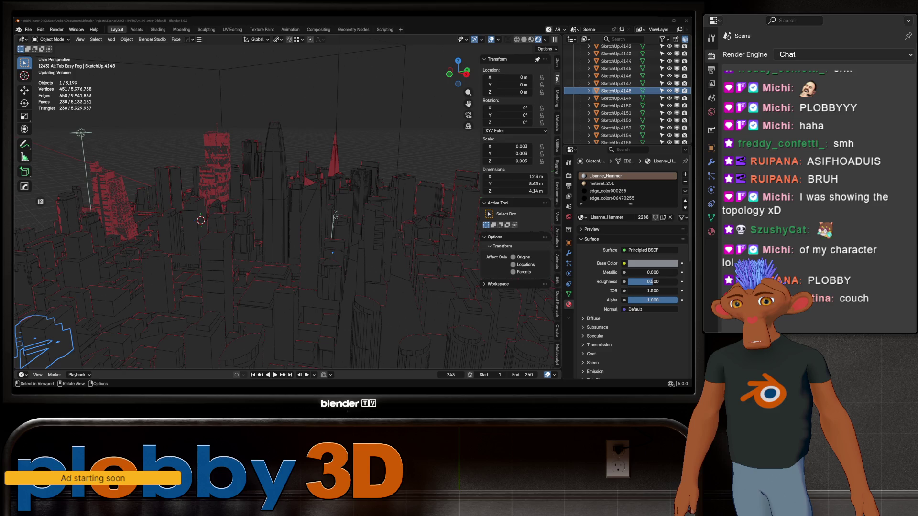
middle_drag(336, 214, 244, 215)
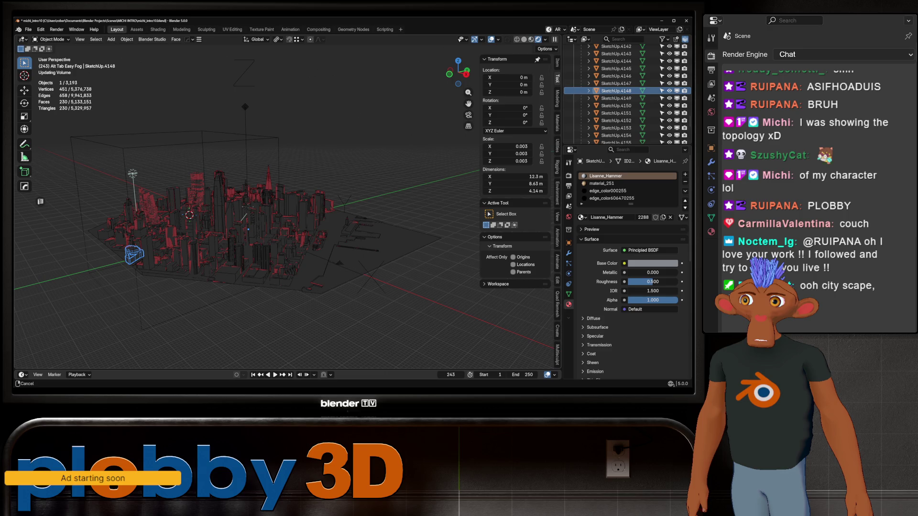
key(KP_0)
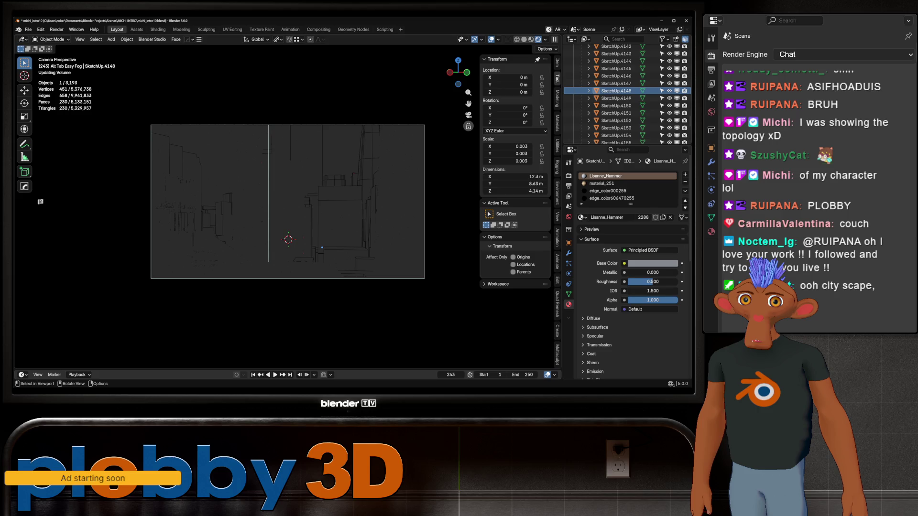
scroll(628, 101, down, 10)
scroll(628, 101, down, 10)
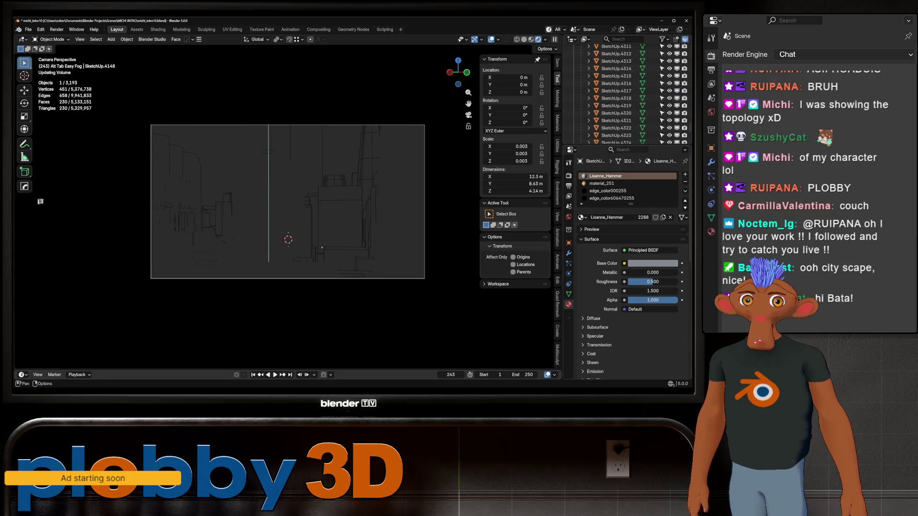
scroll(627, 100, down, 5)
drag(628, 145, 627, 359)
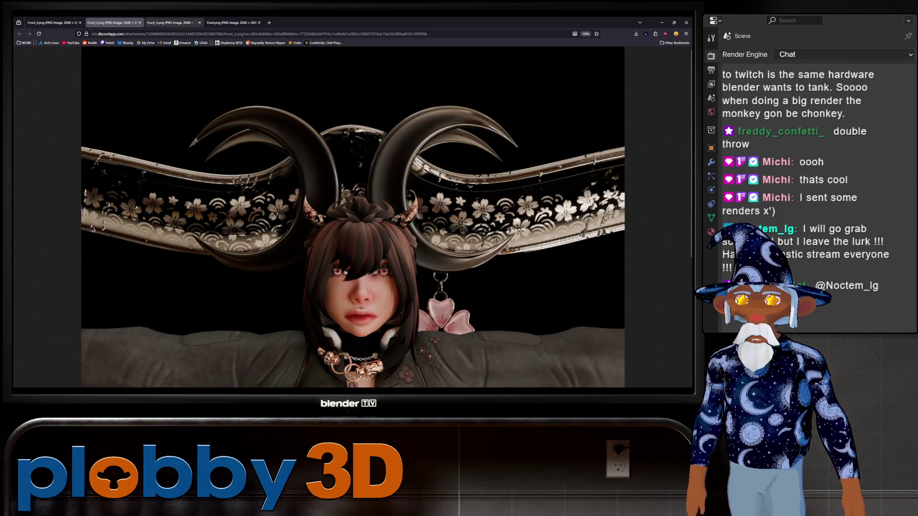
- Step to the next character render, then to the full-body Front.png render
click(172, 22)
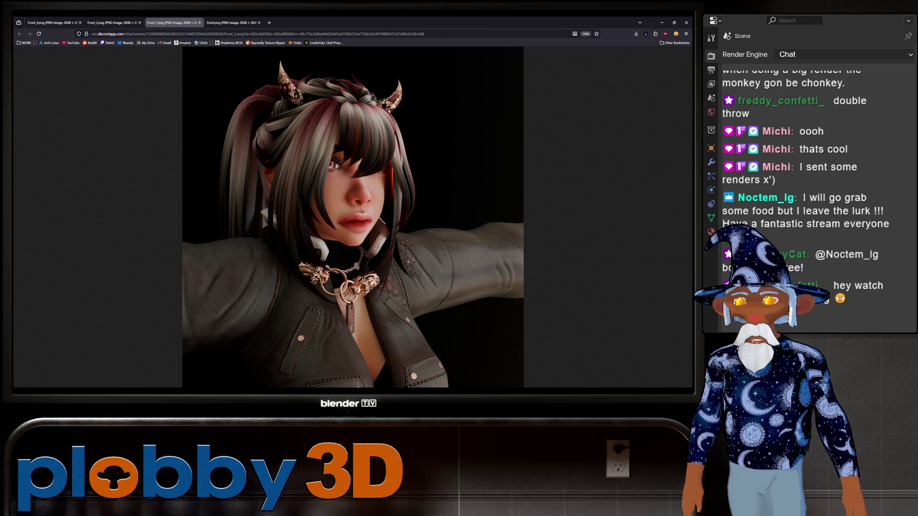
ctrl+scroll(353, 218, up, 3)
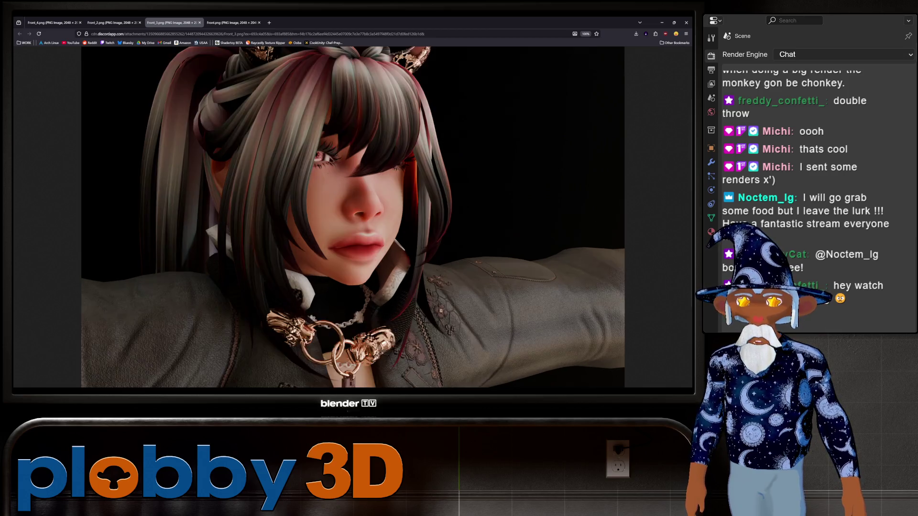
scroll(353, 217, down, 2)
ctrl+scroll(353, 218, down, 3)
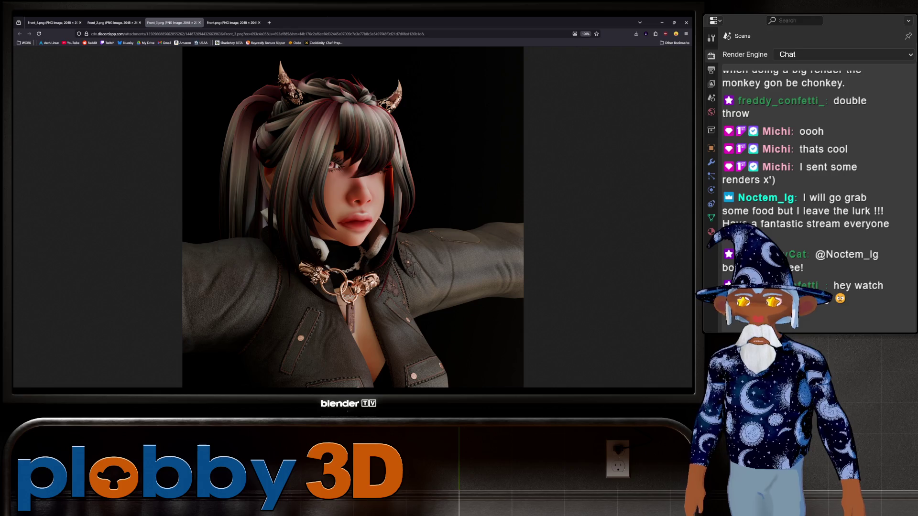
key(ctrl+Tab)
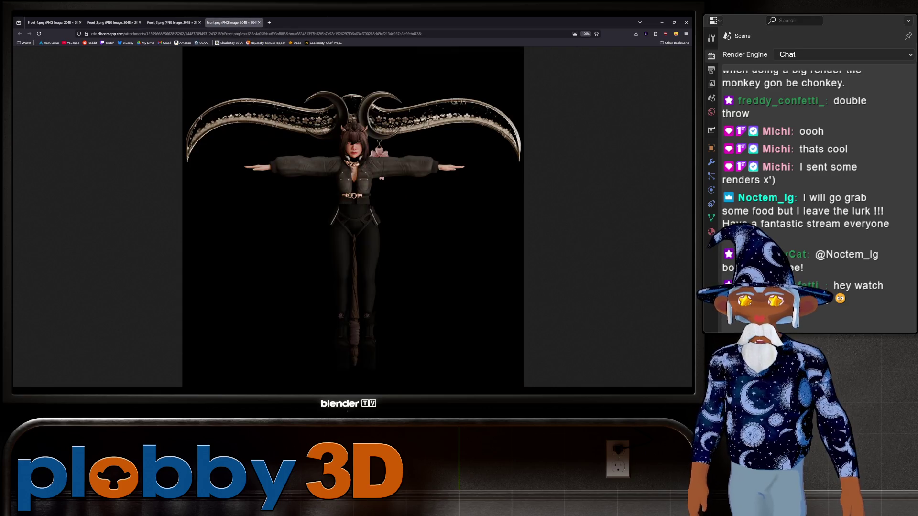
ctrl+scroll(353, 217, up, 2)
scroll(353, 217, down, 3)
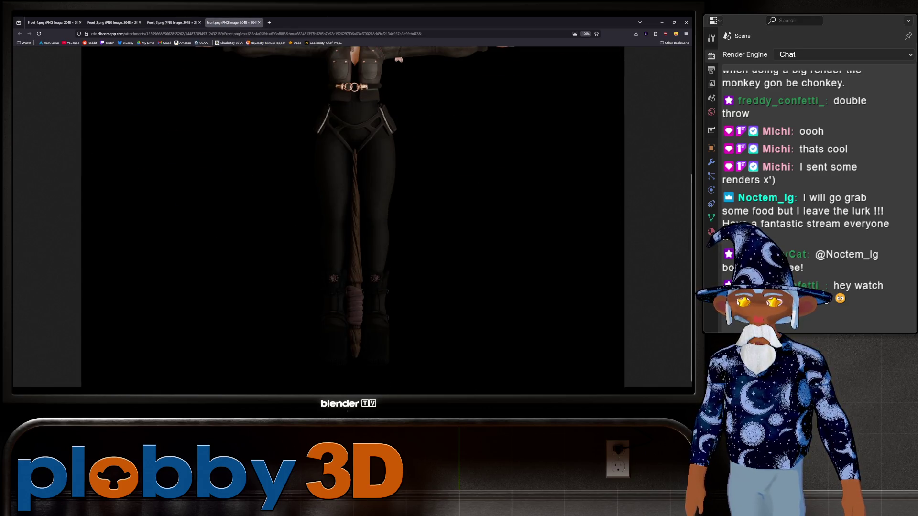
ctrl+scroll(353, 217, down, 2)
ctrl+scroll(353, 218, up, 2)
scroll(353, 217, down, 3)
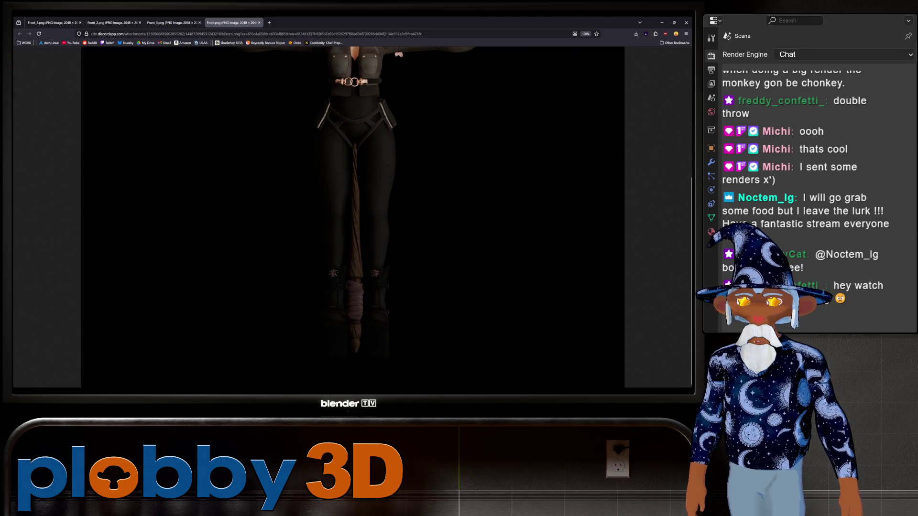
scroll(353, 217, up, 3)
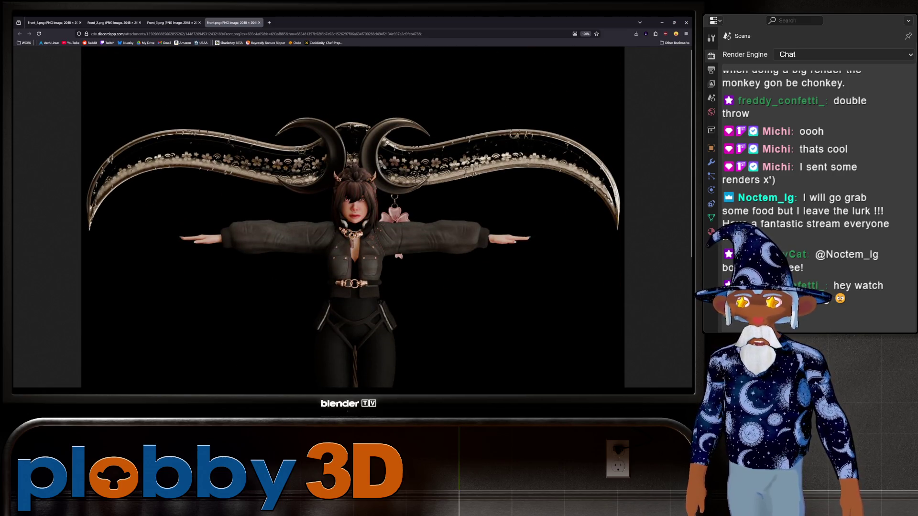
scroll(353, 218, down, 3)
scroll(353, 218, up, 3)
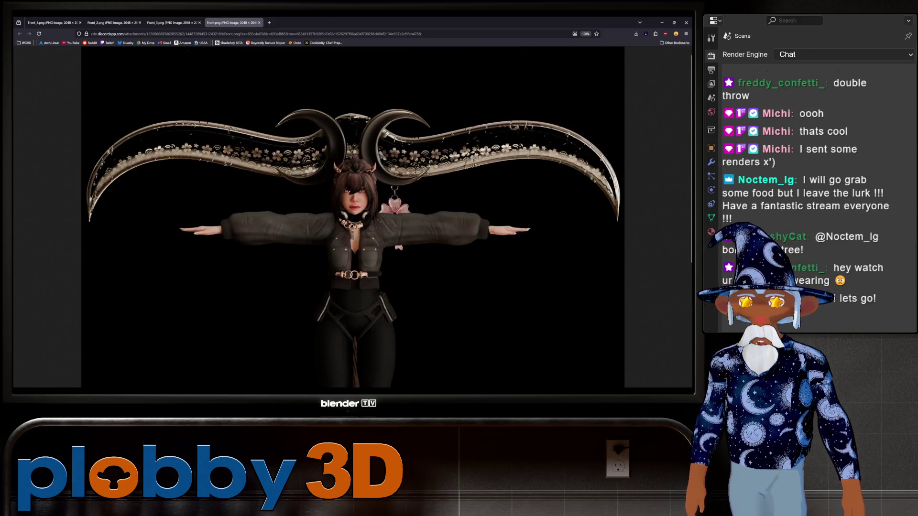
scroll(353, 218, down, 1)
scroll(353, 217, down, 2)
ctrl+scroll(353, 217, down, 2)
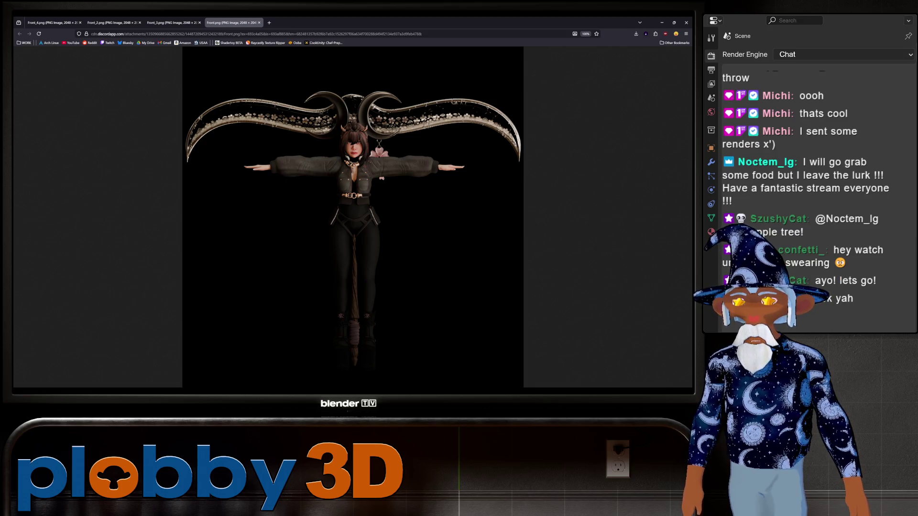
ctrl+scroll(353, 217, up, 2)
ctrl+scroll(353, 217, down, 1)
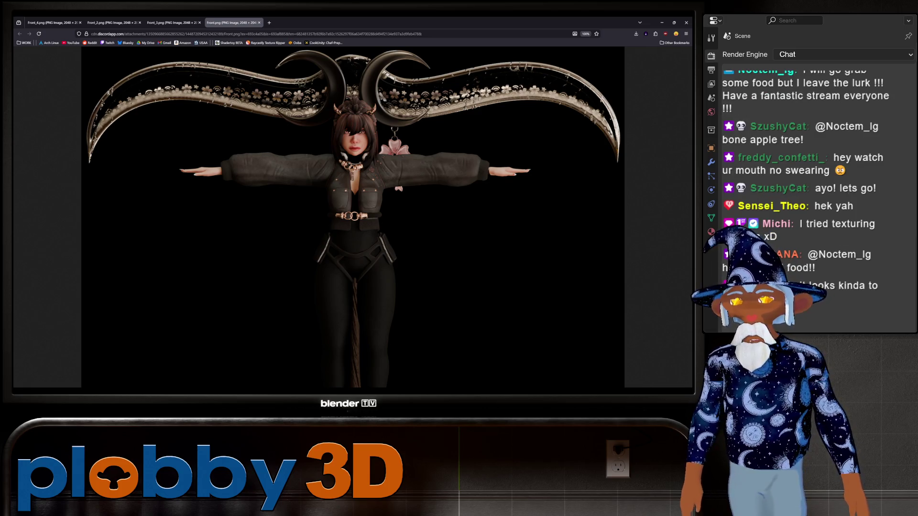
- Flip through the neighbouring renders (head close-up, back view) and return to the full-body horned render
key(ctrl+shift+Tab)
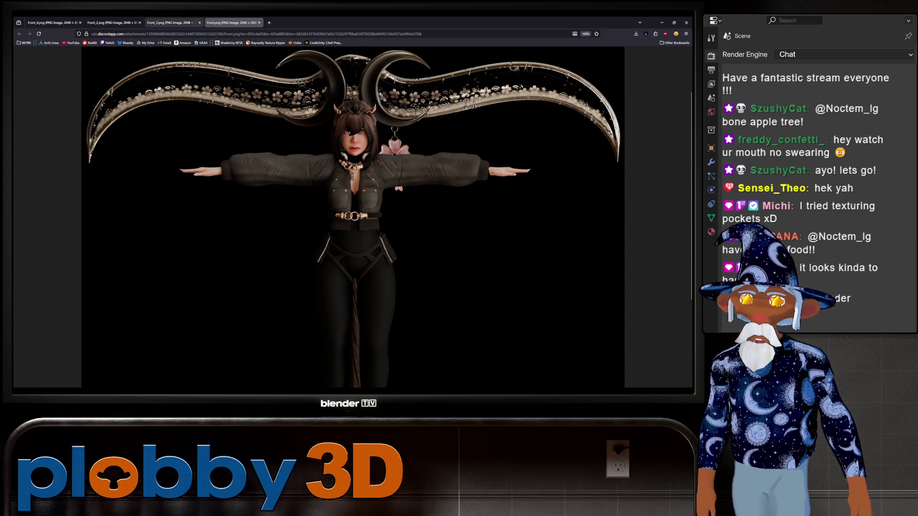
key(ctrl+shift+Tab)
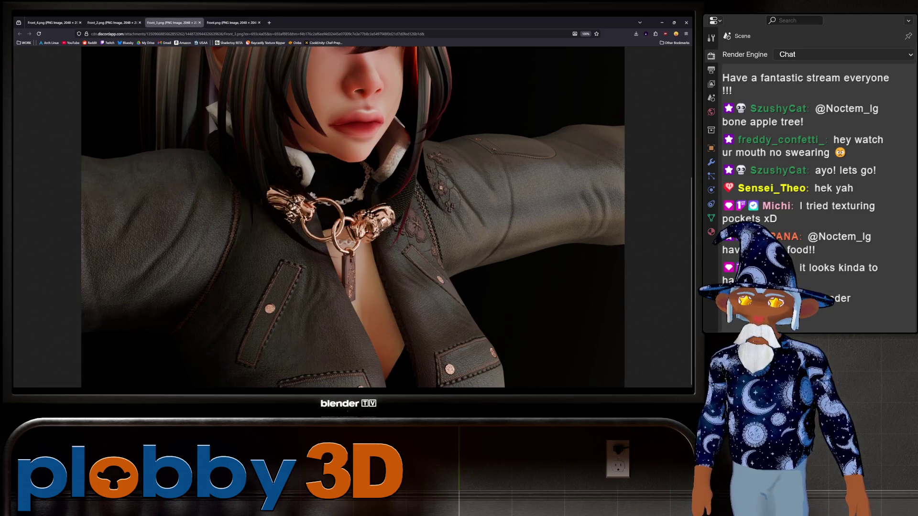
key(ctrl+Tab)
key(ctrl+shift+Tab)
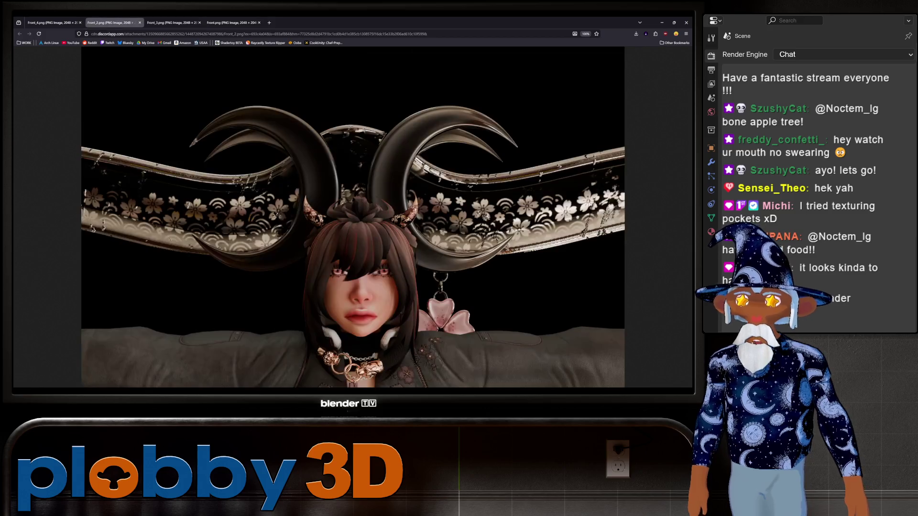
key(ctrl+shift+Tab)
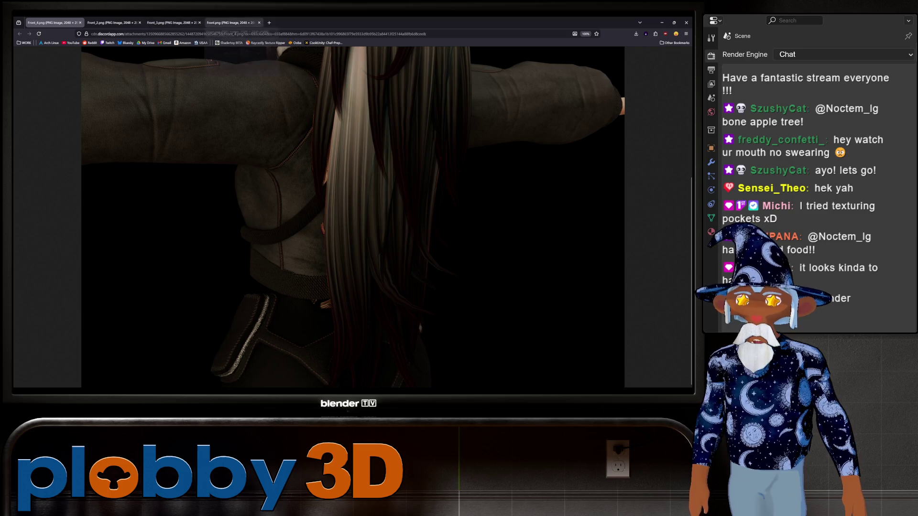
key(ctrl+Tab)
key(ctrl+Tab)
key(ctrl+Tab)
scroll(352, 215, up, 1)
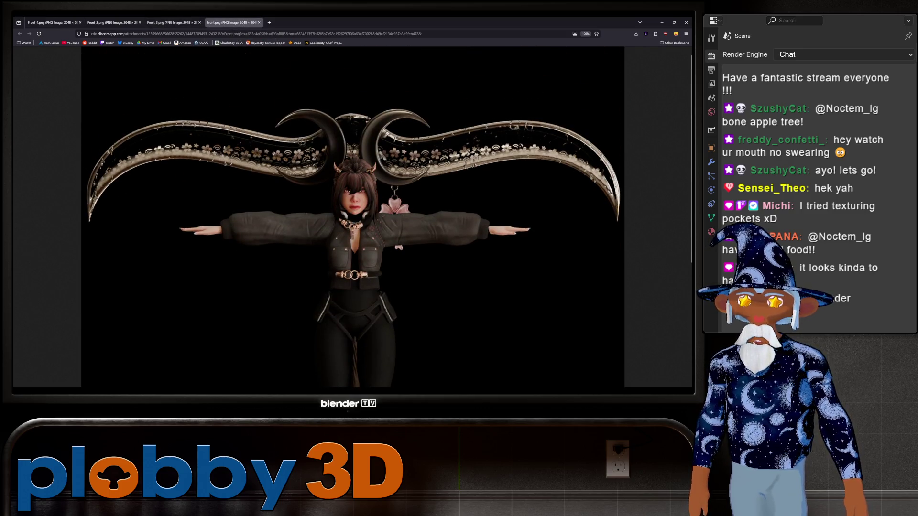
scroll(351, 215, down, 3)
scroll(352, 216, up, 3)
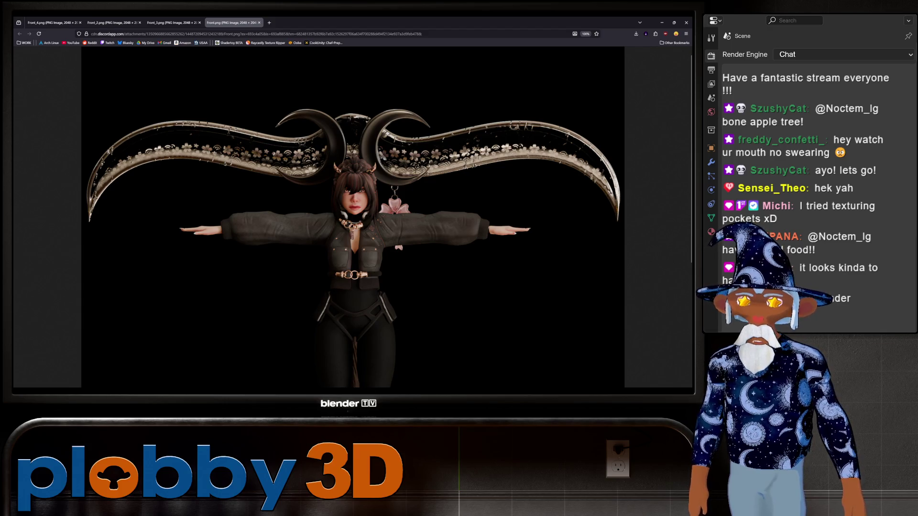
scroll(351, 216, up, 1)
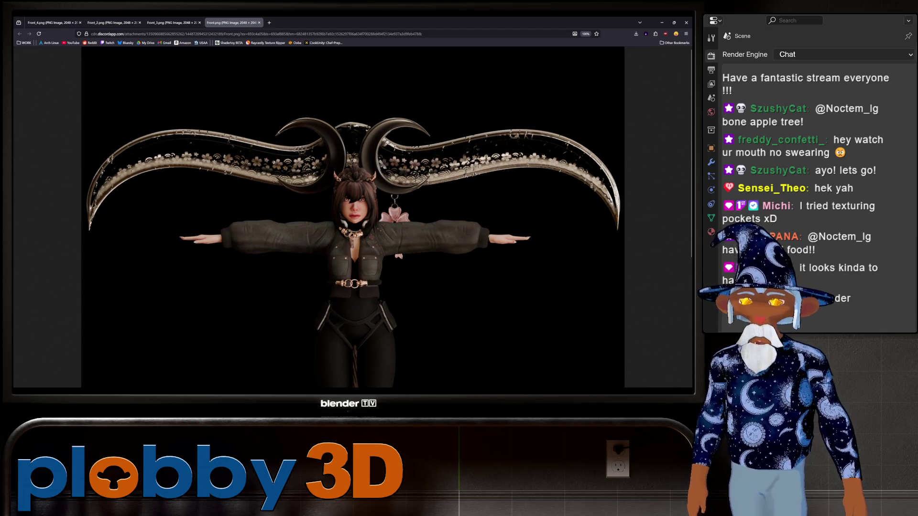
scroll(352, 216, down, 2)
scroll(352, 215, up, 1)
scroll(351, 215, up, 1)
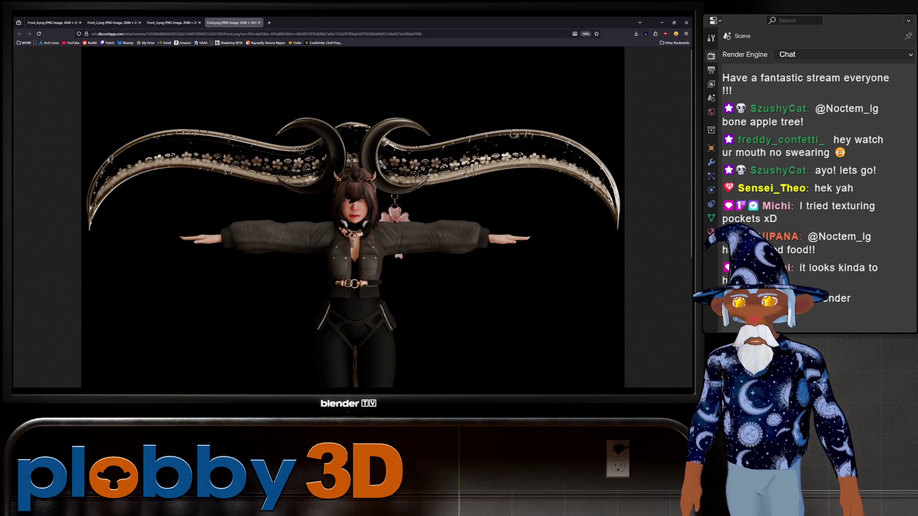
ctrl+scroll(351, 215, down, 1)
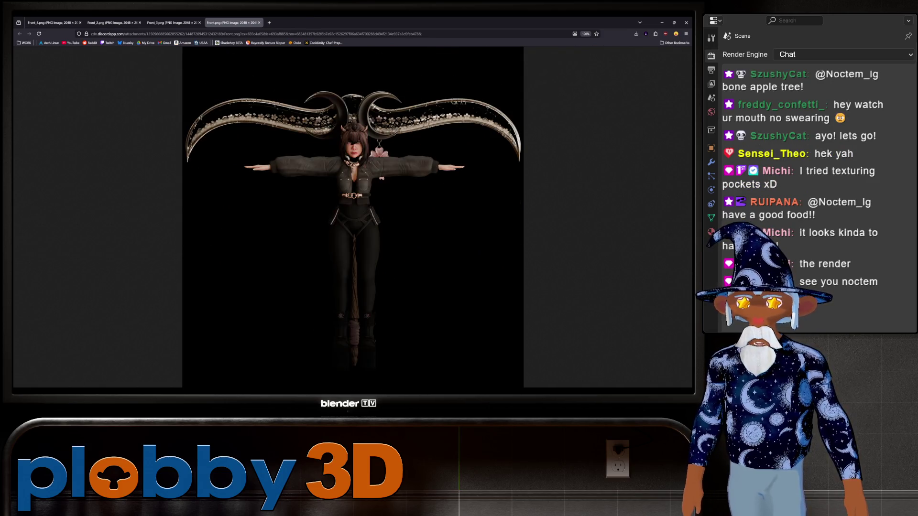
ctrl+scroll(351, 216, up, 1)
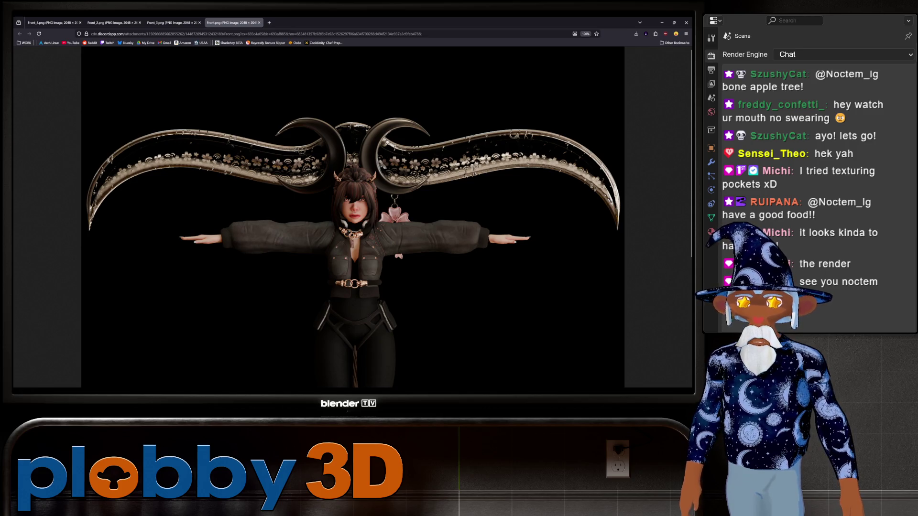
- Toggle the horned T-pose render between fitted and full size to inspect horns, torso and legs
click(353, 215)
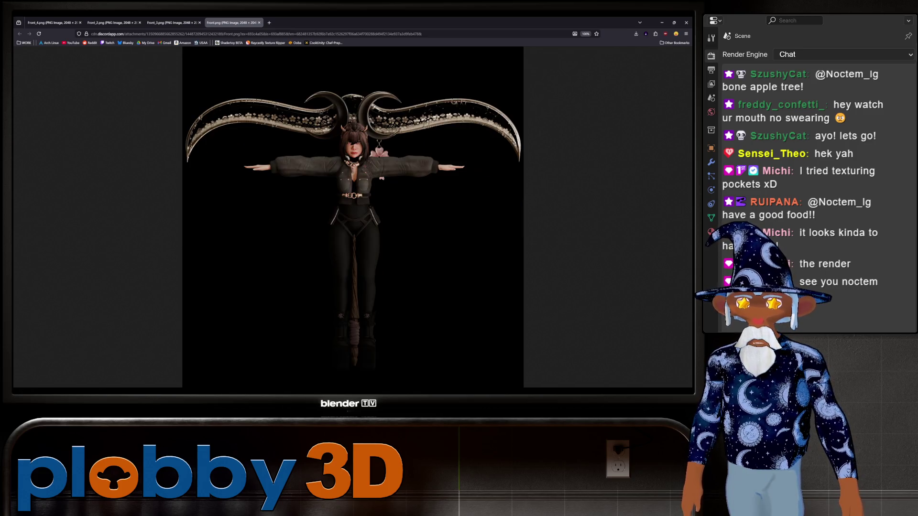
click(354, 244)
scroll(353, 216, down, 2)
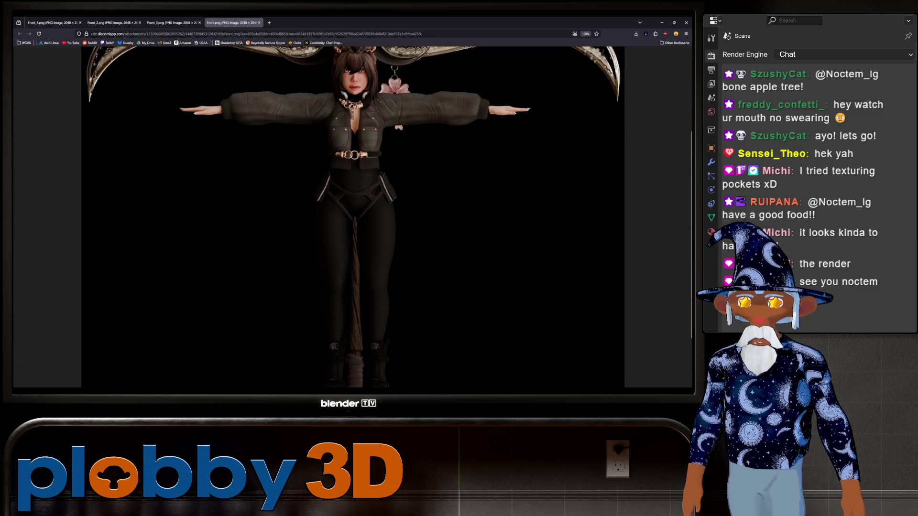
click(353, 216)
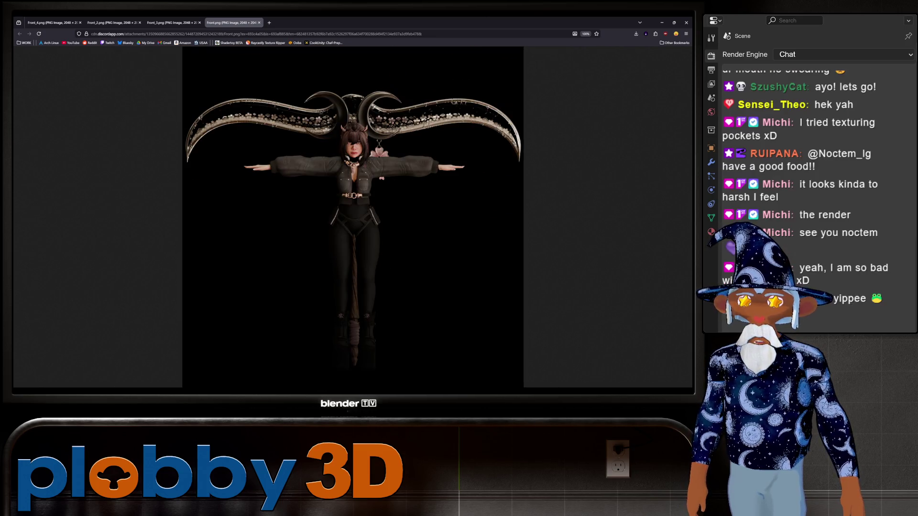
click(353, 215)
scroll(352, 215, down, 1)
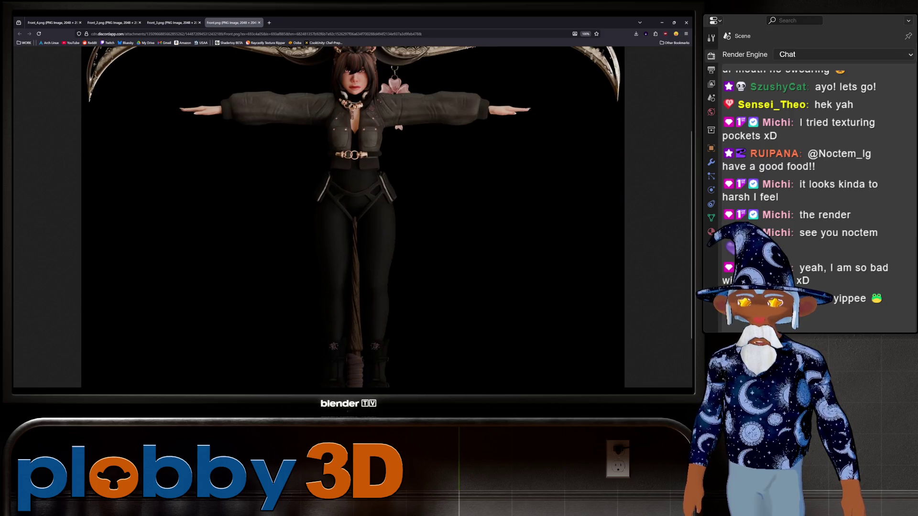
scroll(354, 215, down, 2)
scroll(352, 215, up, 3)
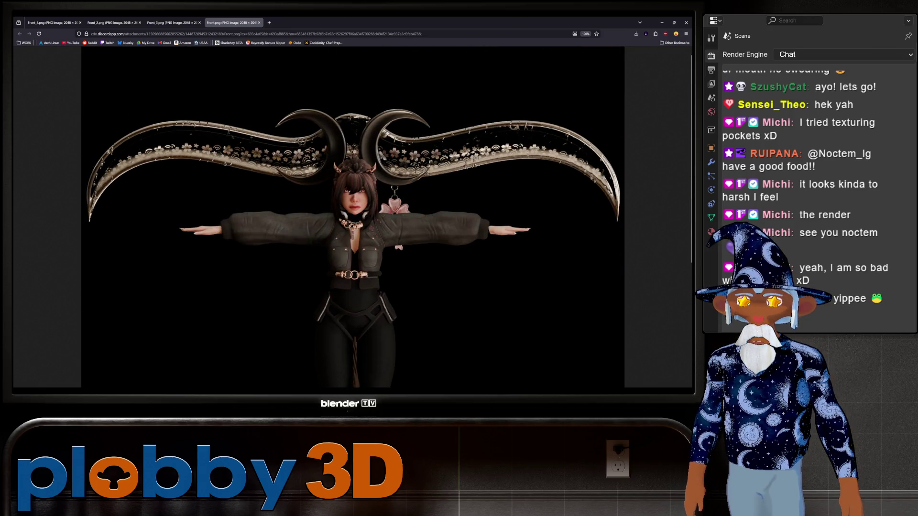
scroll(353, 215, down, 1)
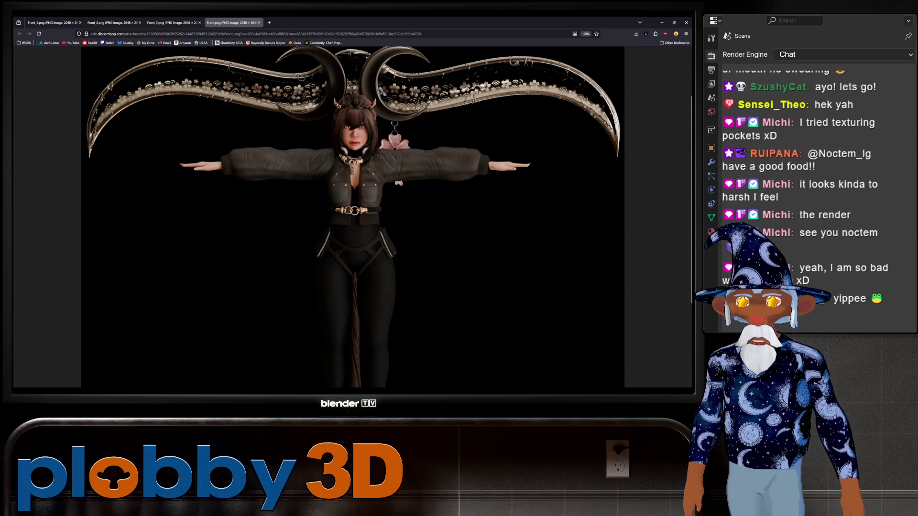
scroll(353, 215, down, 1)
scroll(353, 216, down, 1)
scroll(353, 215, up, 3)
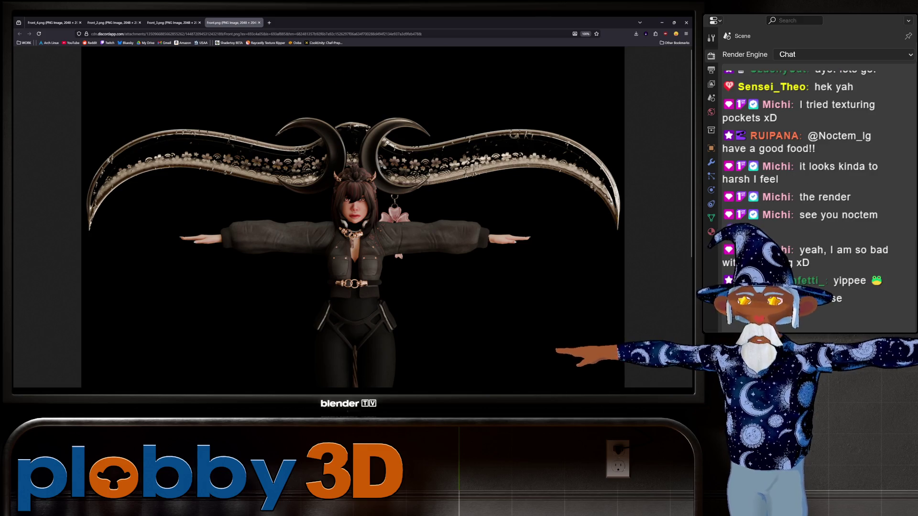
scroll(353, 215, down, 1)
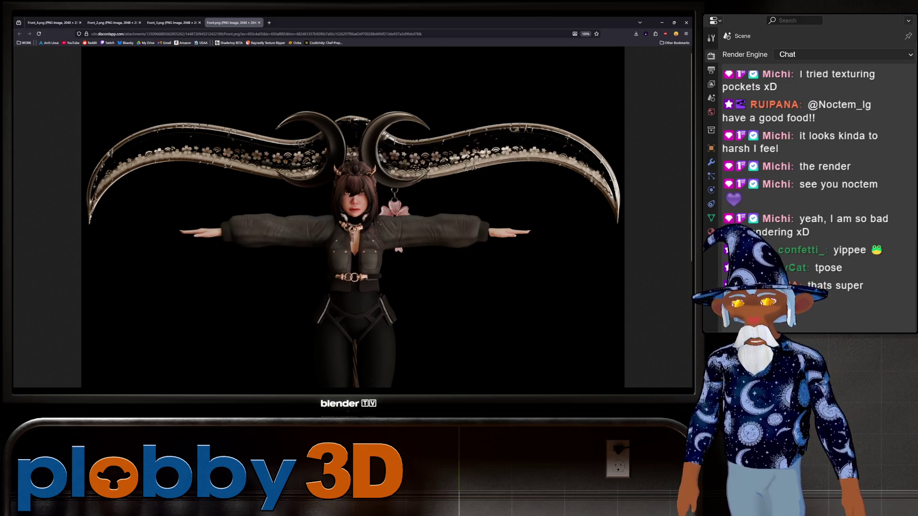
scroll(353, 215, down, 1)
scroll(353, 215, down, 1)
scroll(353, 215, down, 2)
scroll(353, 216, up, 3)
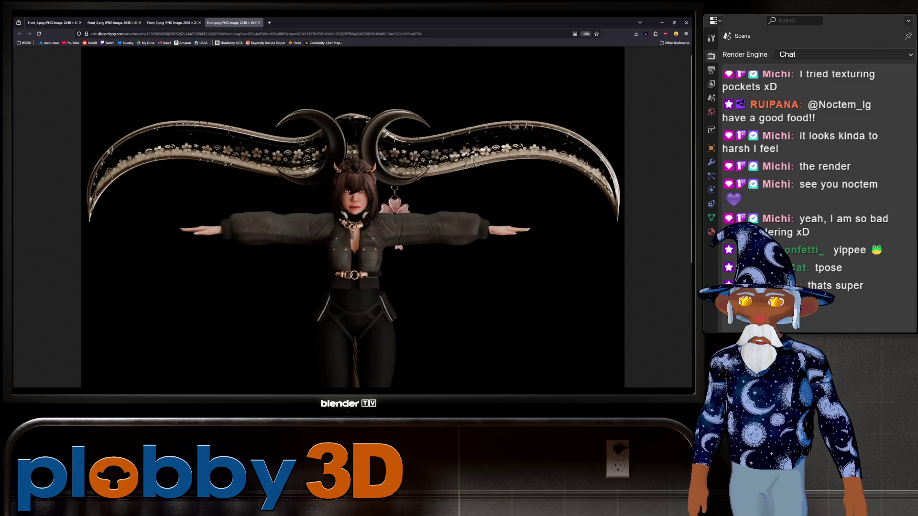
scroll(353, 215, up, 1)
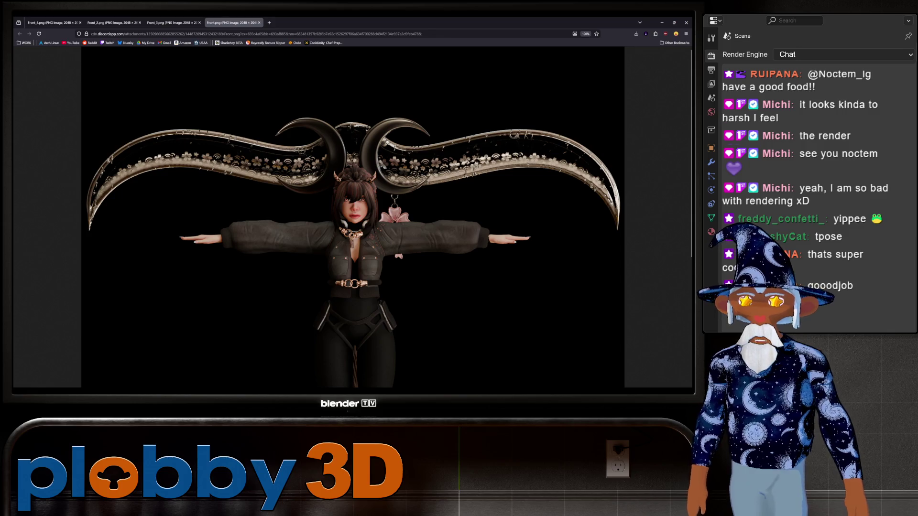
key(alt+Tab)
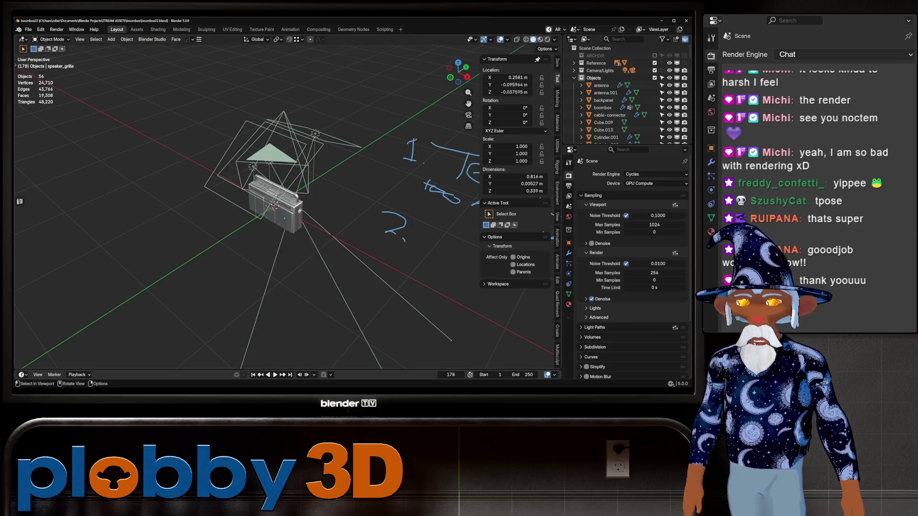
middle_drag(244, 216, 301, 202)
scroll(244, 208, up, 2)
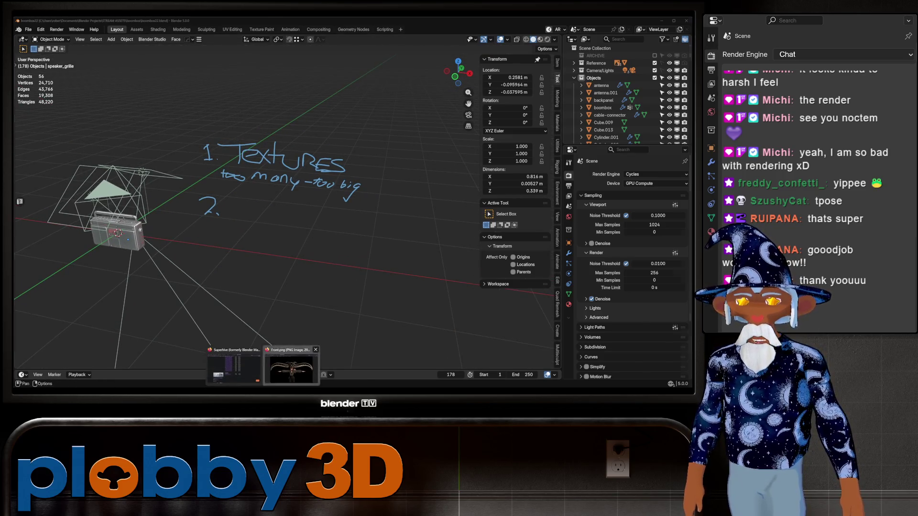
click(290, 362)
click(352, 180)
scroll(351, 215, up, 2)
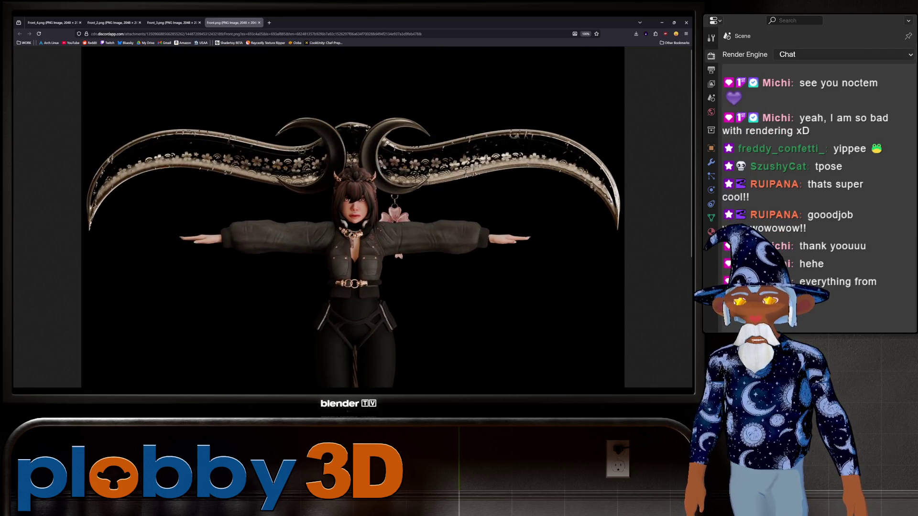
scroll(352, 215, down, 3)
scroll(352, 215, up, 3)
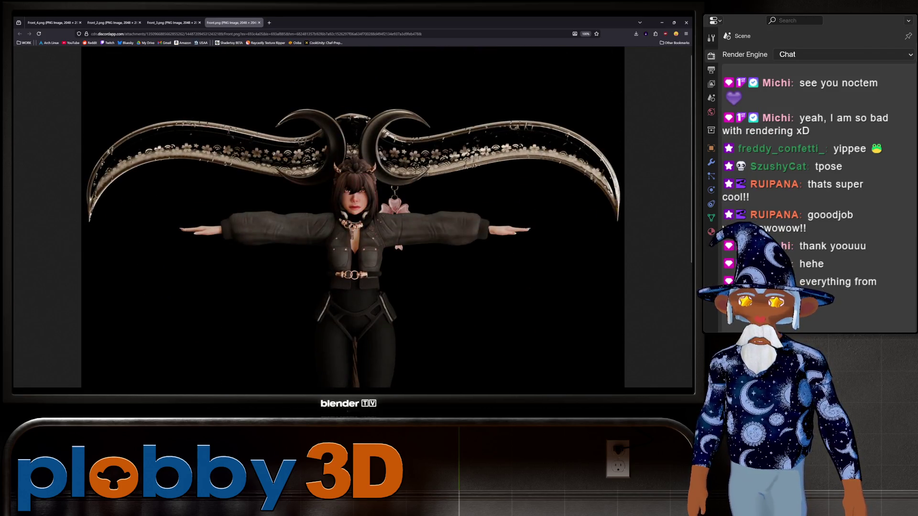
- View the Front_5.png head close-up, then enlarge the Front_2.png render for detail
click(172, 22)
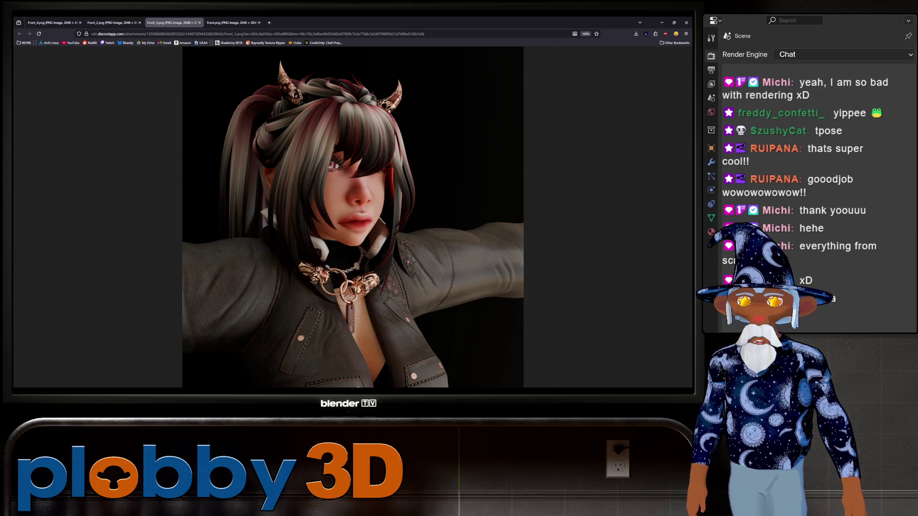
right_click(343, 252)
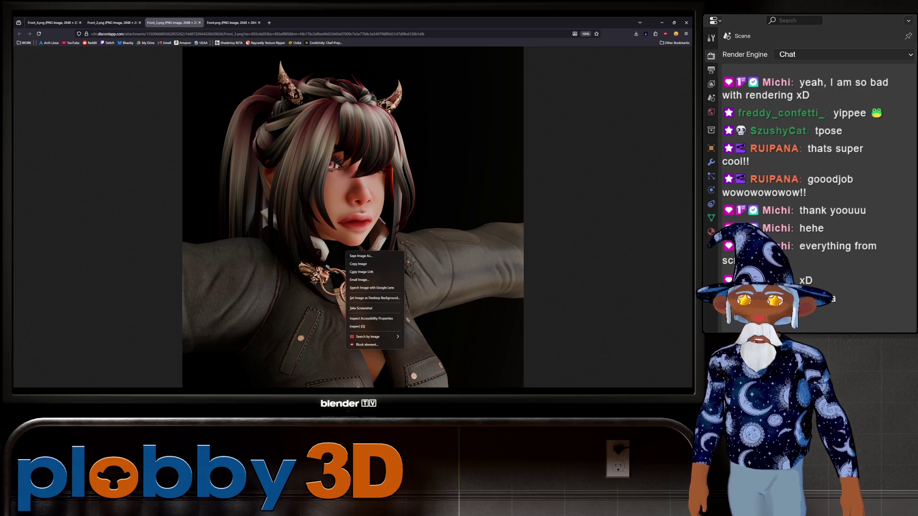
click(366, 280)
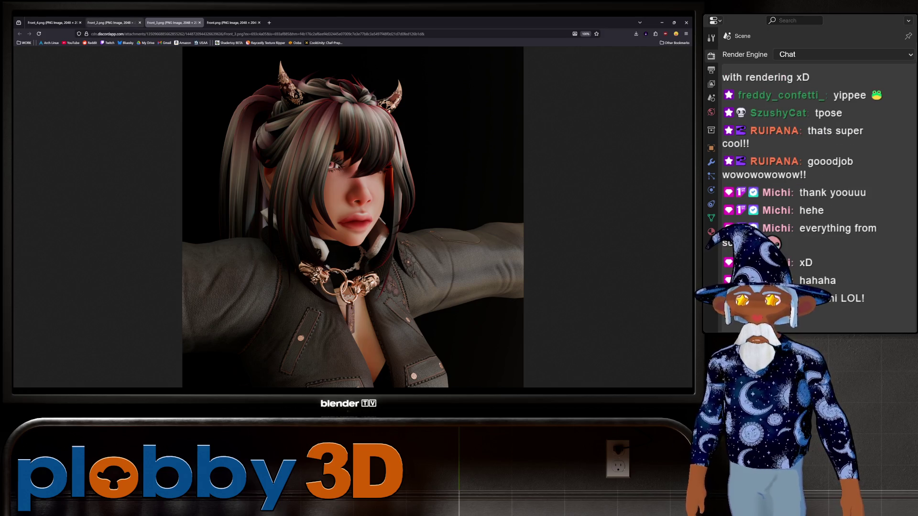
click(114, 23)
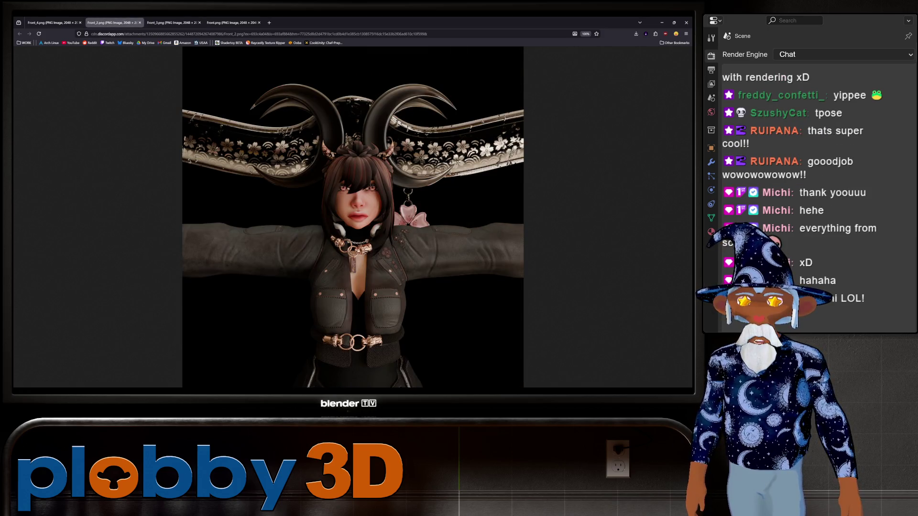
click(351, 262)
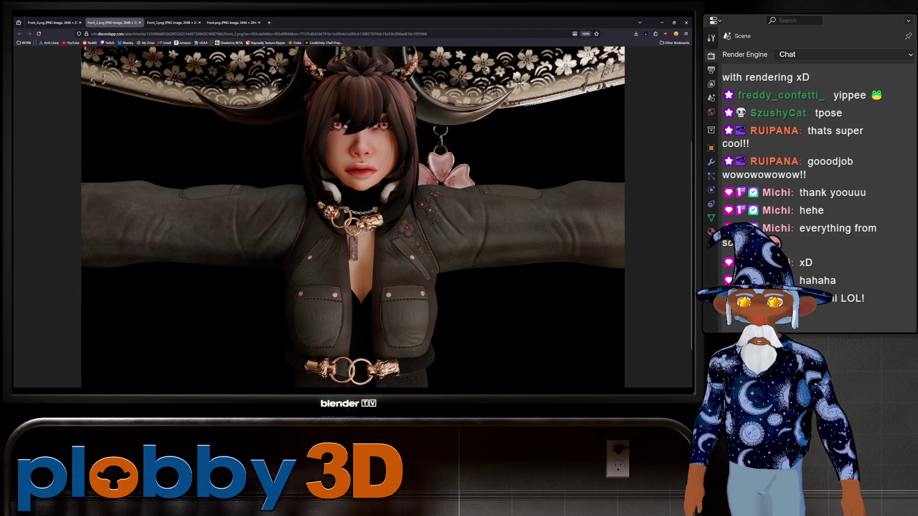
scroll(352, 217, down, 2)
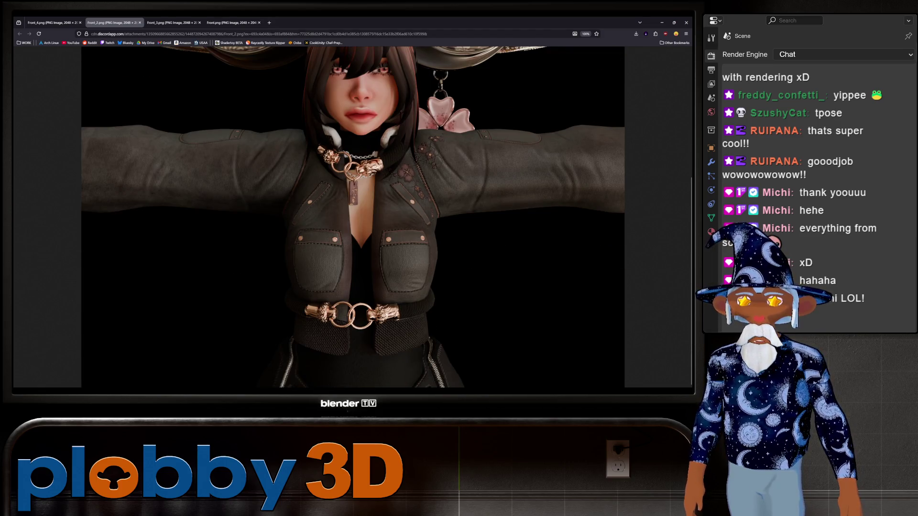
scroll(353, 217, up, 5)
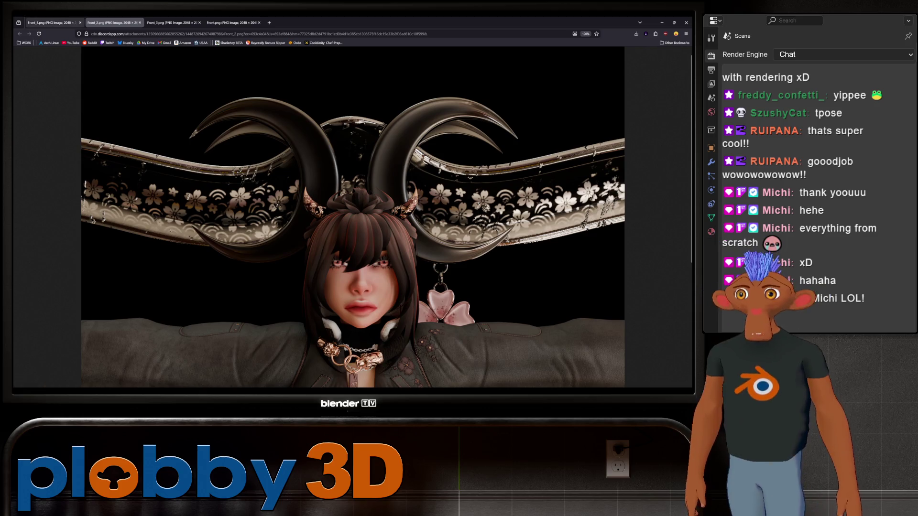
- Check the Front_4.png back view whole, then return to Front_2.png fitted to the window
click(53, 22)
scroll(419, 328, up, 2)
click(420, 328)
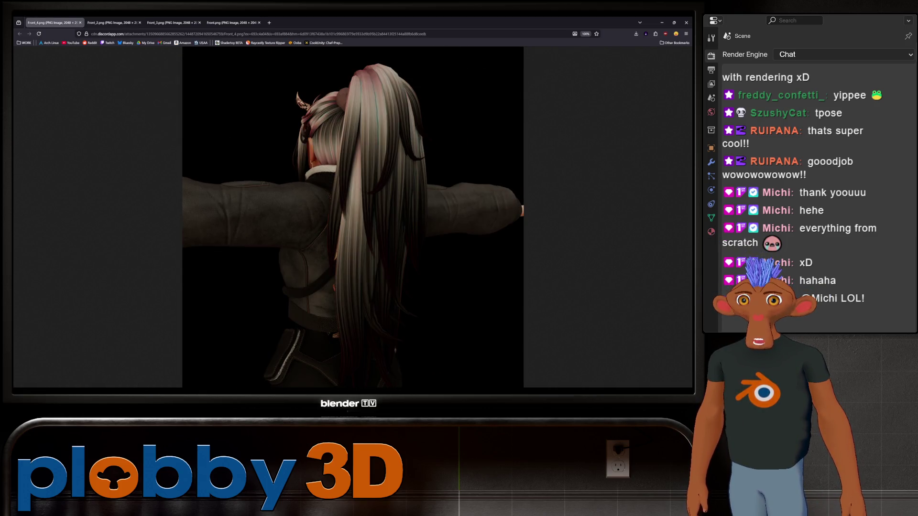
click(114, 22)
scroll(353, 217, down, 5)
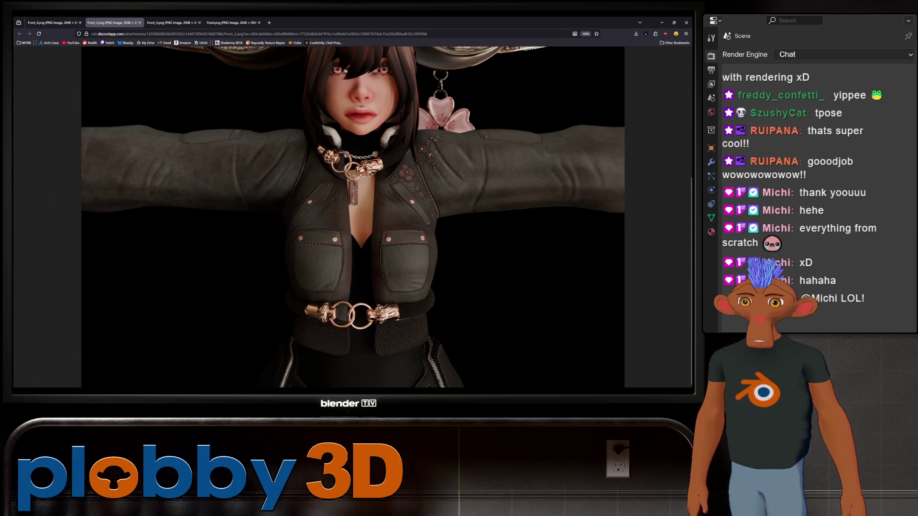
scroll(353, 217, up, 5)
scroll(353, 218, down, 3)
click(353, 217)
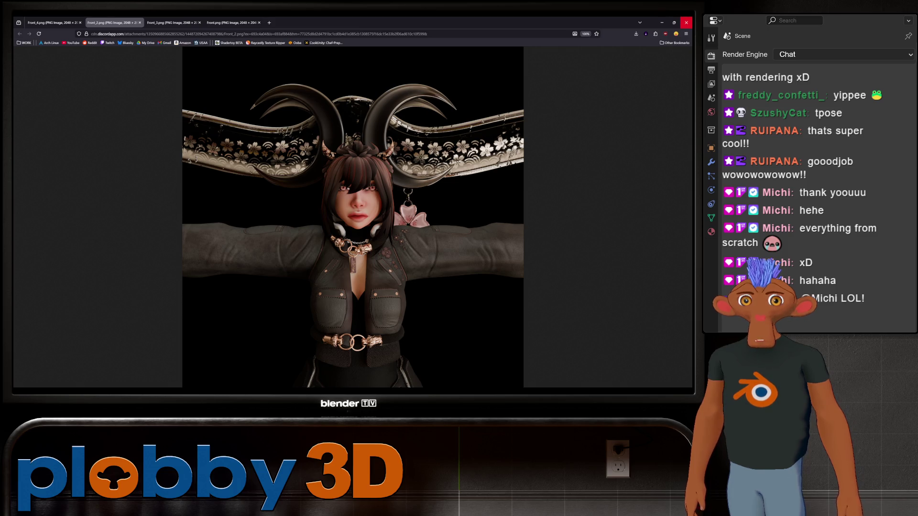
- Return to Blender and orbit around the boombox's front, knob side and an angled view
key(alt+Tab)
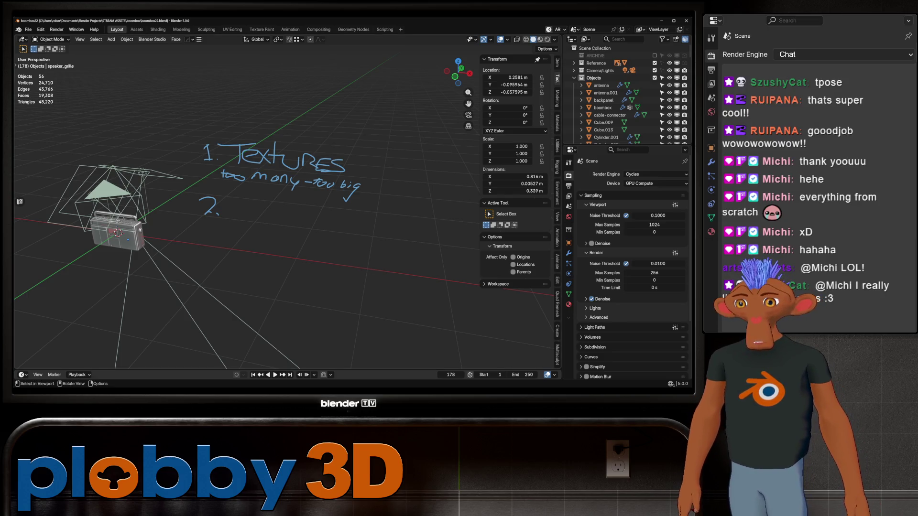
scroll(115, 226, up, 4)
scroll(115, 226, up, 2)
scroll(114, 226, up, 2)
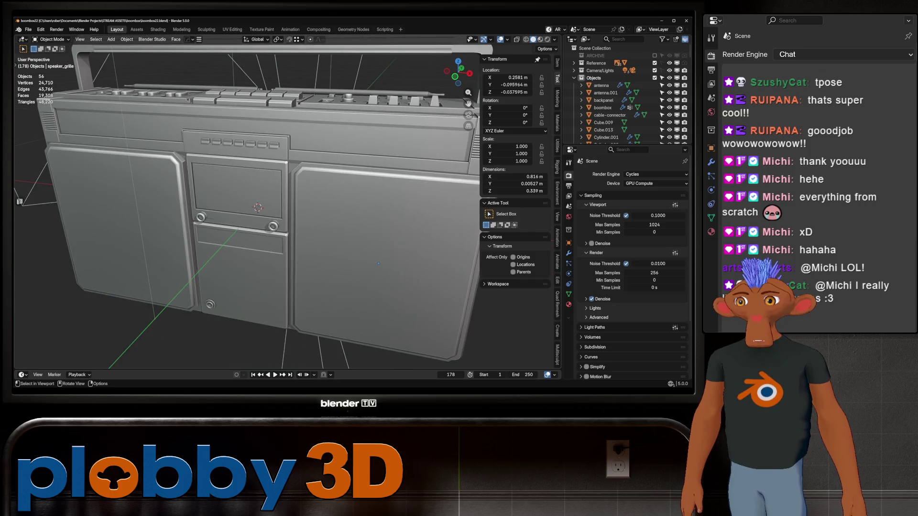
scroll(378, 263, down, 4)
mouse_move(378, 263)
middle_down()
mouse_move(431, 249)
mouse_move(301, 301)
middle_up()
scroll(301, 302, up, 3)
scroll(287, 309, up, 2)
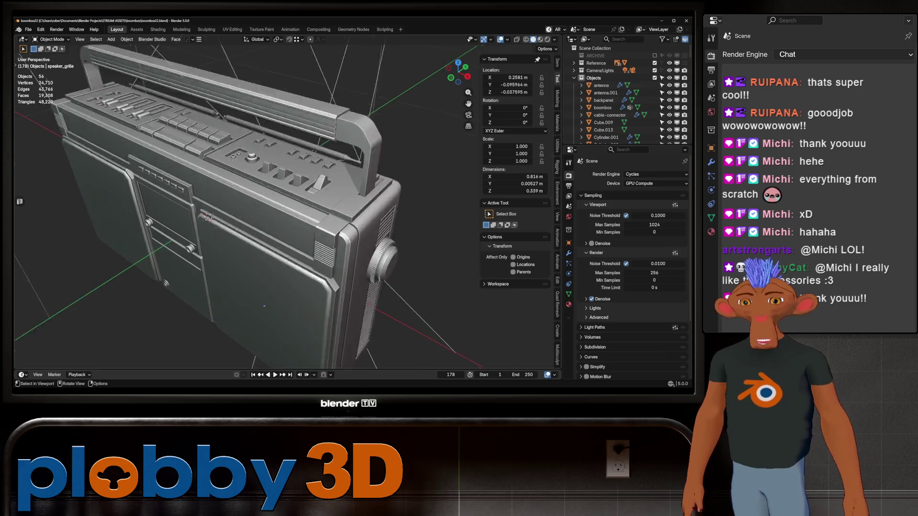
scroll(250, 328, up, 2)
scroll(248, 205, down, 2)
scroll(215, 215, up, 3)
mouse_move(248, 204)
middle_down()
mouse_move(215, 216)
mouse_move(301, 215)
mouse_move(345, 230)
mouse_move(331, 245)
mouse_move(345, 274)
mouse_move(385, 305)
middle_up()
scroll(216, 215, up, 3)
scroll(215, 216, up, 3)
scroll(248, 204, down, 5)
scroll(385, 303, up, 3)
scroll(386, 276, down, 1)
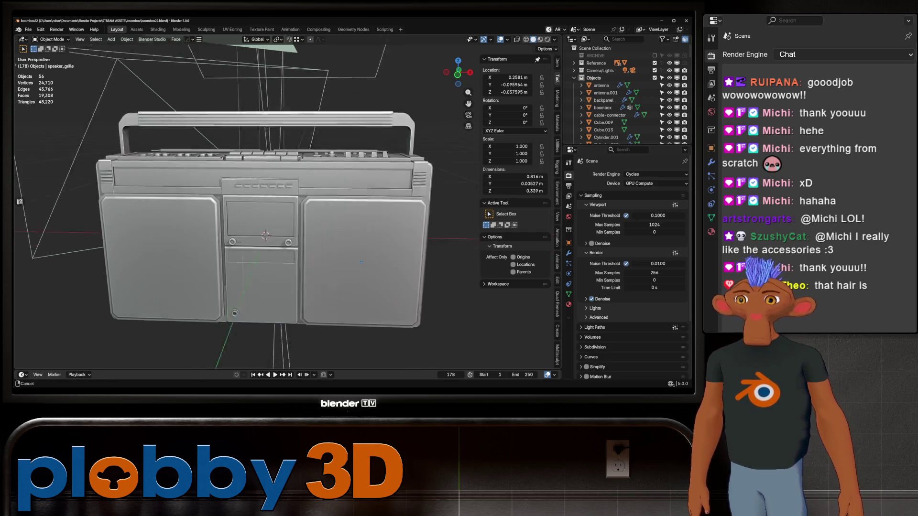
mouse_move(386, 277)
middle_down()
mouse_move(449, 308)
mouse_move(288, 237)
middle_up()
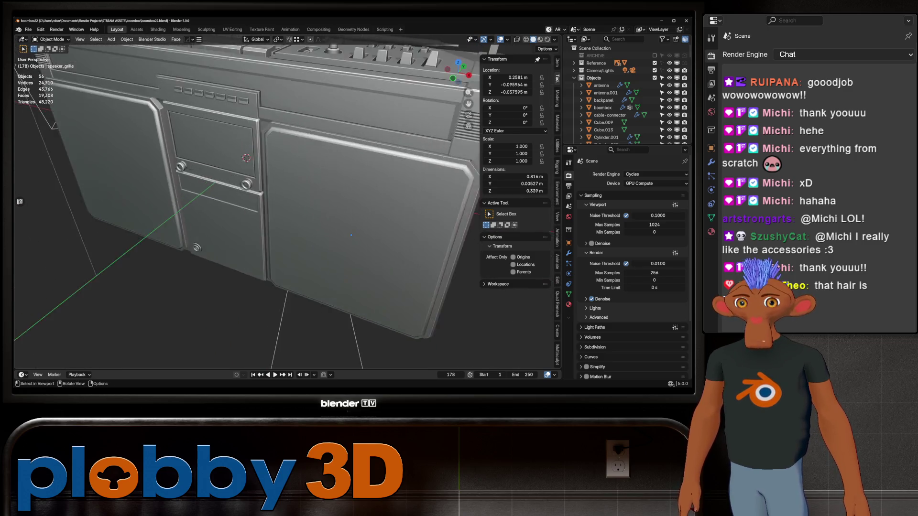
scroll(287, 237, up, 3)
click(232, 221)
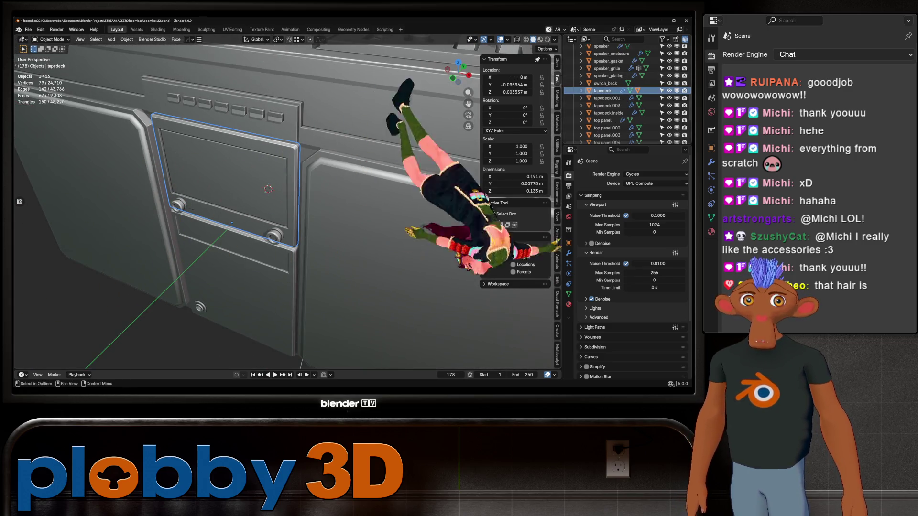
key(h)
scroll(287, 215, down, 4)
scroll(244, 230, up, 1)
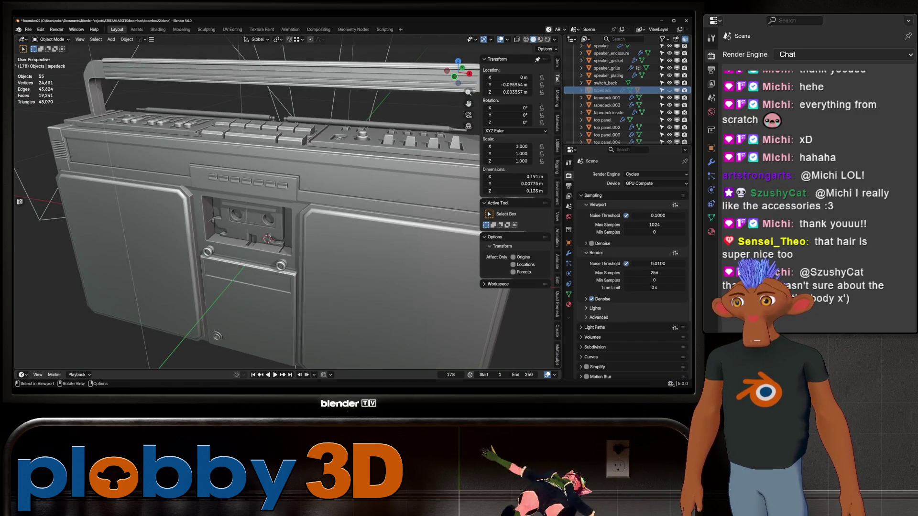
scroll(245, 230, up, 2)
scroll(244, 230, up, 2)
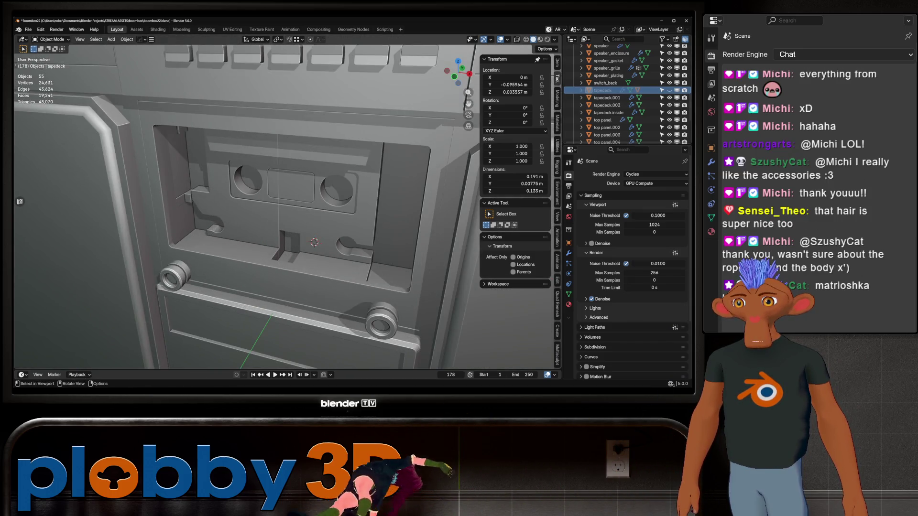
middle_drag(287, 215, 222, 197)
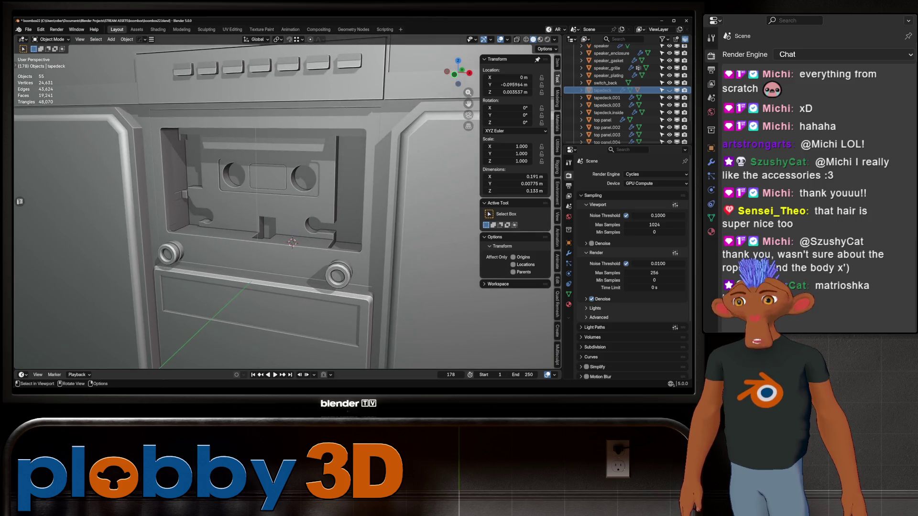
scroll(244, 215, up, 1)
scroll(244, 215, up, 1)
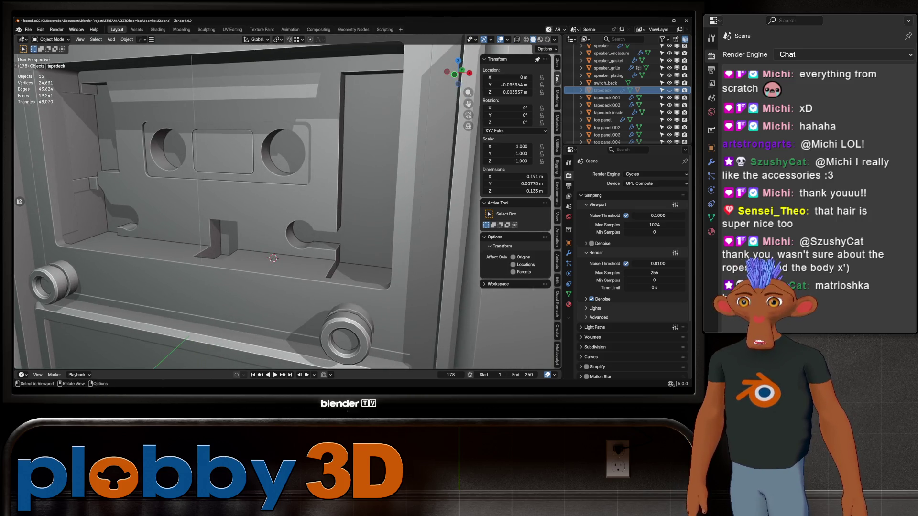
scroll(272, 216, down, 1)
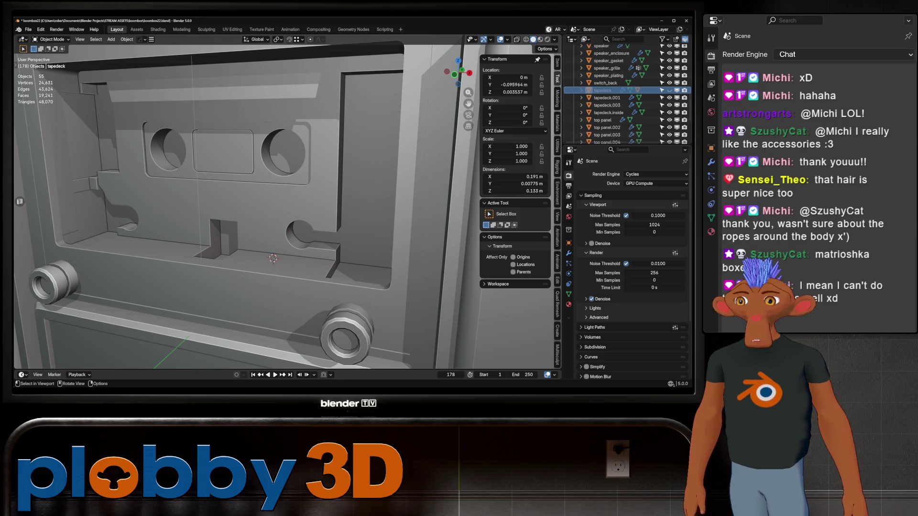
scroll(272, 216, down, 2)
scroll(273, 215, down, 3)
scroll(272, 215, down, 2)
middle_drag(273, 215, 187, 208)
scroll(244, 208, up, 2)
scroll(243, 208, up, 2)
scroll(245, 209, down, 3)
mouse_move(244, 208)
middle_down()
mouse_move(194, 208)
mouse_move(229, 208)
mouse_move(193, 208)
mouse_move(244, 237)
mouse_move(229, 215)
mouse_move(216, 222)
middle_up()
scroll(245, 208, up, 3)
scroll(245, 209, down, 3)
scroll(244, 208, up, 3)
scroll(244, 208, down, 3)
scroll(244, 208, down, 2)
scroll(245, 208, up, 3)
middle_drag(280, 208, 244, 244)
scroll(280, 208, down, 2)
scroll(244, 208, down, 3)
mouse_move(244, 208)
middle_down()
mouse_move(230, 201)
mouse_move(266, 201)
mouse_move(215, 215)
mouse_move(287, 214)
middle_up()
scroll(244, 209, up, 3)
scroll(244, 208, down, 2)
scroll(244, 208, up, 2)
scroll(277, 213, down, 3)
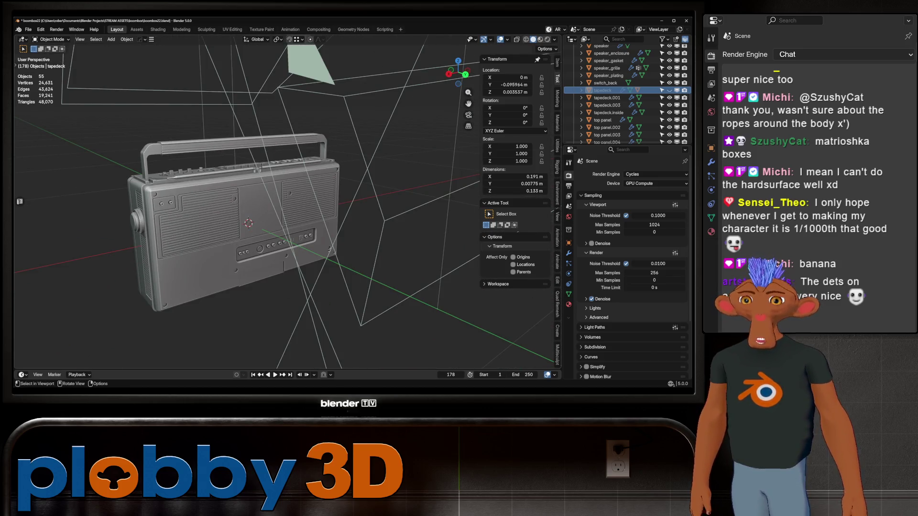
scroll(245, 208, up, 3)
mouse_move(243, 208)
middle_down()
mouse_move(230, 215)
mouse_move(236, 237)
mouse_move(237, 215)
mouse_move(216, 201)
mouse_move(259, 205)
mouse_move(237, 215)
mouse_move(216, 208)
mouse_move(259, 180)
mouse_move(266, 215)
mouse_move(273, 201)
mouse_move(258, 187)
mouse_move(287, 237)
middle_up()
scroll(244, 208, up, 3)
scroll(237, 215, down, 2)
click(219, 187)
key(Tab)
scroll(258, 179, up, 3)
scroll(287, 208, down, 5)
scroll(337, 228, up, 3)
scroll(336, 228, up, 3)
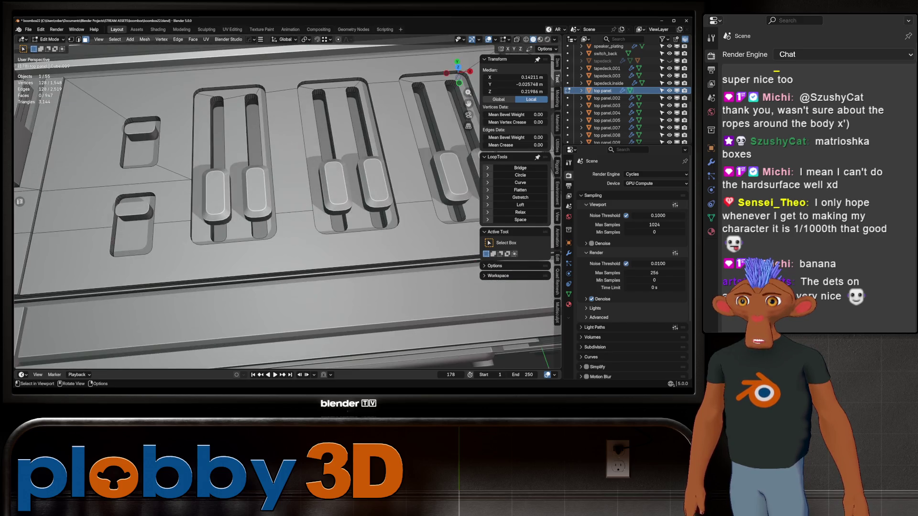
scroll(189, 218, down, 5)
middle_drag(188, 201, 187, 218)
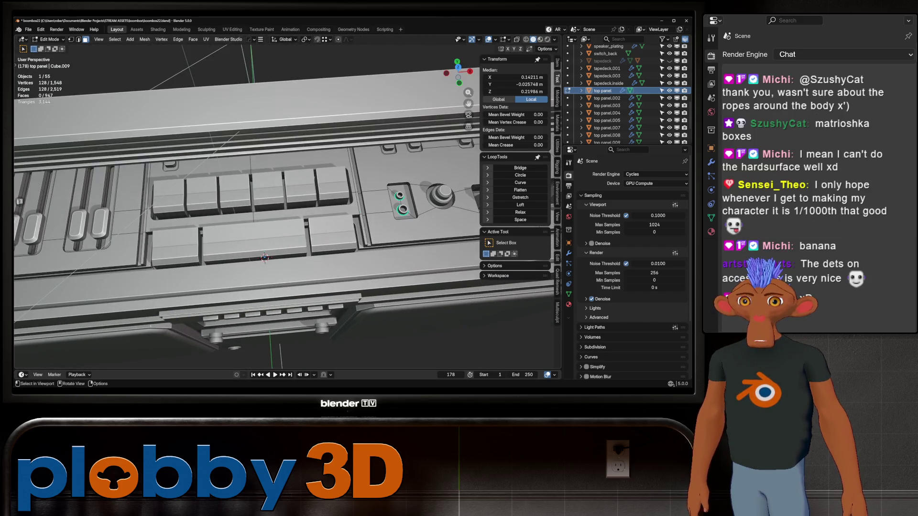
scroll(189, 218, down, 4)
key(Tab)
scroll(215, 223, down, 4)
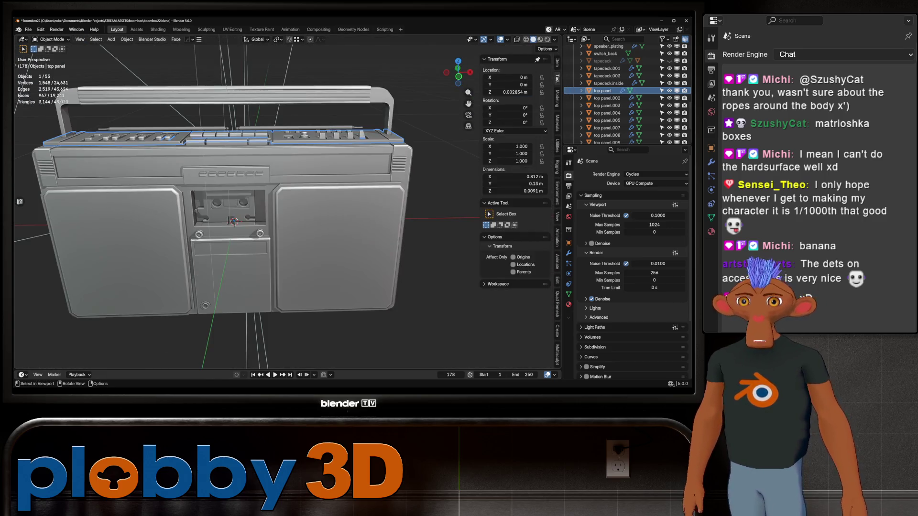
mouse_move(215, 223)
middle_down()
mouse_move(233, 226)
mouse_move(237, 125)
middle_up()
click(237, 199)
scroll(236, 198, up, 4)
scroll(231, 149, up, 5)
scroll(237, 172, down, 5)
scroll(237, 172, down, 3)
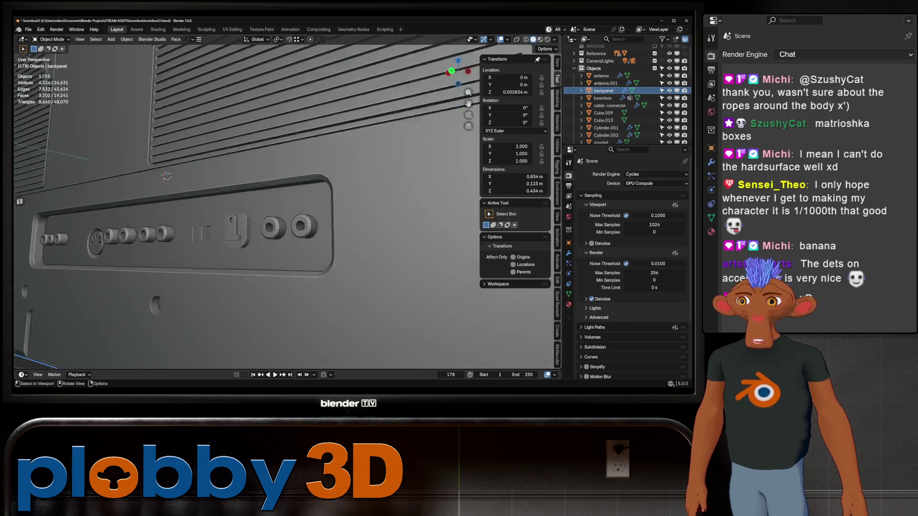
scroll(237, 173, down, 3)
scroll(237, 172, down, 2)
mouse_move(236, 173)
middle_down()
mouse_move(237, 216)
mouse_move(237, 172)
mouse_move(323, 173)
mouse_move(237, 172)
middle_up()
scroll(237, 215, up, 2)
click(304, 250)
scroll(215, 215, up, 4)
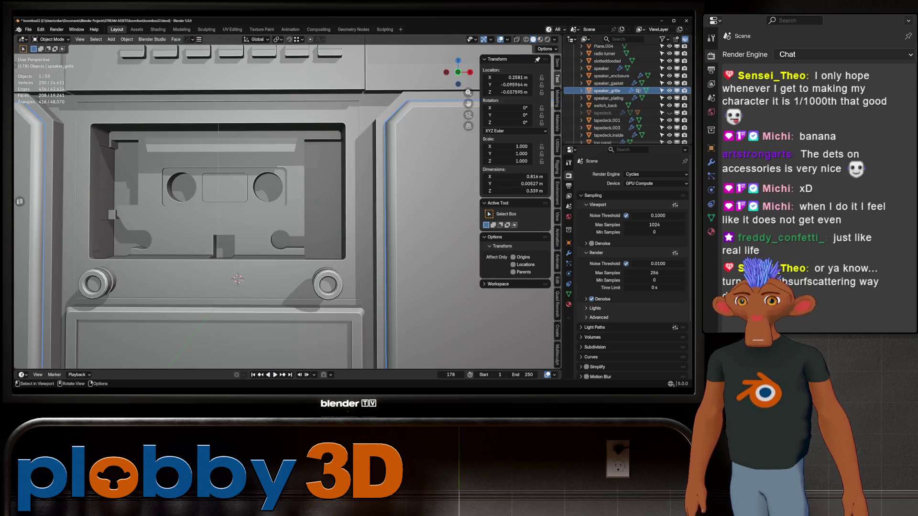
scroll(215, 215, up, 2)
mouse_move(216, 215)
middle_down()
mouse_move(450, 328)
mouse_move(287, 229)
middle_up()
scroll(323, 251, up, 2)
- Check the front reference, then extrude Plane.004 into a thin bar with outward-facing normals
key(KP_1)
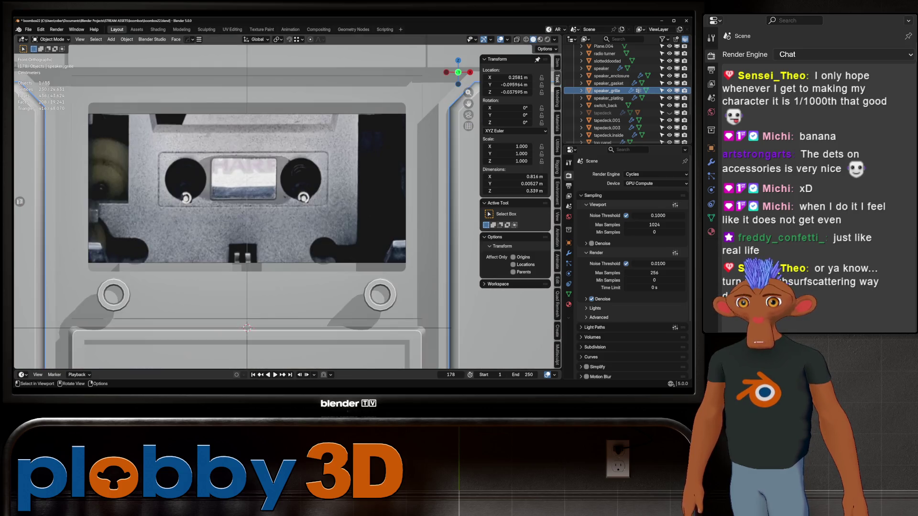
middle_drag(248, 215, 308, 215)
key(Tab)
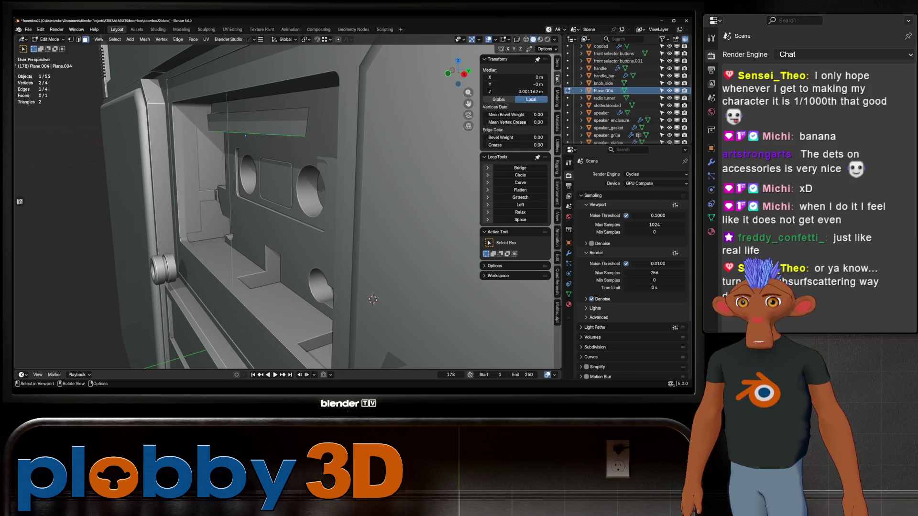
key(g)
key(Return)
key(a)
key(shift+n)
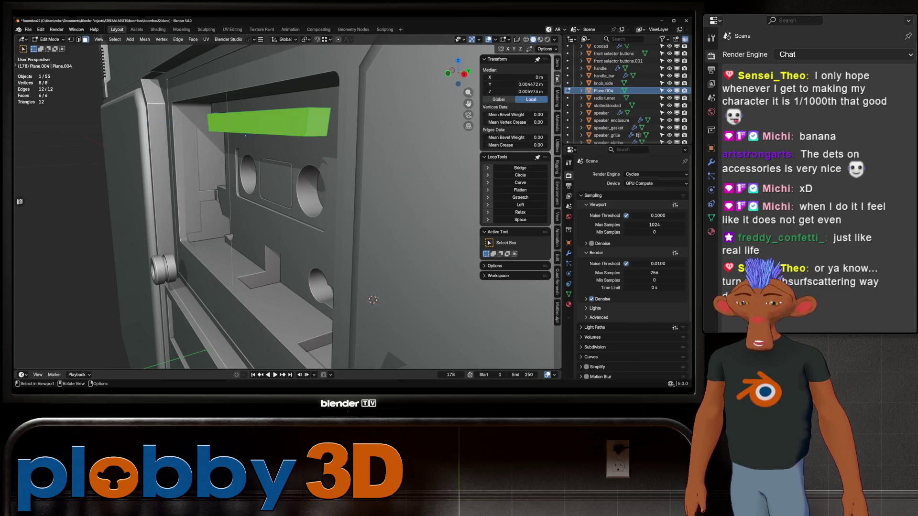
key(Tab)
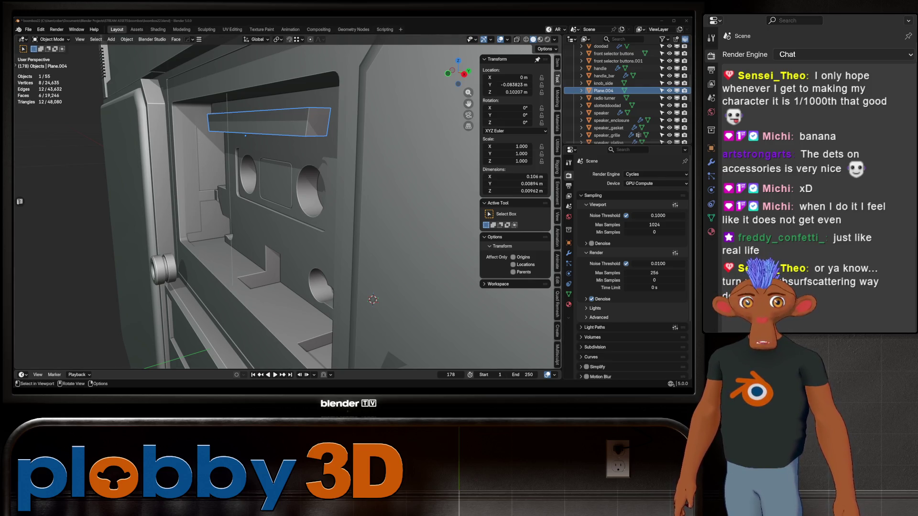
mouse_move(287, 216)
middle_down()
mouse_move(216, 215)
mouse_move(243, 238)
mouse_move(229, 187)
middle_up()
scroll(287, 215, down, 2)
scroll(244, 208, down, 3)
middle_drag(244, 208, 216, 201)
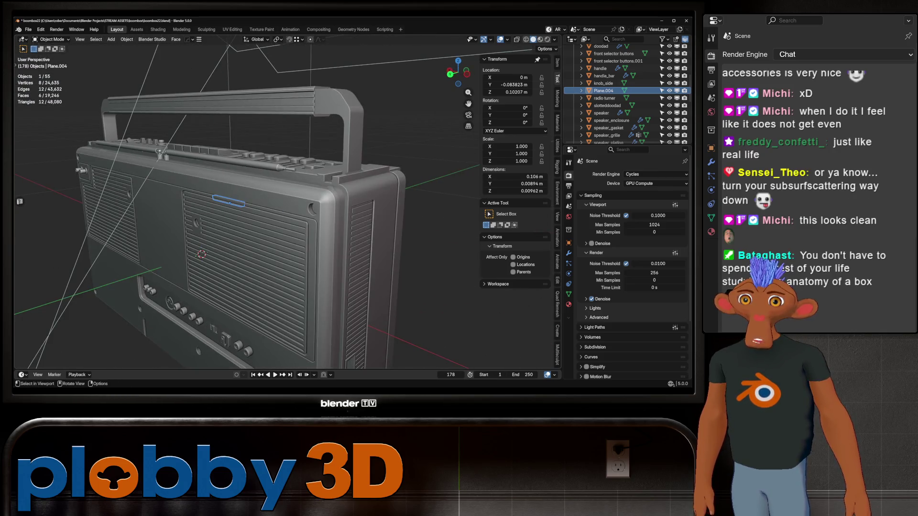
scroll(244, 208, up, 3)
scroll(244, 208, up, 2)
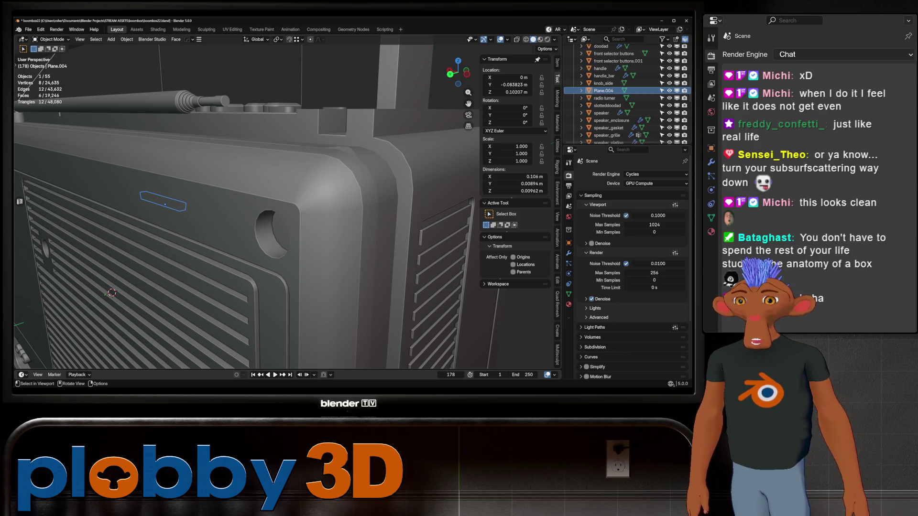
middle_drag(244, 208, 258, 205)
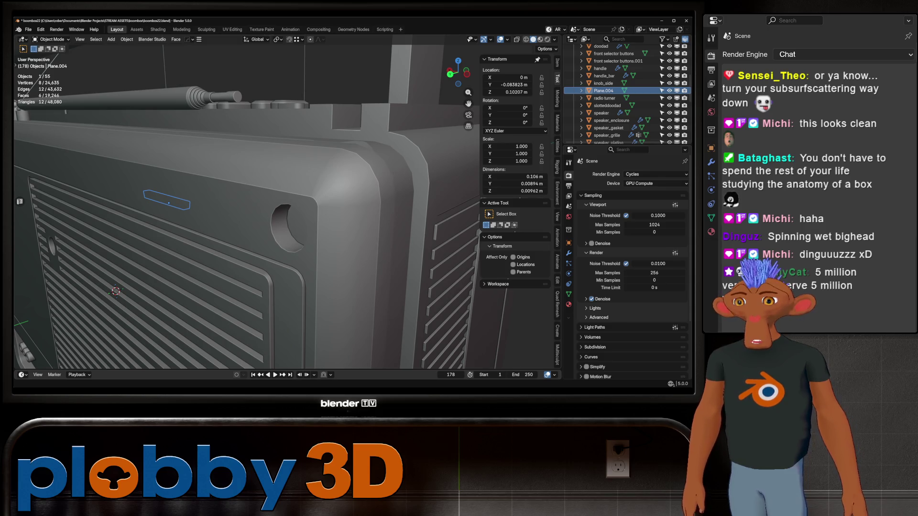
mouse_move(244, 201)
middle_down()
mouse_move(302, 215)
mouse_move(244, 216)
mouse_move(202, 173)
middle_up()
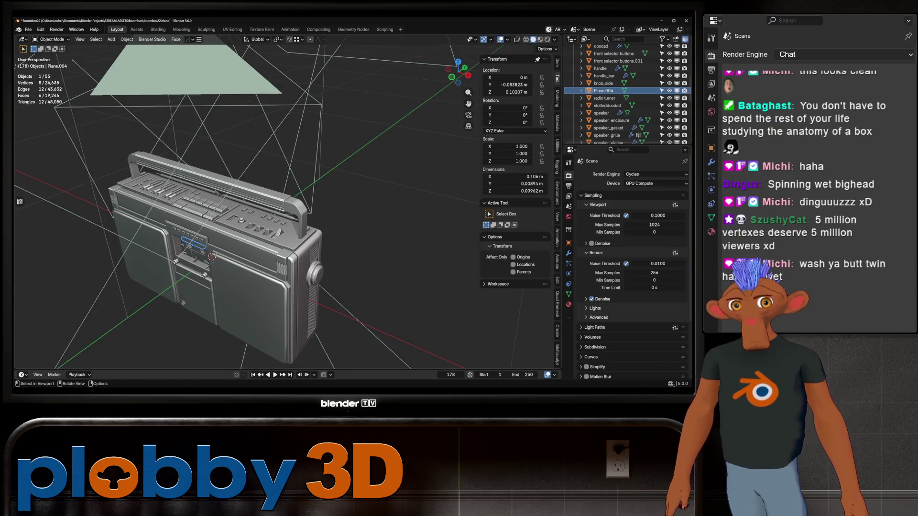
mouse_move(215, 215)
middle_down()
mouse_move(251, 180)
mouse_move(215, 201)
middle_up()
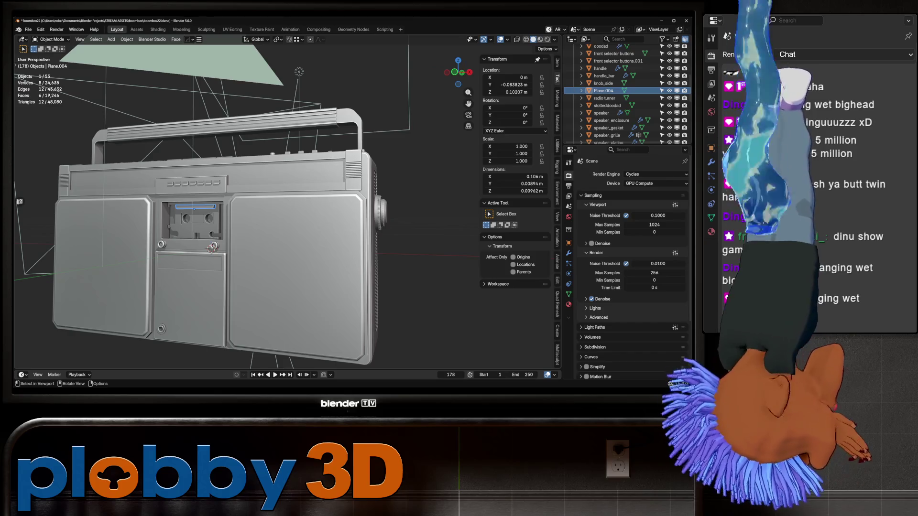
mouse_move(287, 216)
middle_down()
mouse_move(241, 208)
mouse_move(273, 179)
mouse_move(252, 215)
mouse_move(251, 166)
mouse_move(216, 173)
middle_up()
scroll(215, 202, down, 2)
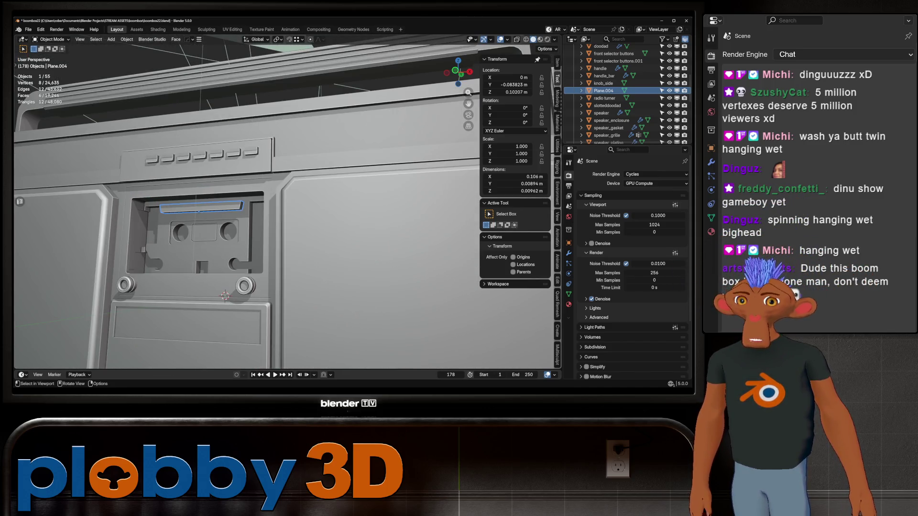
middle_drag(251, 215, 209, 190)
scroll(215, 201, down, 3)
click(237, 216)
key(Tab)
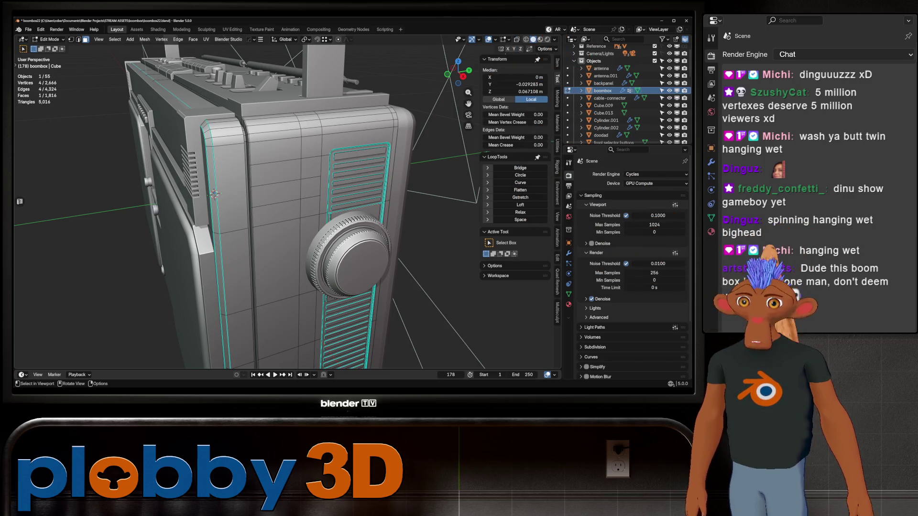
key(Tab)
middle_drag(214, 193, 344, 285)
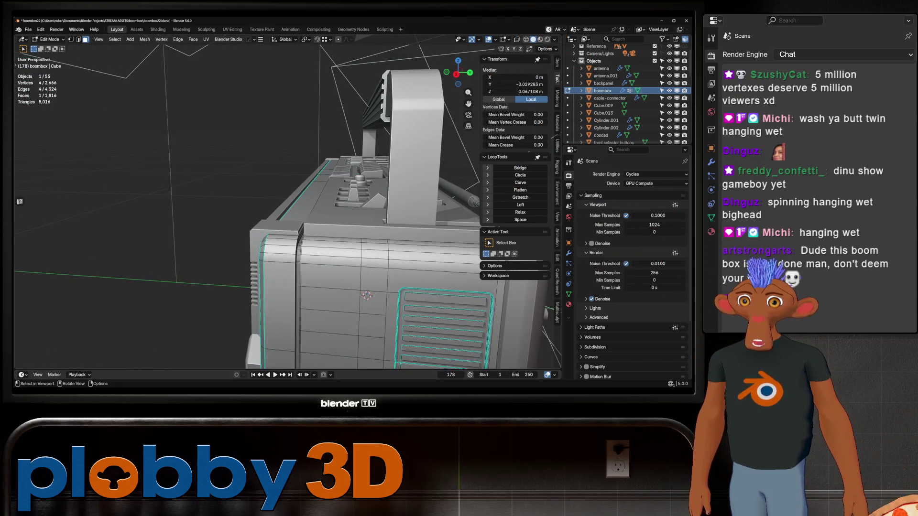
mouse_move(287, 201)
middle_down()
mouse_move(287, 144)
mouse_move(308, 179)
mouse_move(289, 238)
mouse_move(309, 187)
mouse_move(337, 198)
mouse_move(301, 215)
mouse_move(273, 179)
middle_up()
scroll(303, 197, up, 5)
scroll(288, 215, down, 2)
scroll(337, 198, up, 1)
key(Tab)
scroll(287, 215, up, 2)
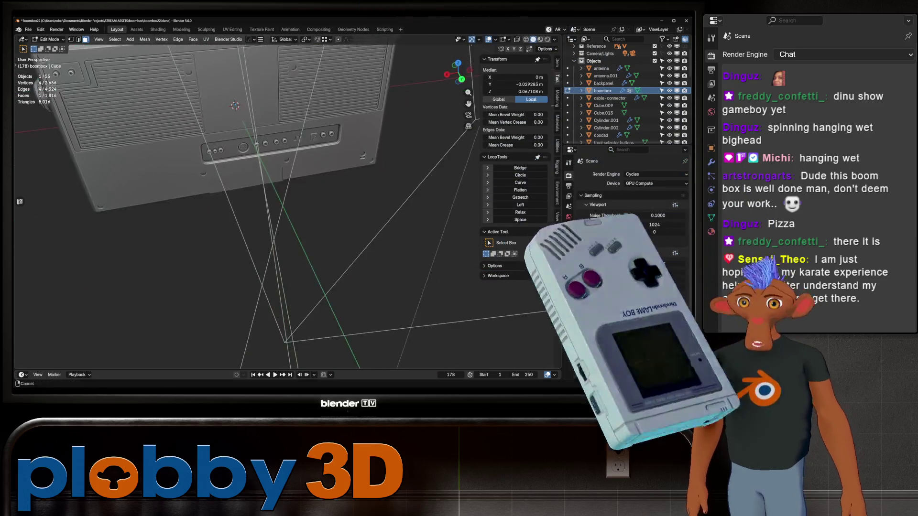
scroll(287, 215, down, 3)
mouse_move(286, 215)
middle_down()
mouse_move(323, 201)
mouse_move(273, 208)
middle_up()
scroll(322, 201, up, 2)
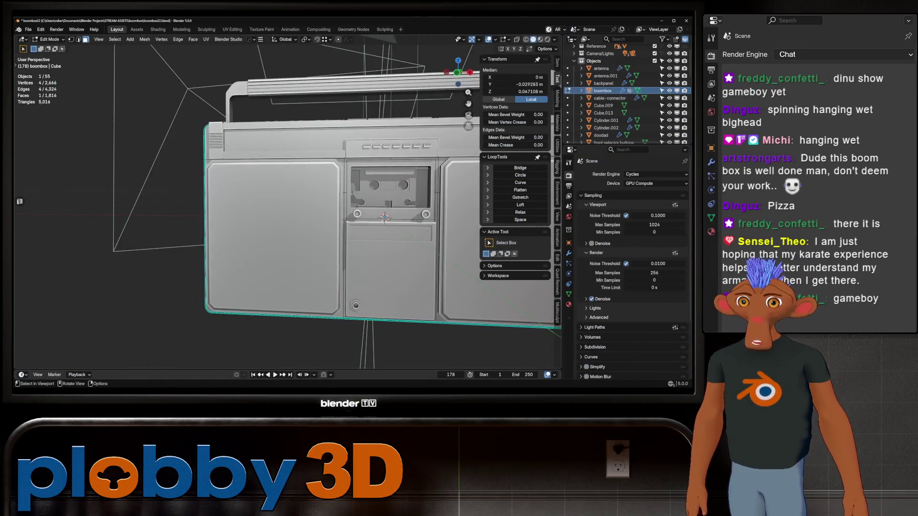
scroll(273, 209, down, 2)
key(Tab)
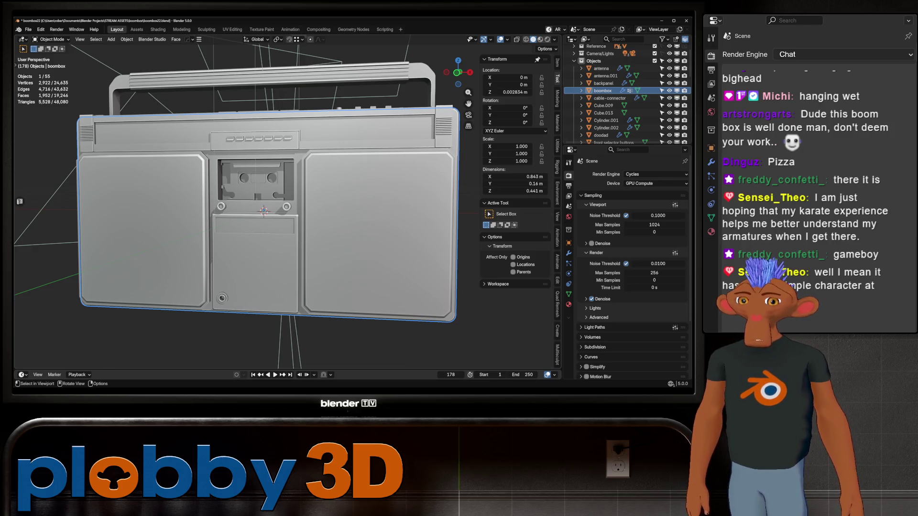
middle_drag(287, 215, 290, 237)
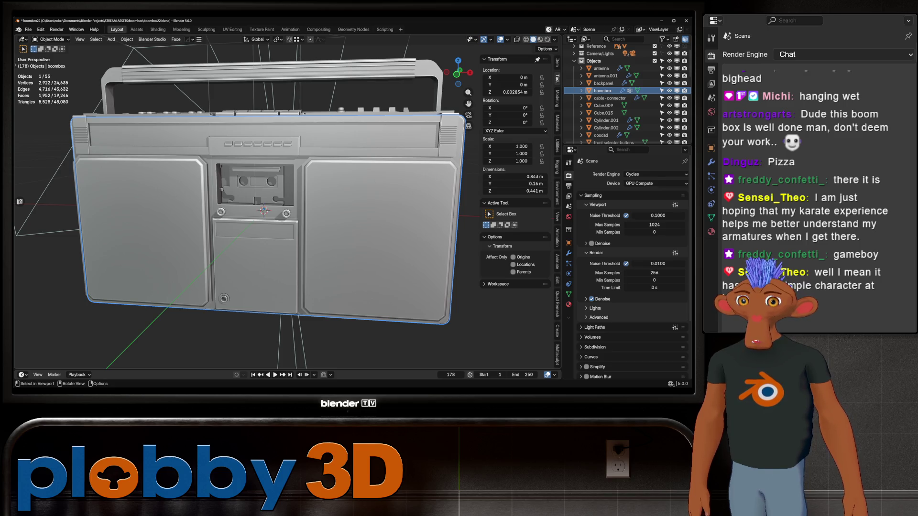
middle_drag(266, 230, 265, 209)
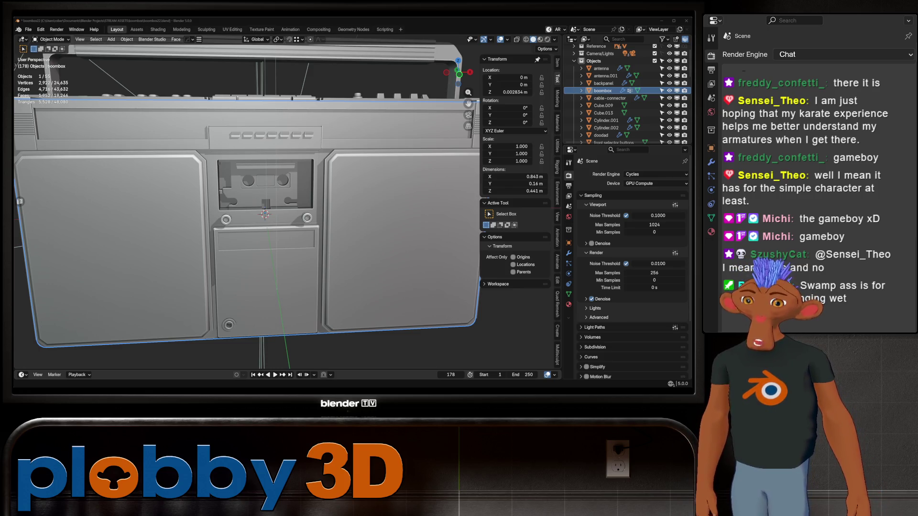
scroll(139, 214, up, 2)
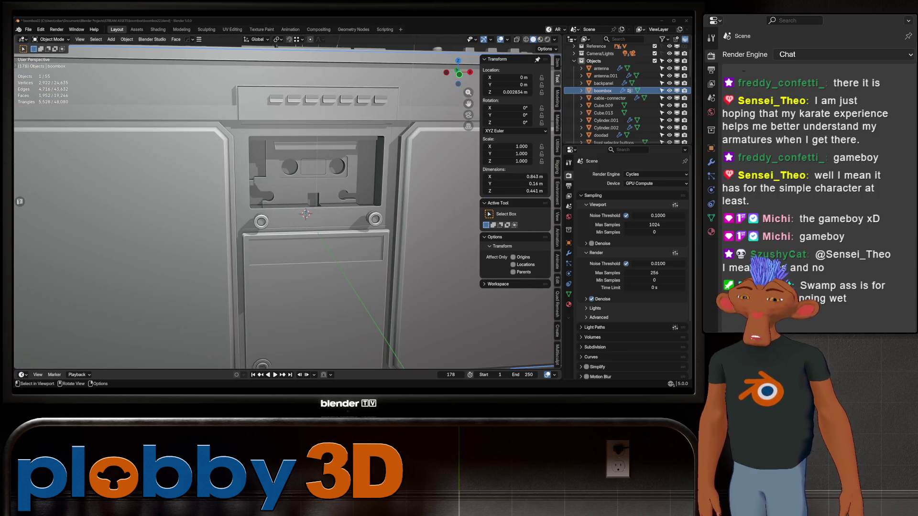
middle_drag(287, 215, 337, 229)
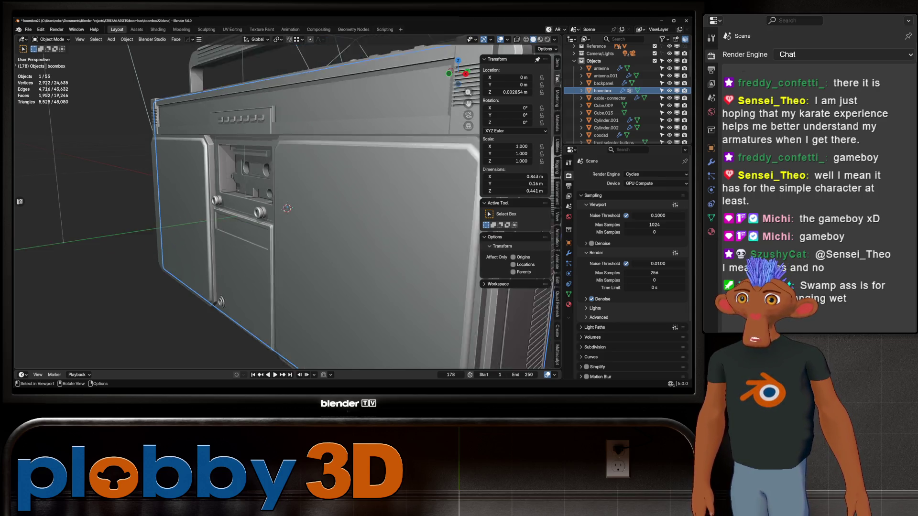
scroll(301, 215, down, 4)
scroll(301, 215, up, 4)
middle_drag(302, 215, 344, 216)
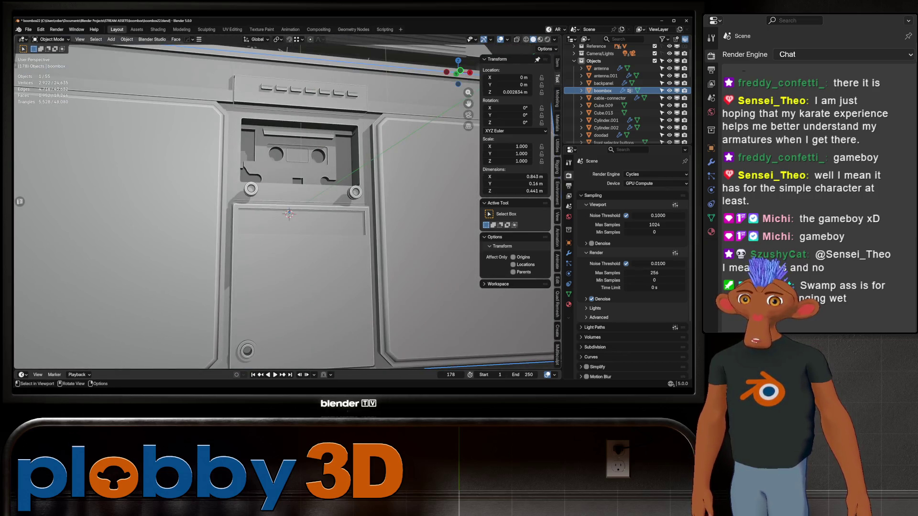
scroll(244, 208, down, 5)
mouse_move(245, 208)
middle_down()
mouse_move(315, 166)
mouse_move(273, 193)
mouse_move(301, 216)
mouse_move(330, 208)
middle_up()
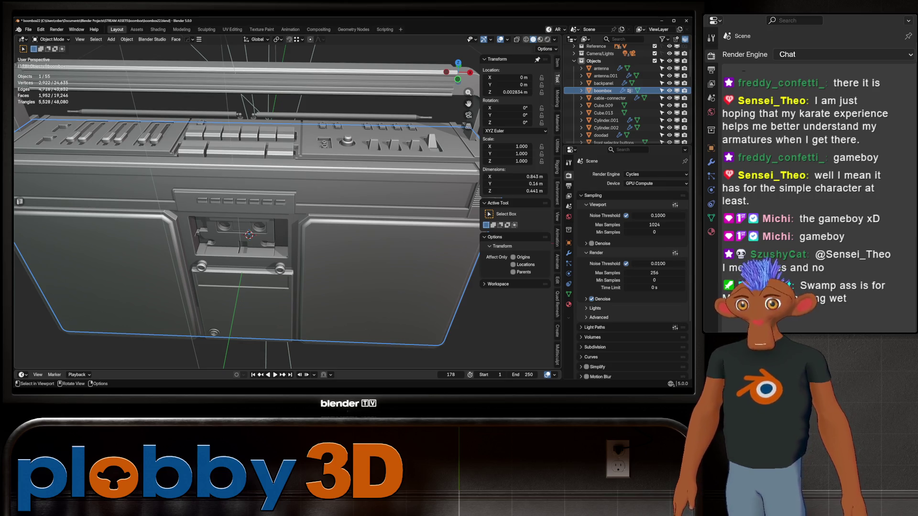
middle_drag(330, 208, 301, 179)
scroll(251, 186, up, 2)
scroll(251, 200, down, 4)
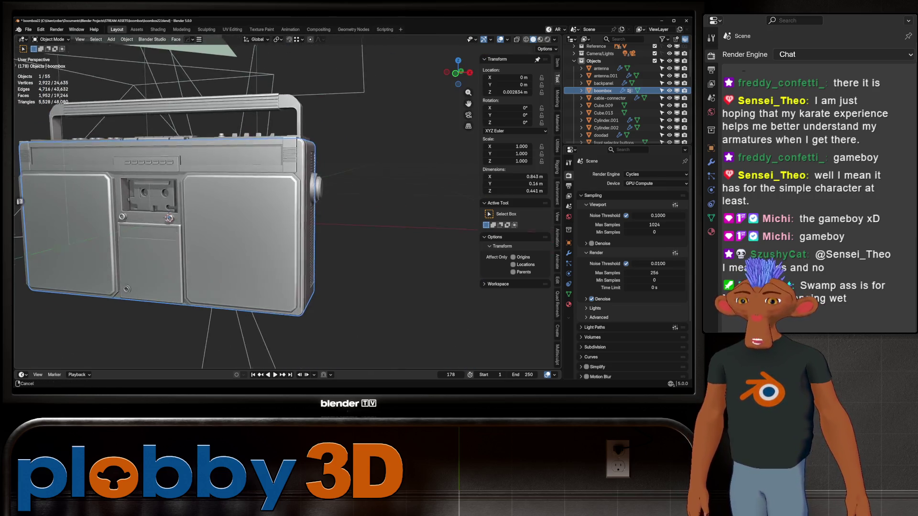
mouse_move(251, 201)
middle_down()
mouse_move(287, 187)
mouse_move(330, 209)
mouse_move(302, 216)
middle_up()
scroll(287, 208, up, 3)
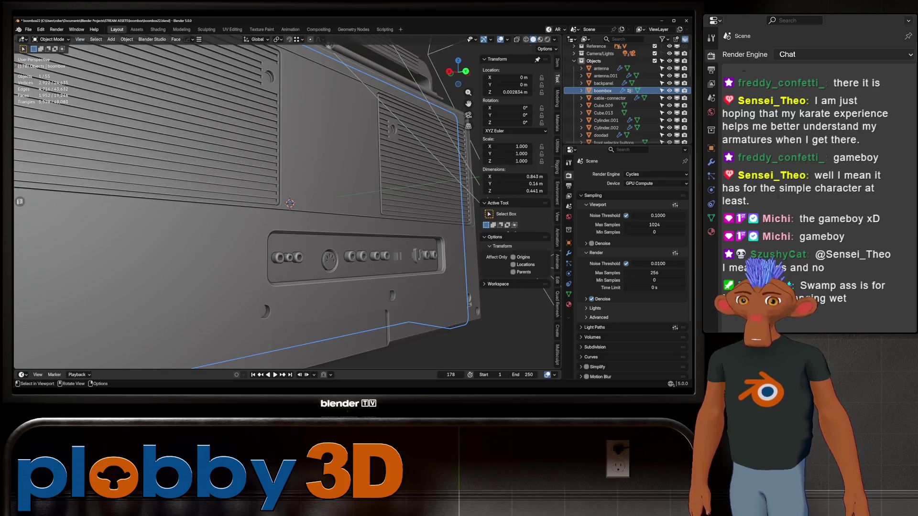
scroll(287, 208, up, 2)
scroll(288, 209, up, 2)
scroll(251, 201, down, 3)
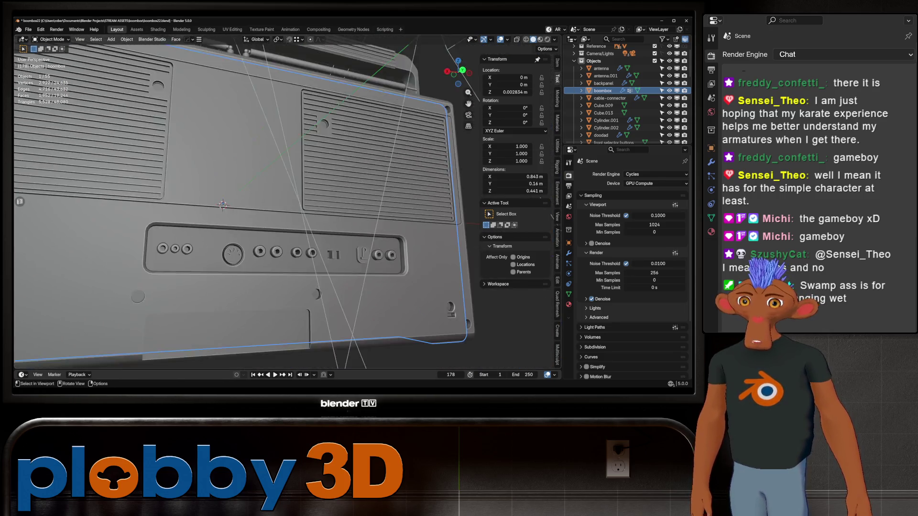
mouse_move(251, 201)
middle_down()
mouse_move(316, 202)
mouse_move(259, 215)
middle_up()
scroll(330, 259, up, 2)
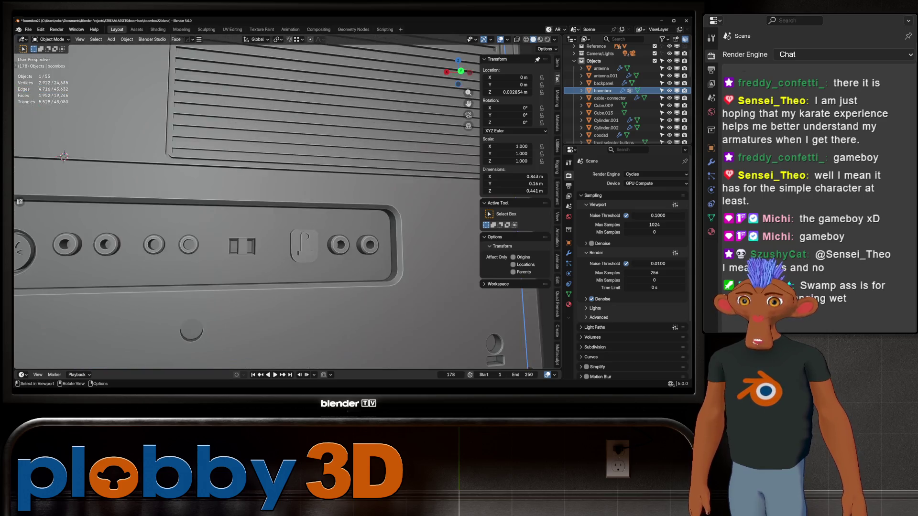
scroll(329, 259, up, 2)
scroll(330, 259, up, 2)
scroll(330, 258, up, 2)
scroll(287, 208, down, 3)
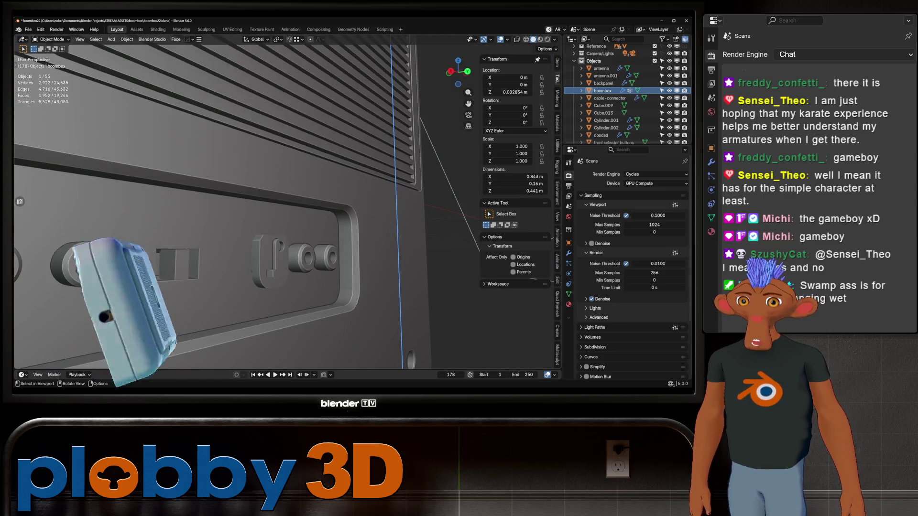
middle_drag(287, 209, 345, 187)
scroll(251, 201, down, 3)
mouse_move(251, 201)
middle_down()
mouse_move(287, 222)
mouse_move(337, 212)
middle_up()
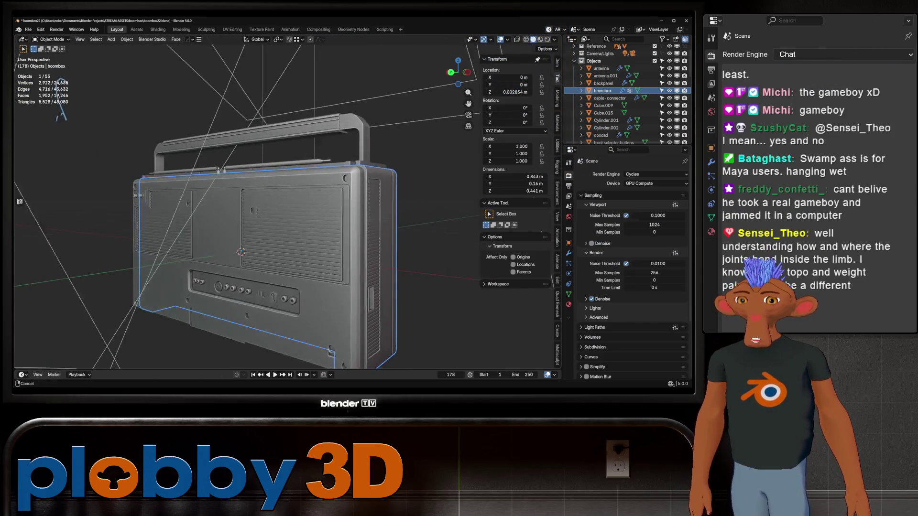
scroll(262, 231, up, 3)
scroll(261, 231, down, 2)
mouse_move(244, 208)
middle_down()
mouse_move(295, 208)
mouse_move(258, 208)
mouse_move(215, 251)
middle_up()
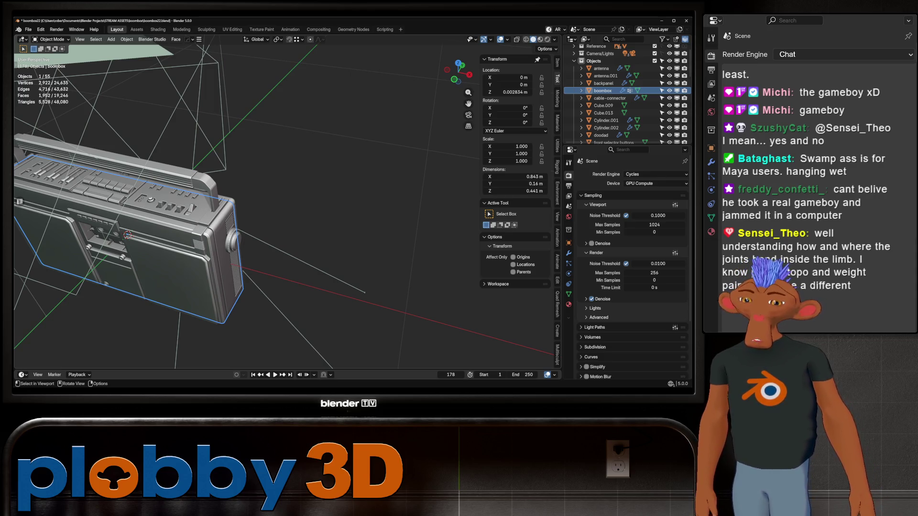
mouse_move(186, 215)
middle_down()
mouse_move(223, 198)
mouse_move(219, 187)
mouse_move(215, 237)
middle_up()
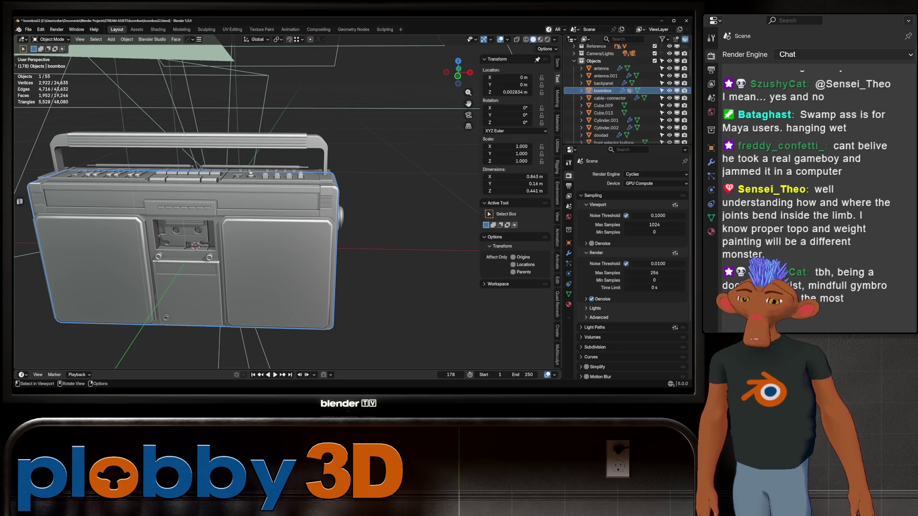
middle_drag(247, 215, 248, 215)
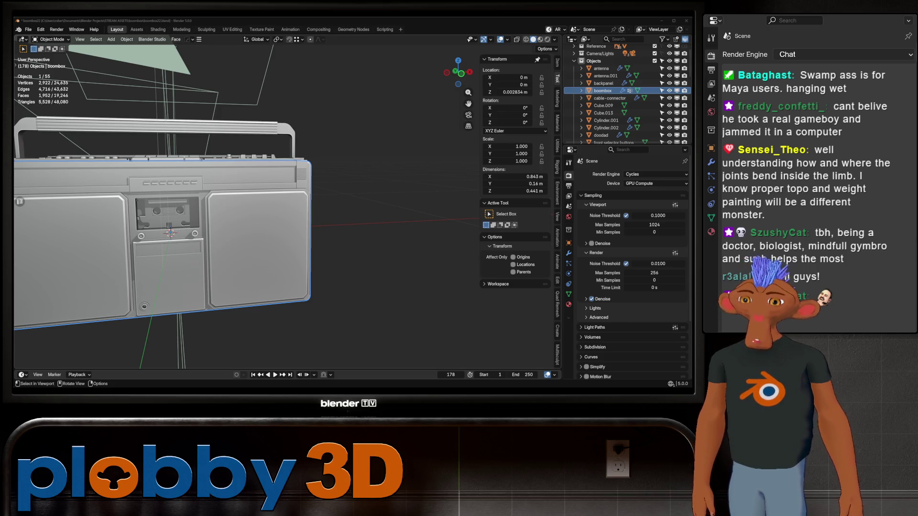
middle_drag(237, 215, 435, 209)
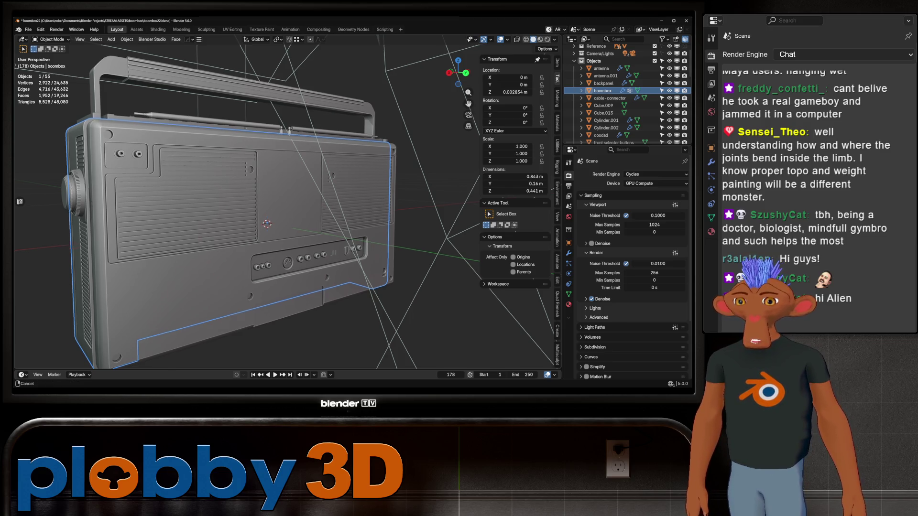
mouse_move(245, 215)
middle_down()
mouse_move(244, 265)
mouse_move(244, 158)
middle_up()
scroll(244, 216, up, 3)
scroll(244, 215, up, 3)
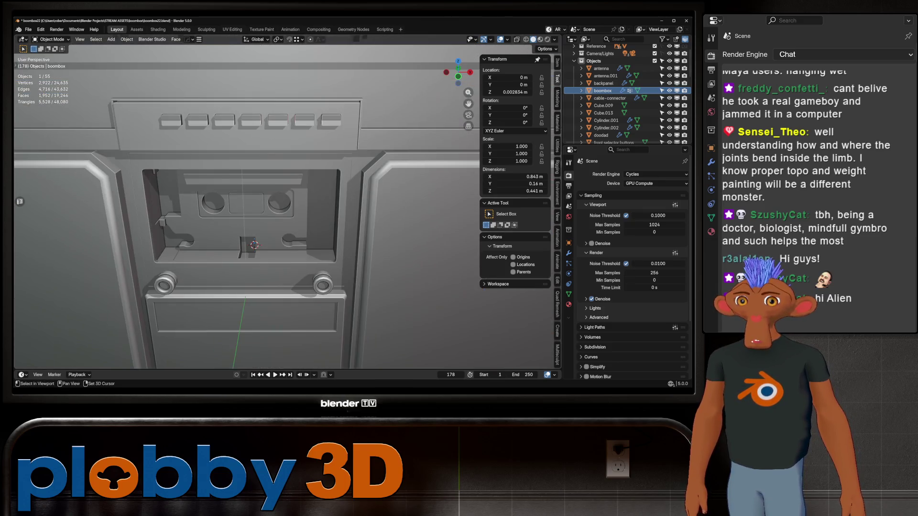
- Select the thin bar Plane.004 above the cassette and compare it with the front reference view
mouse_move(245, 216)
middle_down()
mouse_move(215, 216)
mouse_move(280, 180)
middle_up()
scroll(244, 215, up, 2)
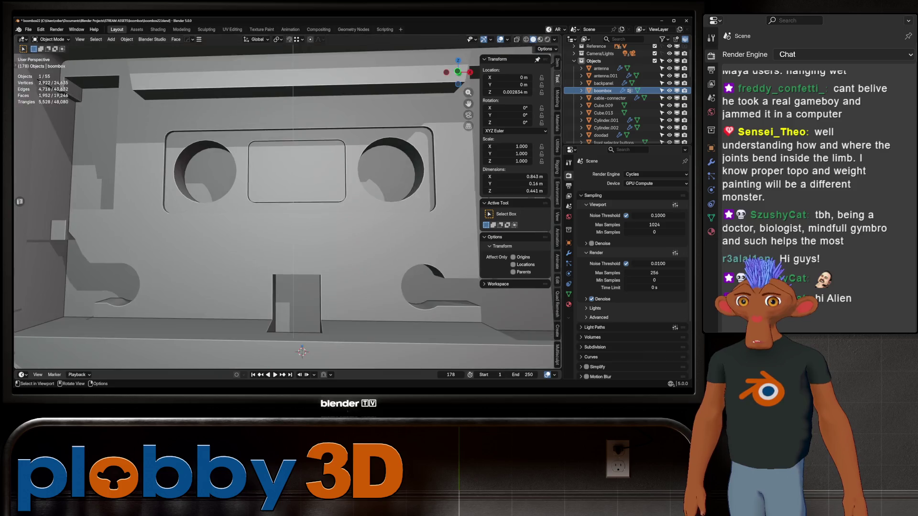
scroll(280, 208, down, 3)
click(244, 201)
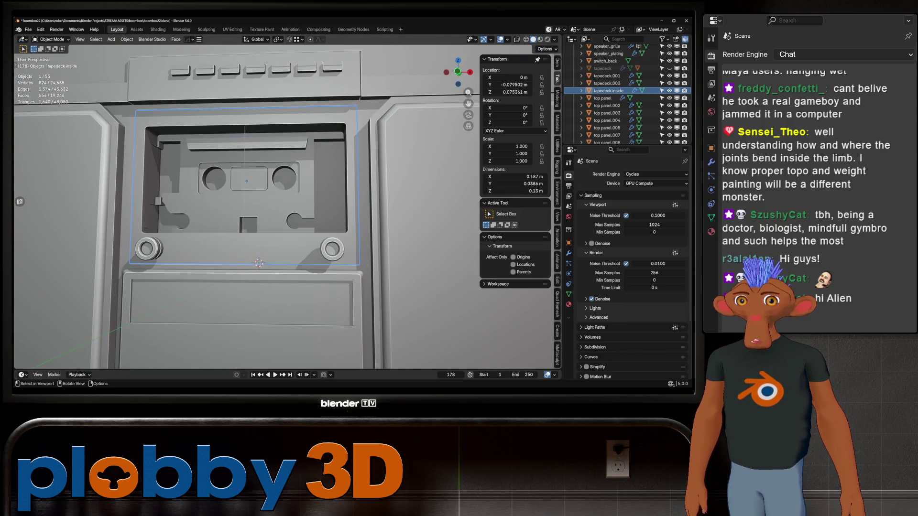
click(244, 144)
scroll(244, 144, up, 3)
middle_drag(244, 180, 287, 179)
scroll(287, 179, up, 2)
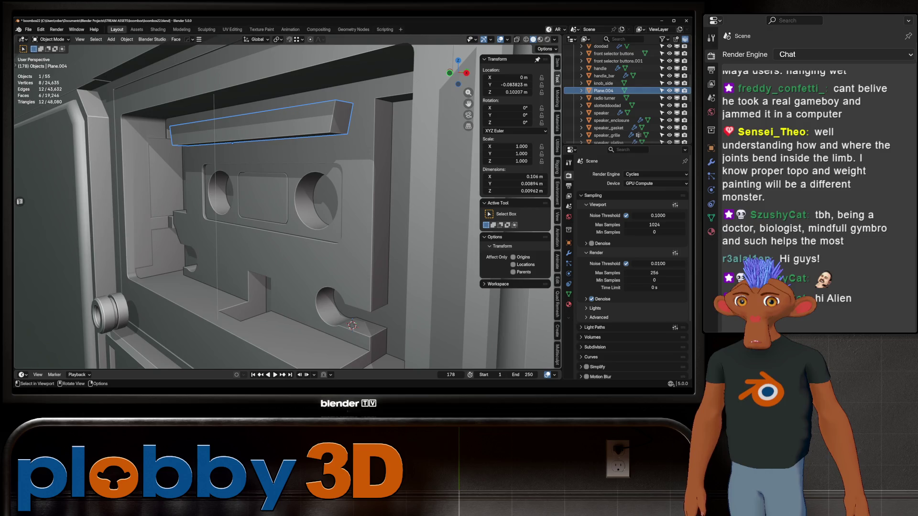
key(KP_1)
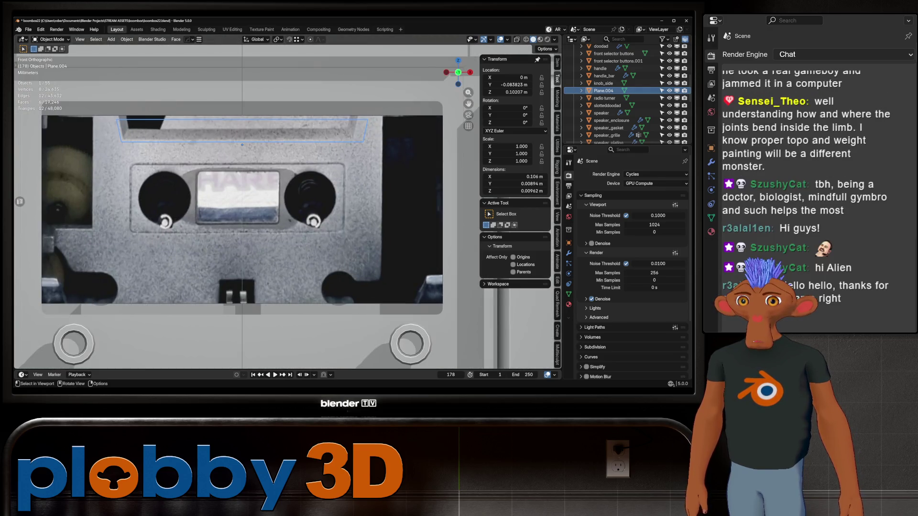
middle_drag(244, 215, 287, 215)
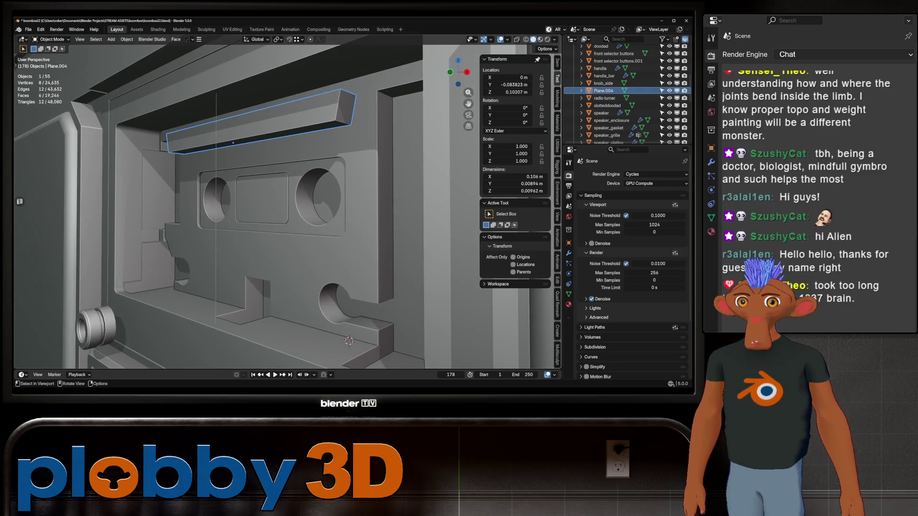
- Cancel a trial X-axis rotation and isolate the bar in local view
key(r)
key(x)
key(Escape)
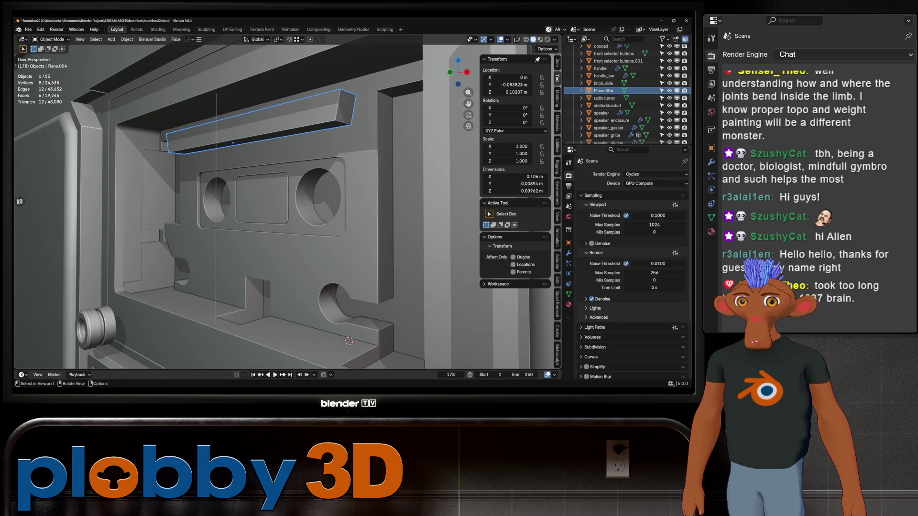
middle_drag(286, 216, 258, 237)
scroll(258, 237, up, 3)
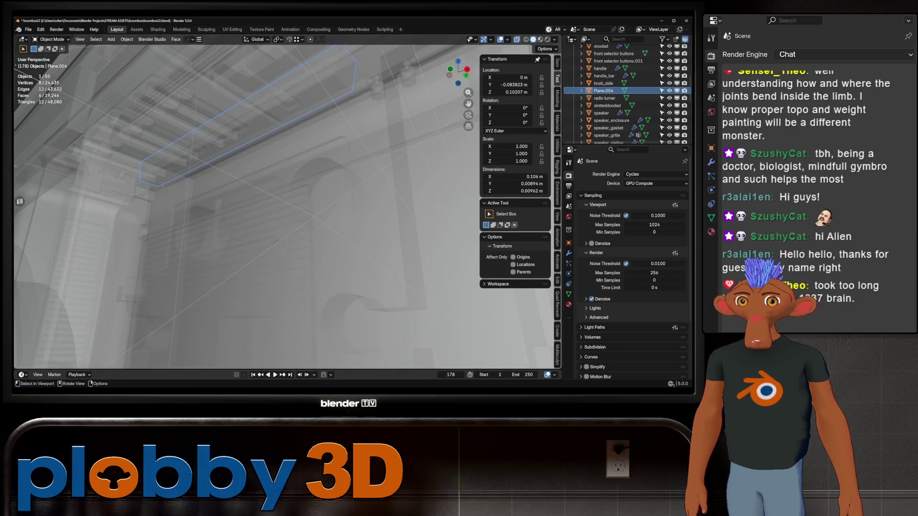
scroll(259, 236, down, 2)
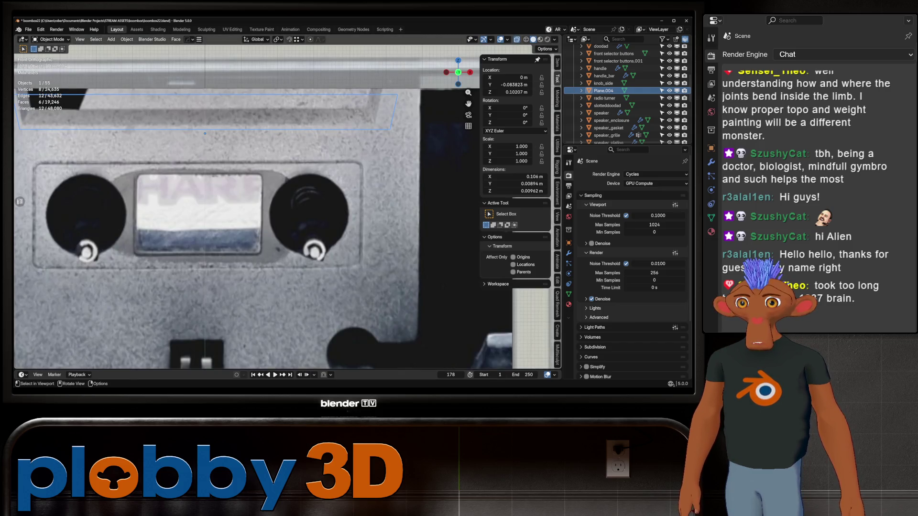
middle_drag(215, 216, 272, 237)
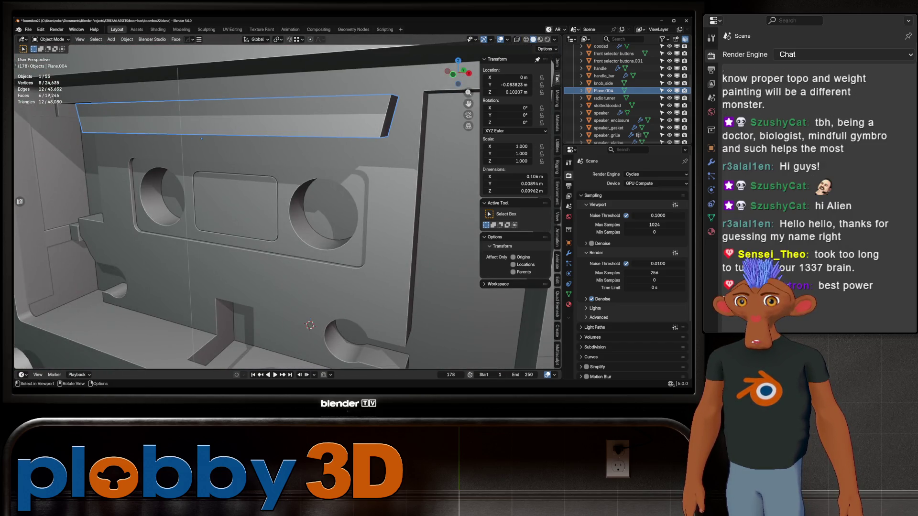
key(KP_Divide)
- Set the bar's origin to its geometry and apply its object transforms
middle_drag(273, 216, 287, 236)
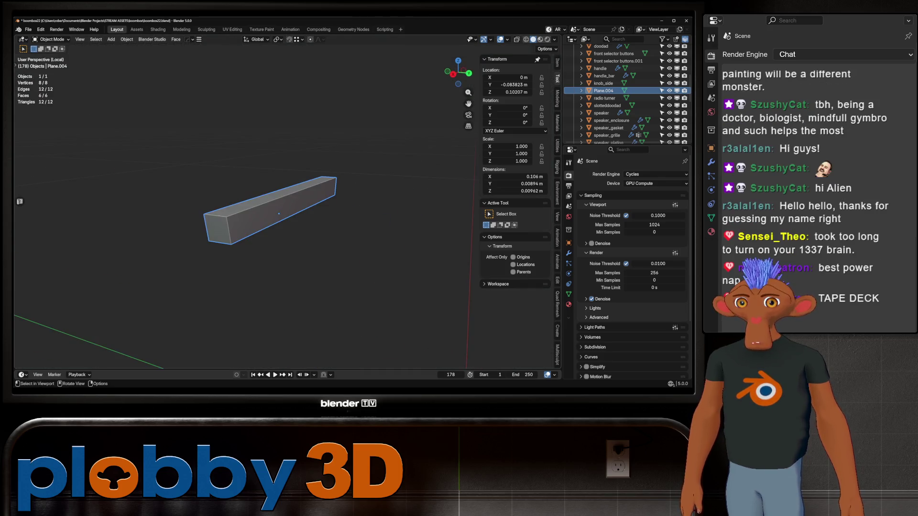
key(q)
click(284, 243)
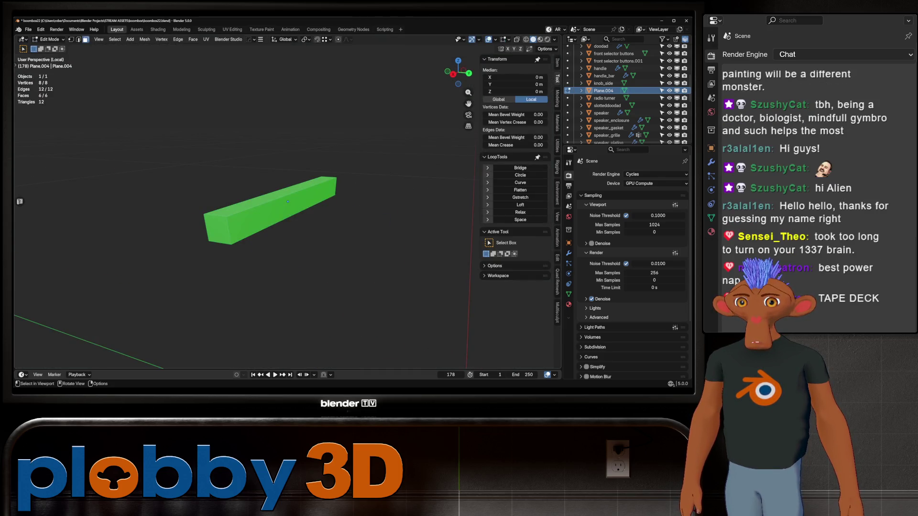
key(ctrl+a)
click(297, 251)
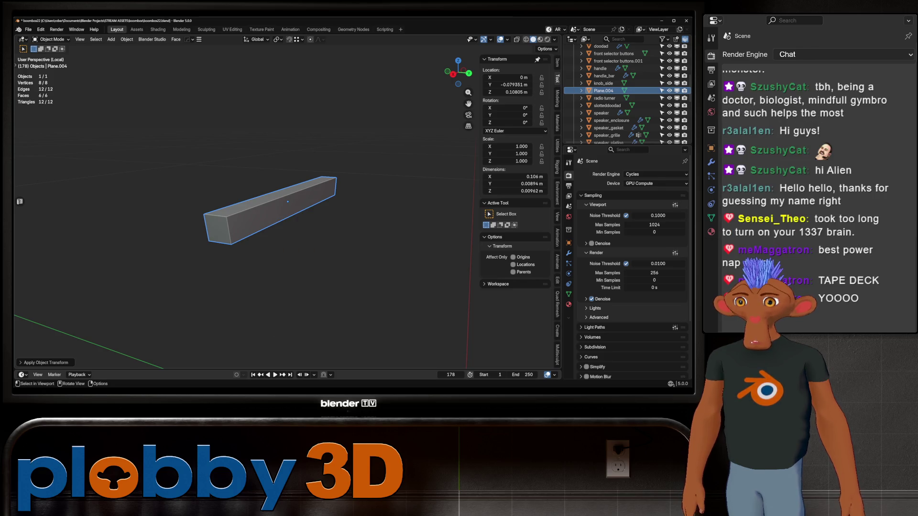
- Shrink the bar's long front face to 0.97, leaving local view to see the cassette scene
key(Tab)
click(279, 210)
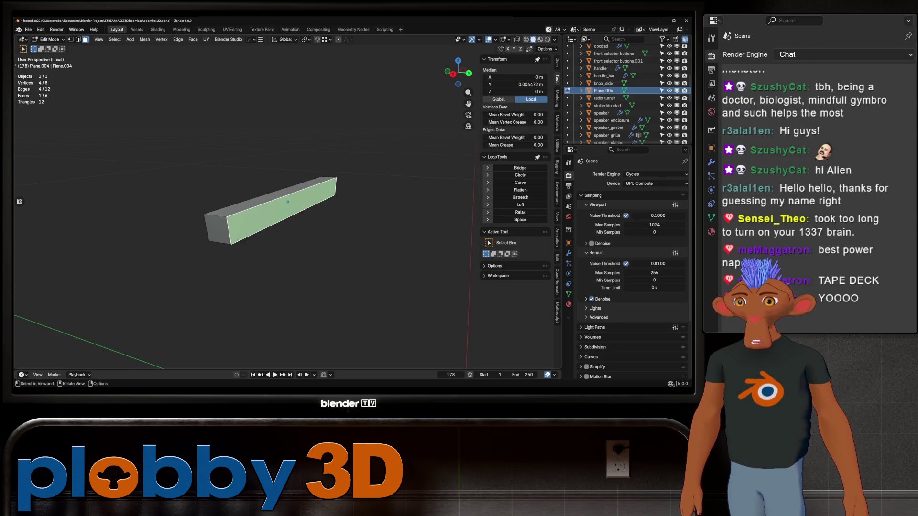
key(KP_Divide)
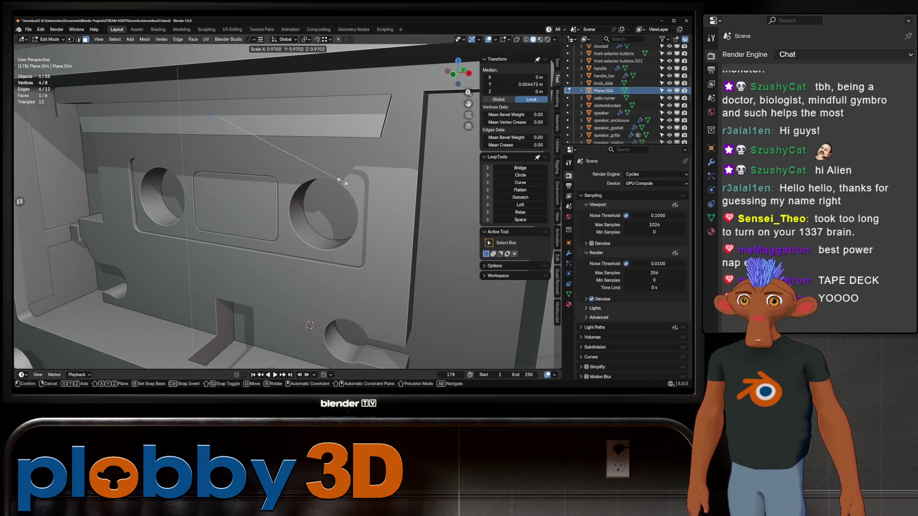
click(353, 185)
key(Tab)
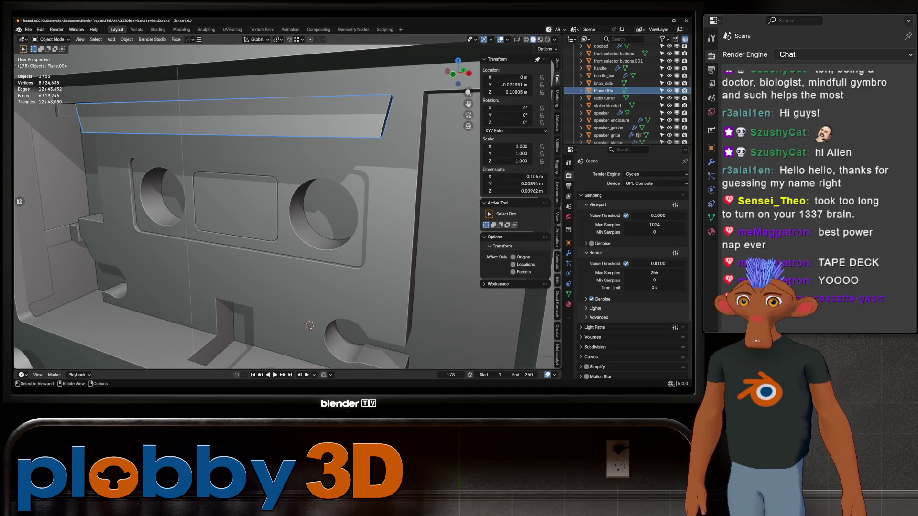
- Shift the bar along Y into the cassette plate
key(g)
key(y)
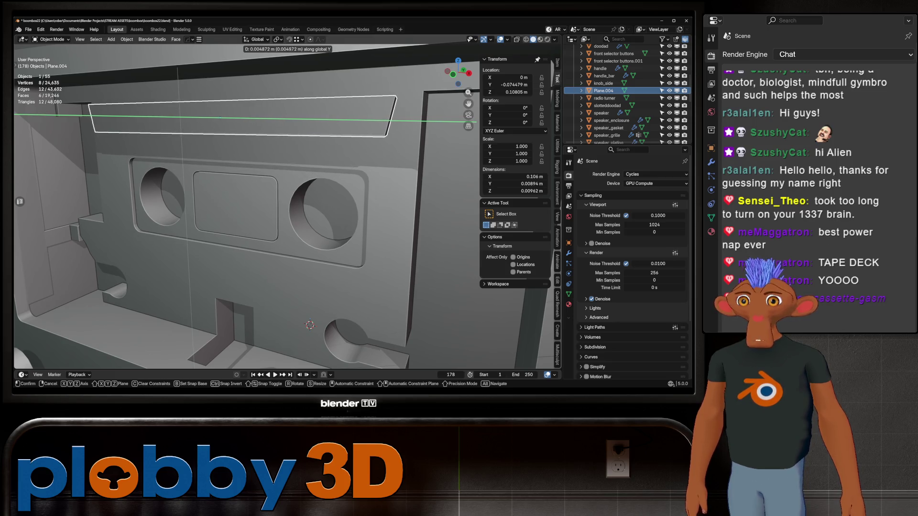
click(220, 117)
- Cut the plate into the cassette panel with a Difference boolean and adjust its Y position
key(ctrl+KP_Subtract)
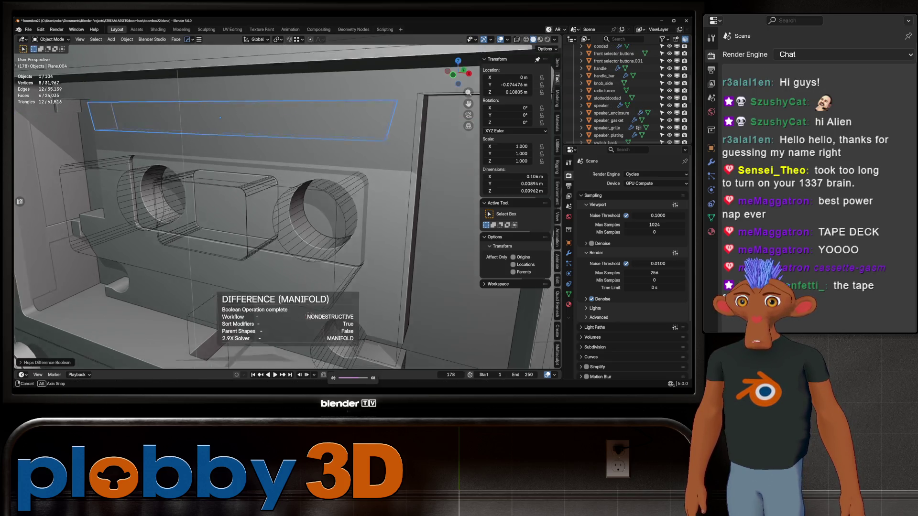
middle_drag(287, 216, 330, 208)
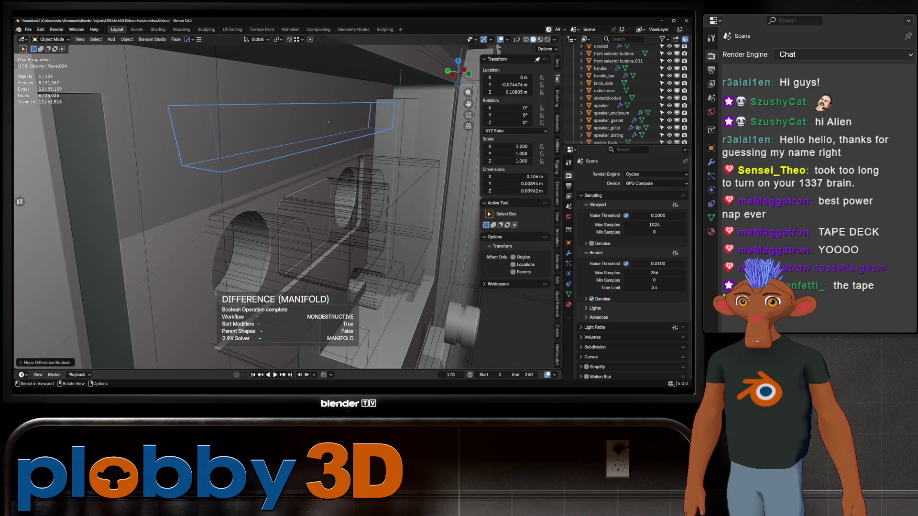
scroll(329, 122, up, 3)
key(g)
key(y)
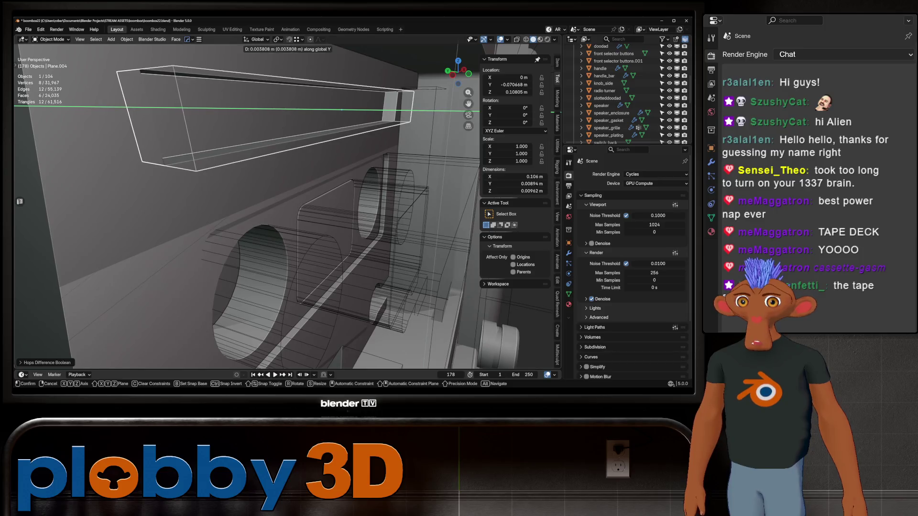
click(329, 122)
- Resize the plate's face and move it along Y toward the panel surface
middle_drag(329, 122, 382, 338)
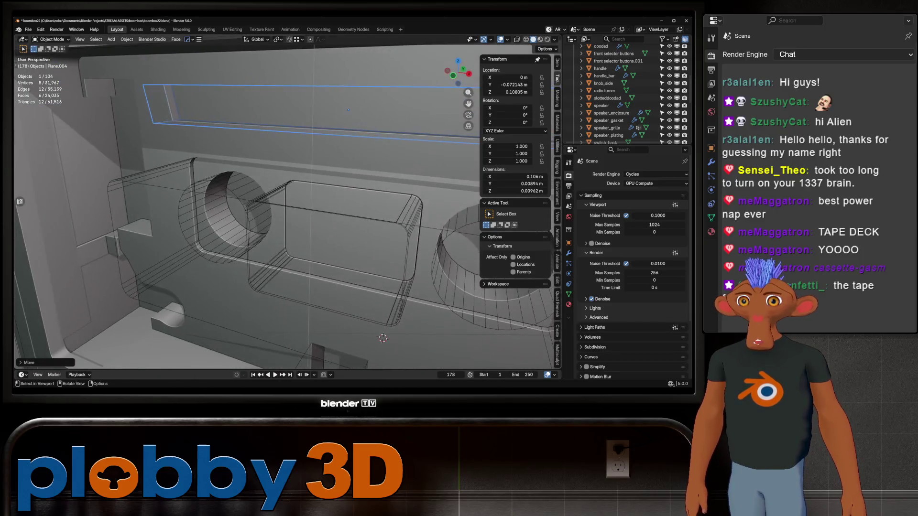
middle_drag(359, 123, 388, 124)
key(Tab)
key(s)
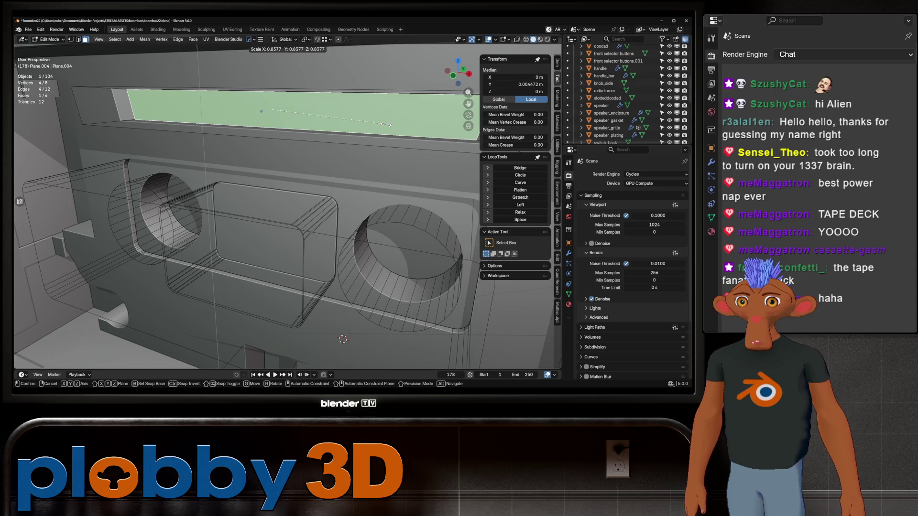
click(388, 124)
middle_drag(387, 124, 203, 141)
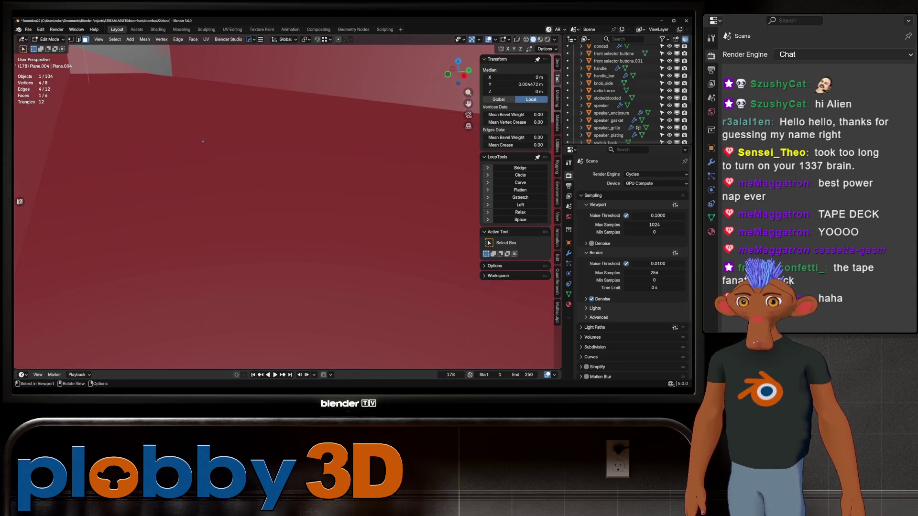
scroll(204, 141, down, 5)
key(g)
key(y)
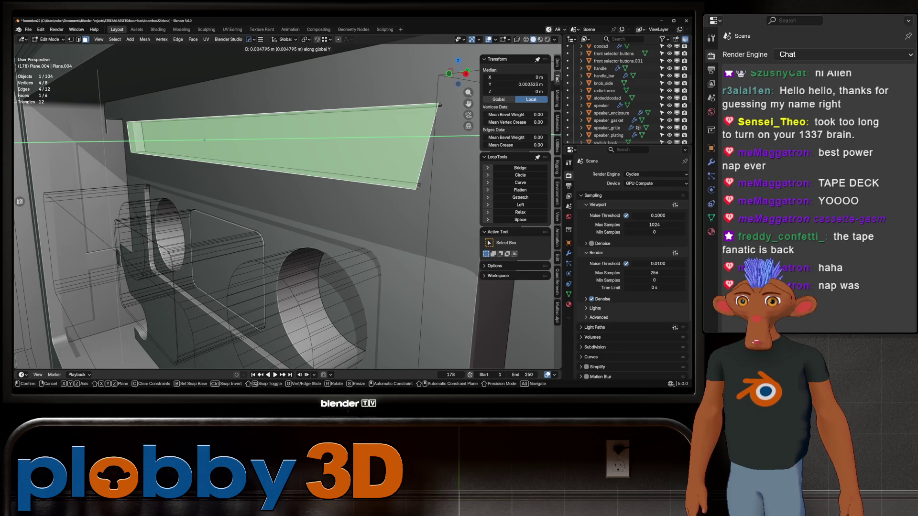
click(204, 139)
- With X-ray on, bevel the plate face's edges to form a neatly rimmed recessed slot
middle_drag(204, 139, 216, 139)
key(alt+z)
key(alt+z)
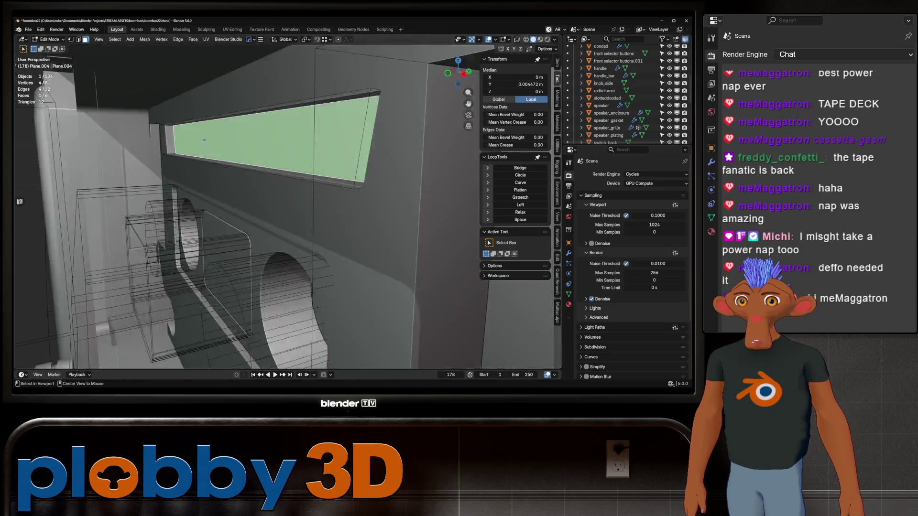
scroll(216, 139, up, 3)
scroll(217, 139, down, 3)
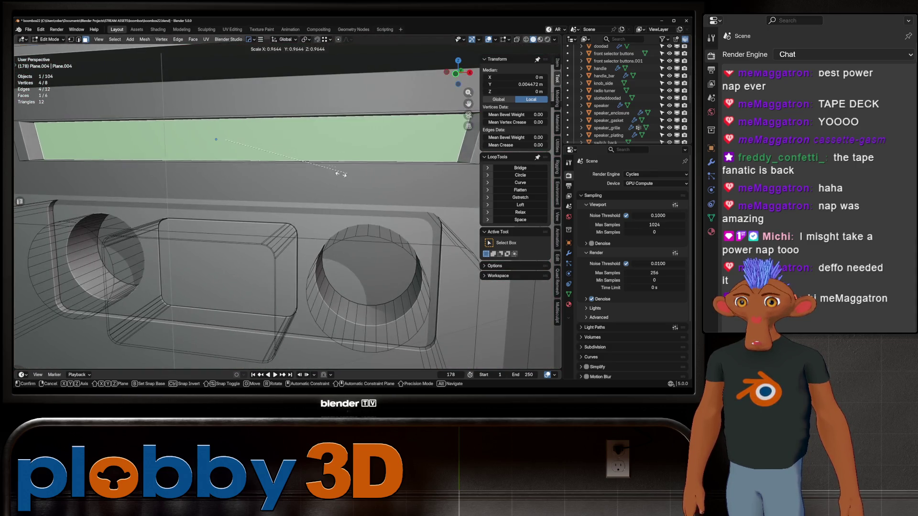
key(ctrl+b)
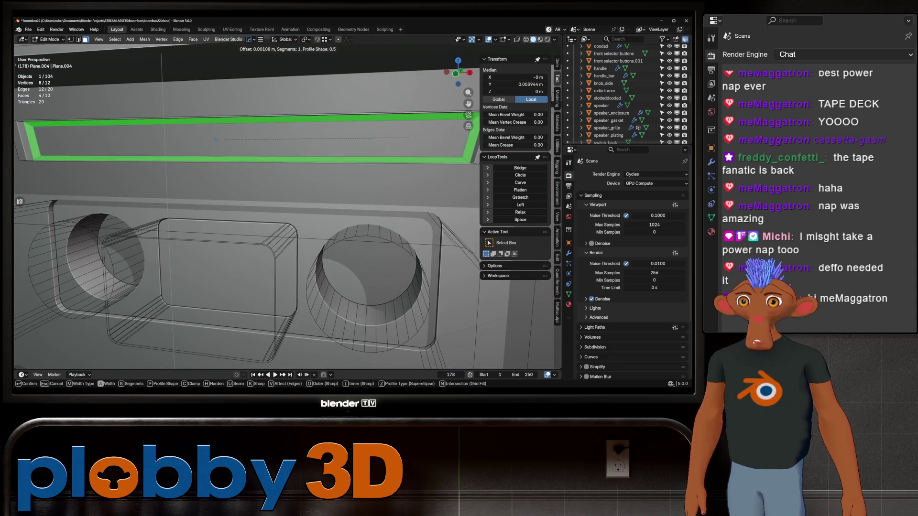
click(215, 139)
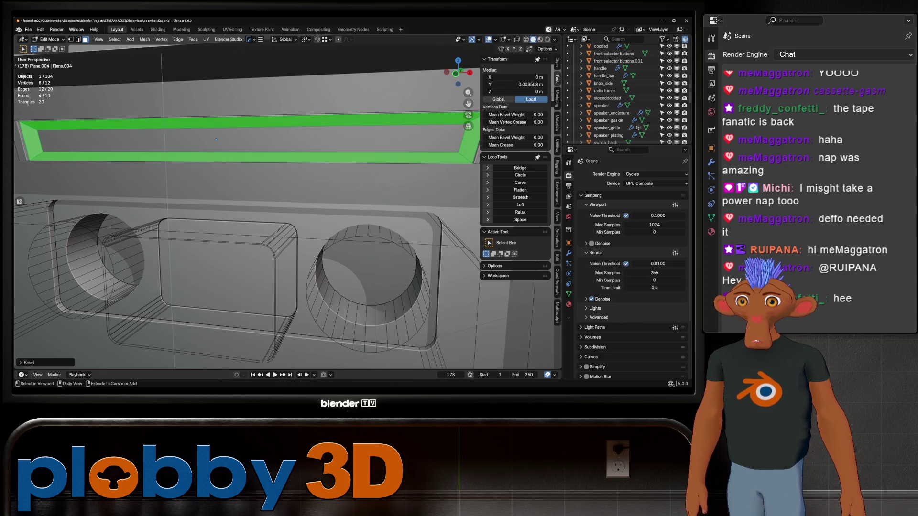
scroll(215, 139, down, 5)
mouse_move(215, 139)
middle_down()
mouse_move(262, 145)
mouse_move(245, 154)
middle_up()
key(Tab)
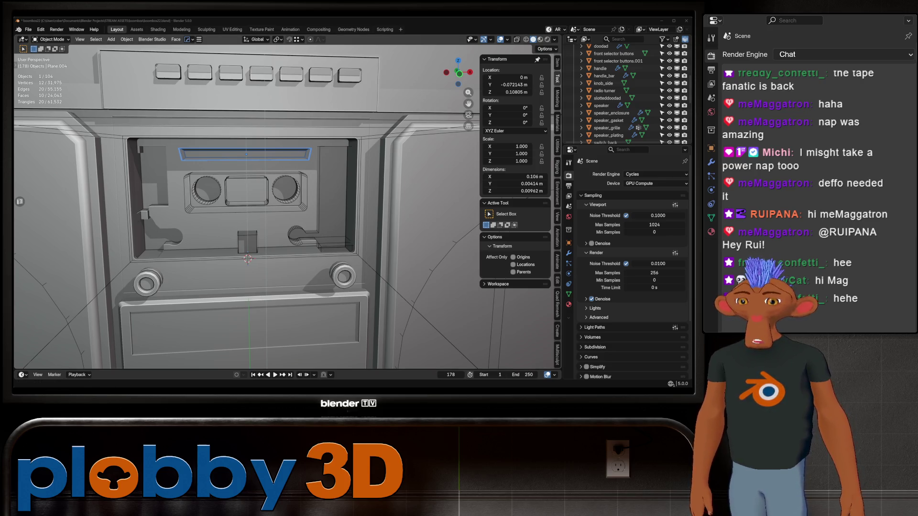
scroll(247, 204, down, 5)
scroll(248, 204, up, 3)
scroll(247, 204, up, 2)
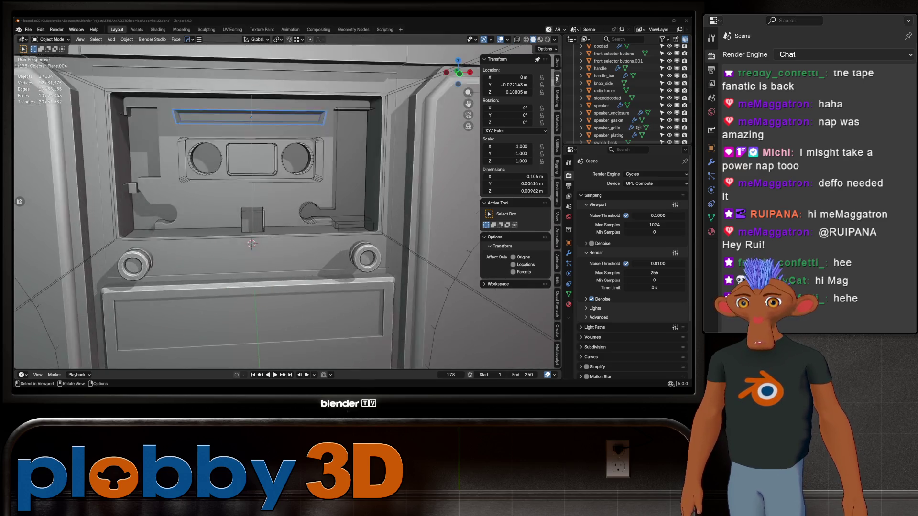
scroll(247, 205, down, 2)
middle_drag(247, 216, 302, 186)
scroll(302, 186, up, 2)
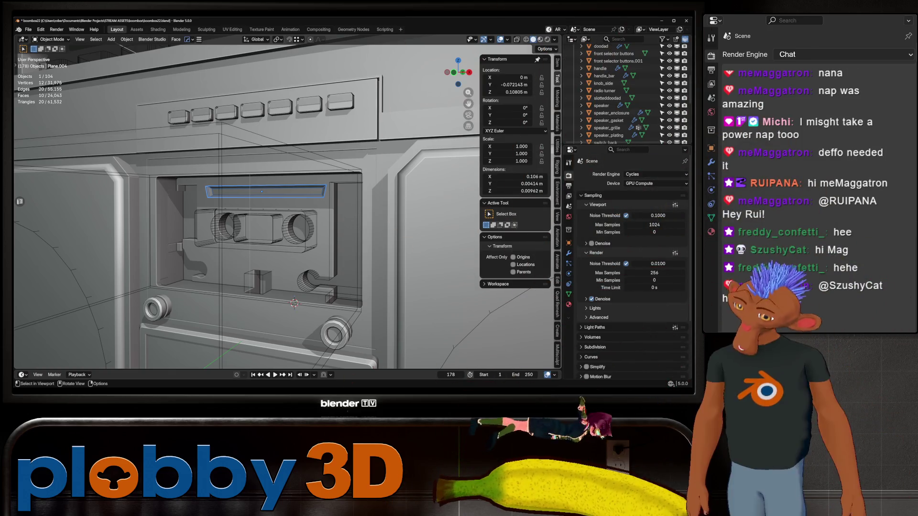
scroll(279, 201, down, 5)
mouse_move(280, 201)
middle_down()
mouse_move(287, 144)
mouse_move(247, 266)
middle_up()
scroll(287, 144, up, 5)
scroll(266, 215, down, 3)
scroll(247, 215, down, 3)
mouse_move(247, 216)
middle_down()
mouse_move(288, 276)
mouse_move(356, 287)
mouse_move(245, 278)
middle_up()
scroll(288, 277, down, 2)
scroll(244, 278, up, 2)
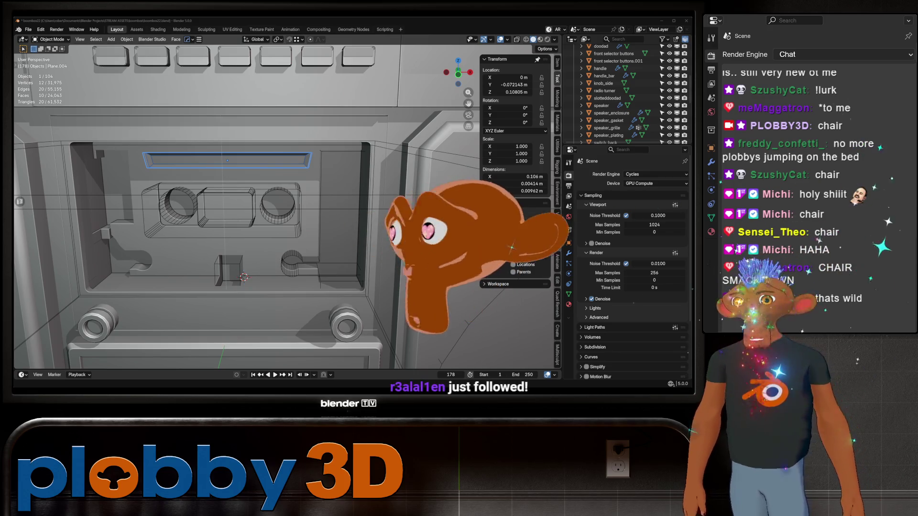
mouse_move(244, 215)
middle_down()
mouse_move(216, 215)
mouse_move(279, 212)
mouse_move(236, 201)
middle_up()
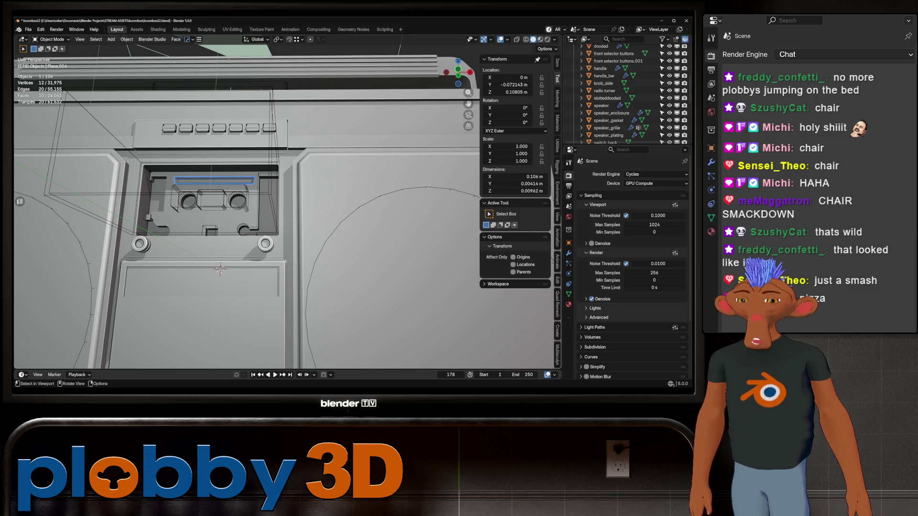
- Save the blend file and move the view off to the boombox's side
middle_drag(244, 200, 215, 201)
scroll(244, 201, down, 5)
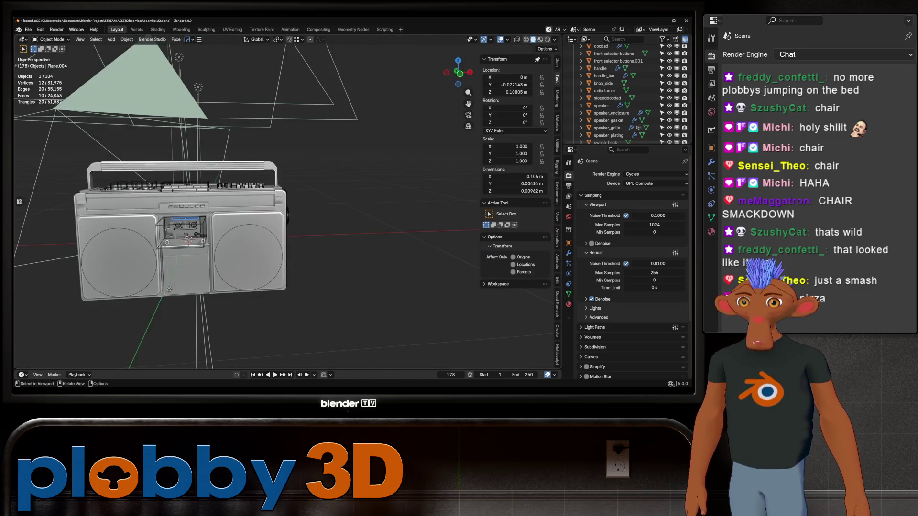
scroll(216, 215, down, 3)
scroll(625, 93, down, 3)
scroll(215, 216, down, 3)
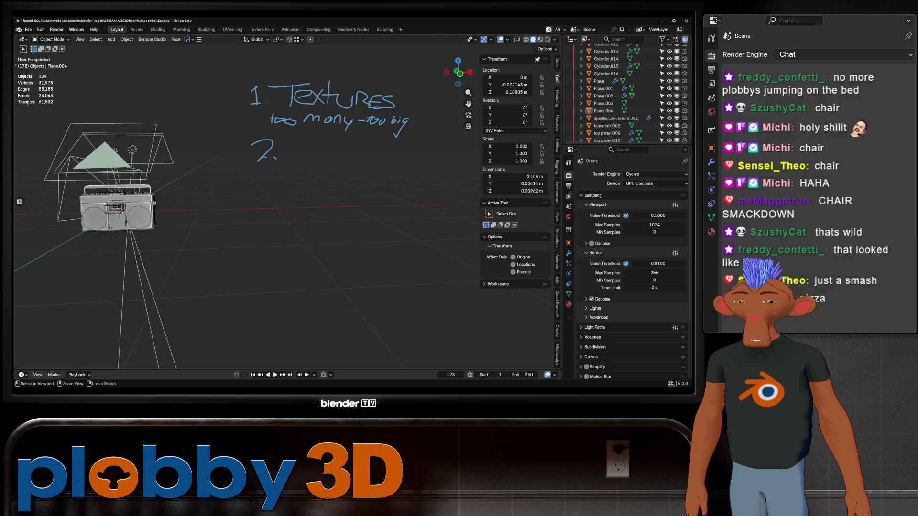
key(ctrl+s)
mouse_move(287, 215)
middle_down()
mouse_move(259, 216)
mouse_move(311, 215)
middle_up()
- Add a cube, scale it on Y and X into a wide thin slab, and apply its scale
key(shift+a)
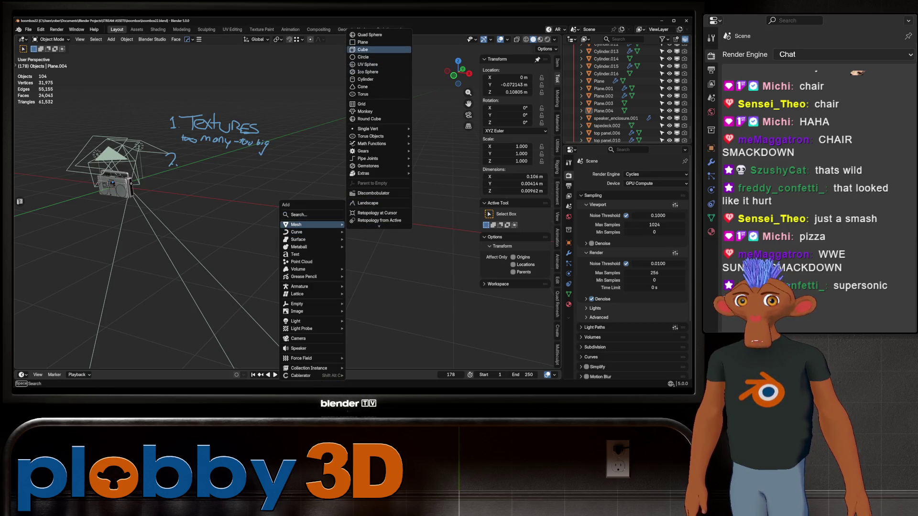
click(373, 49)
middle_drag(345, 143, 366, 208)
key(s)
key(y)
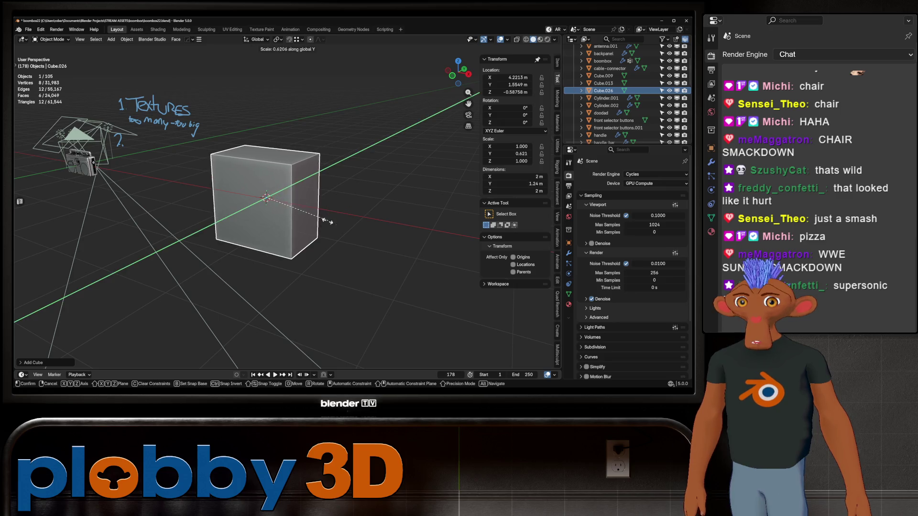
click(328, 221)
key(s)
key(x)
key(Return)
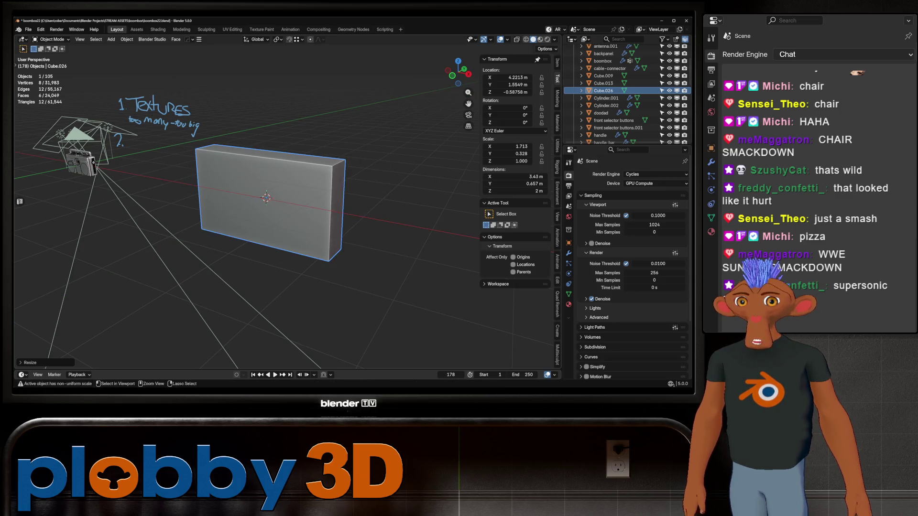
key(ctrl+a)
click(351, 201)
- Add a cylinder rotated 90° on X, shrink it and offset it along X
key(shift+a)
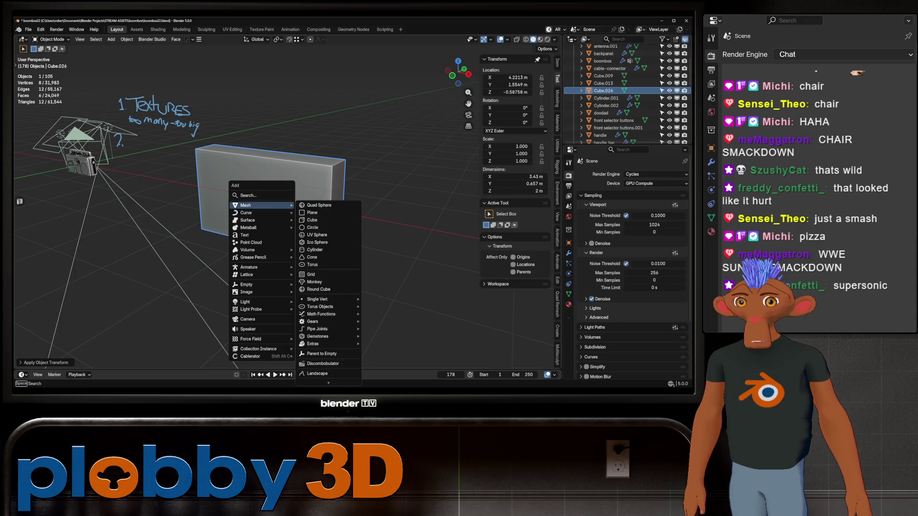
click(315, 249)
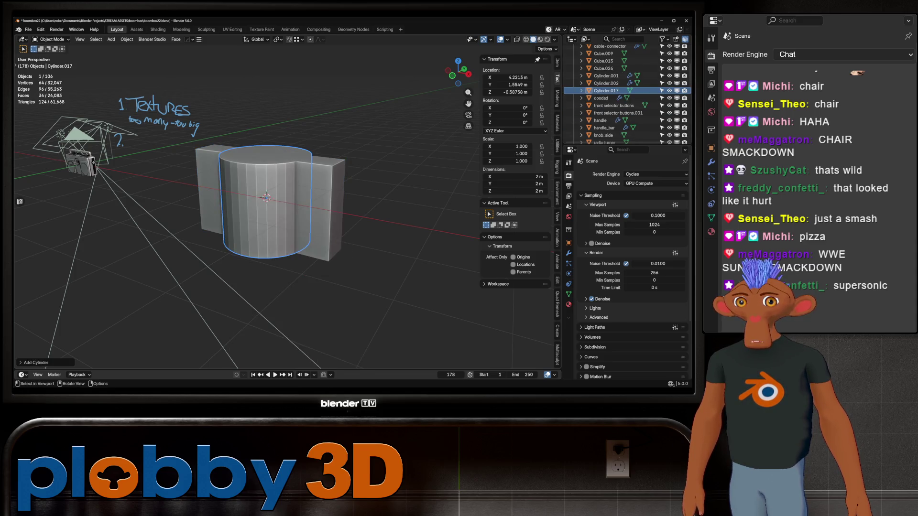
text(rx90)
key(Return)
key(s)
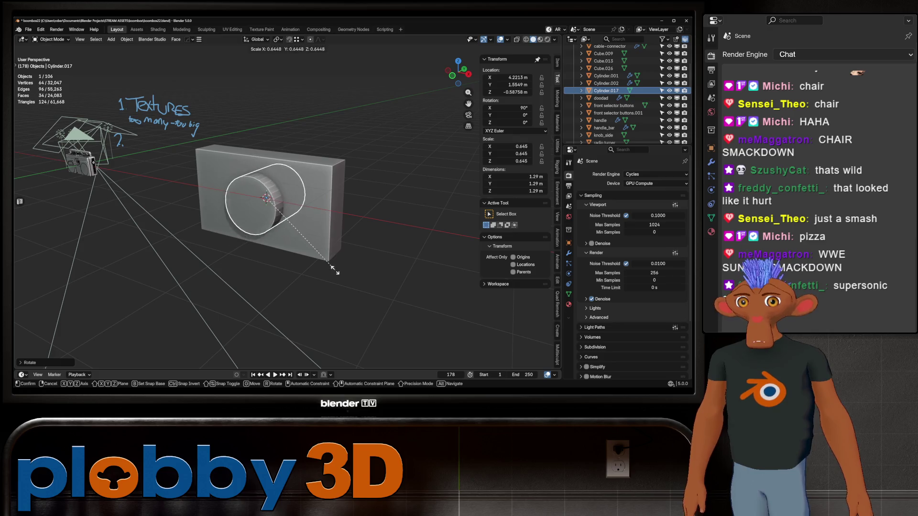
key(Return)
key(g)
key(x)
key(Return)
- Mirror the cylinder across the slab Cube.026 and set Shade Auto Smooth
key(ctrl+KP_Subtract)
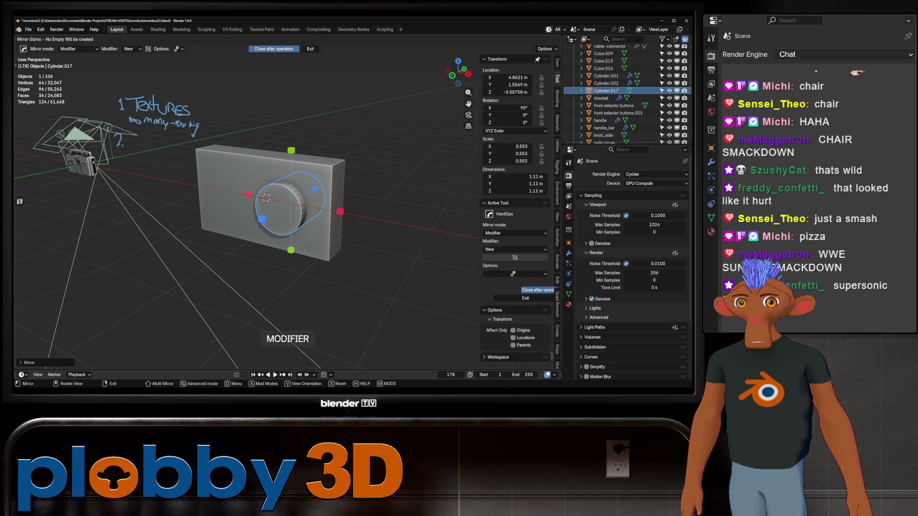
click(569, 253)
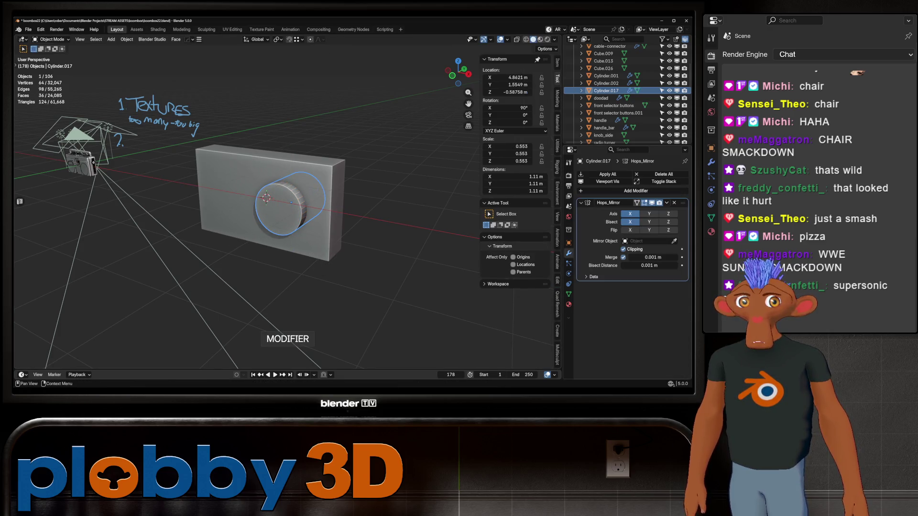
click(266, 198)
right_click(256, 208)
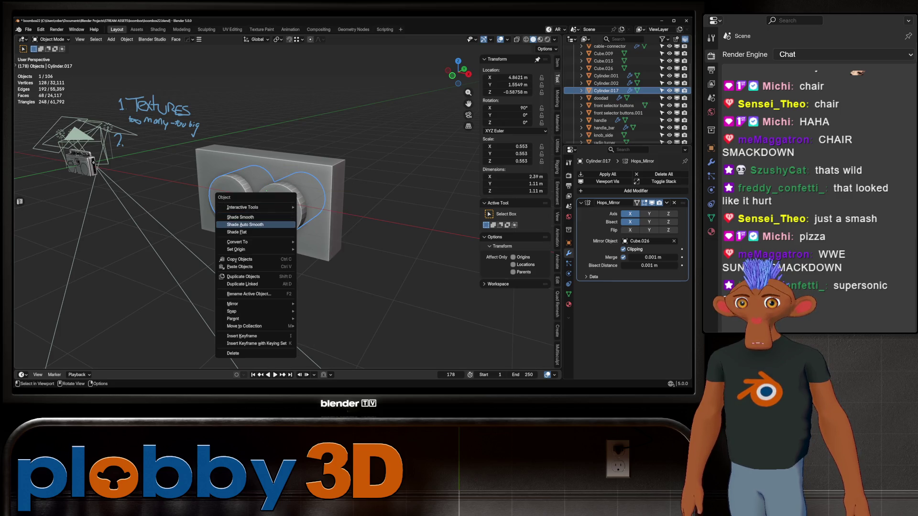
click(256, 224)
- Push the cylinder pair along Y through the slab and boolean-cut them out as two round holes
key(g)
key(y)
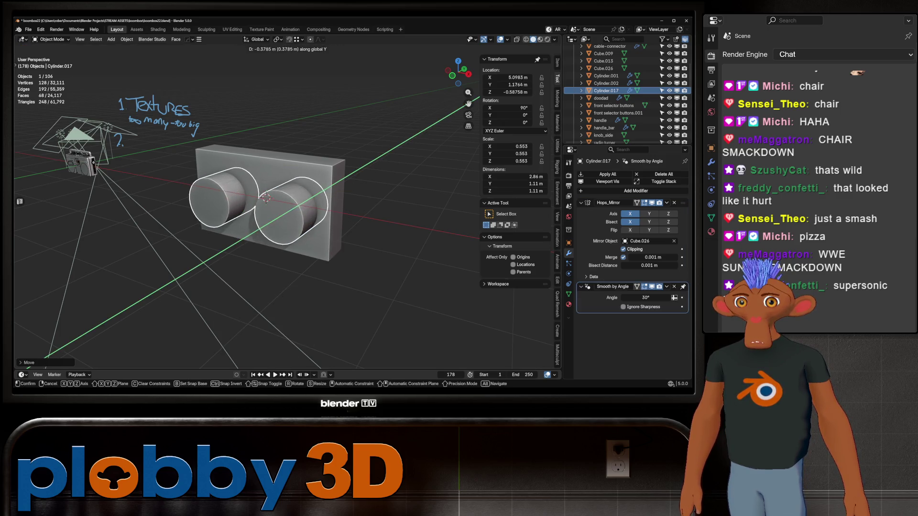
click(266, 198)
key(ctrl+KP_Subtract)
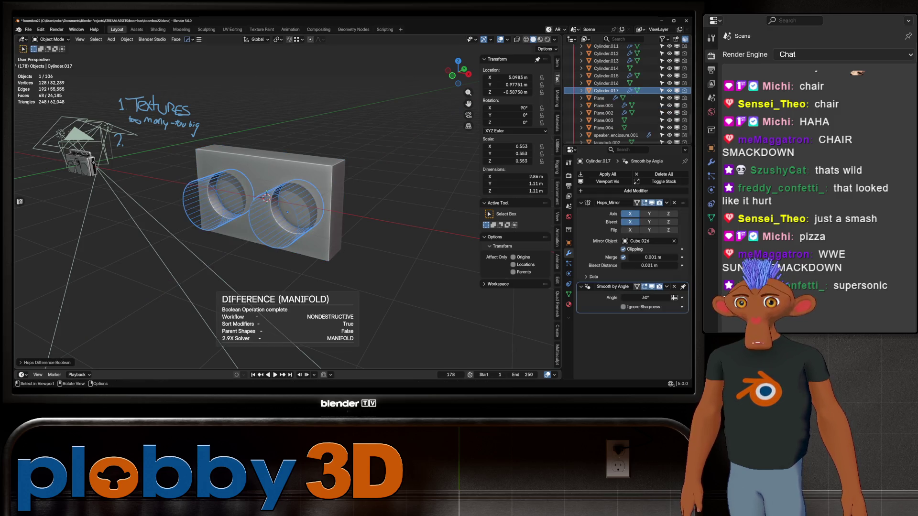
- Select the slab Cube.026 and begin editing its mesh with an edge loop near the left end
click(267, 199)
middle_drag(244, 201, 194, 209)
scroll(244, 201, up, 2)
scroll(243, 201, down, 2)
key(Tab)
drag(226, 237, 190, 238)
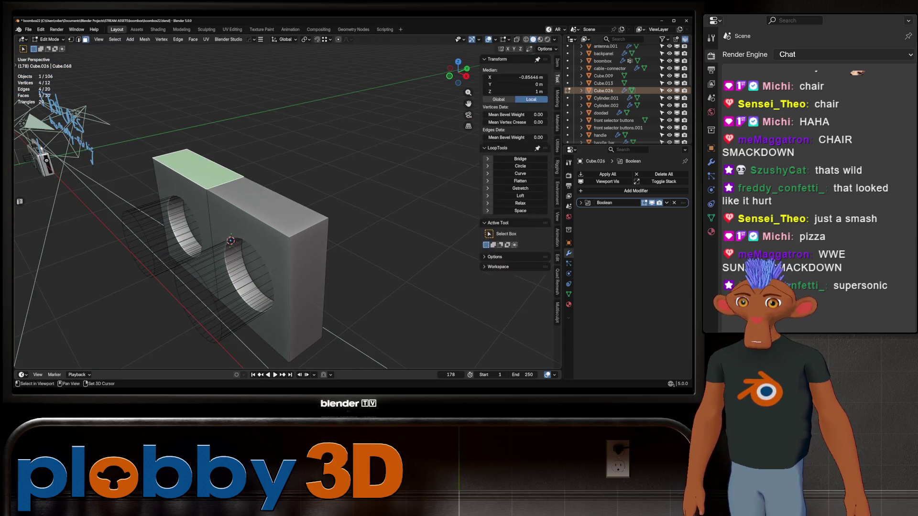
- Add the loop cut, select the two top faces and inset them
key(ctrl+r)
key(3)
click(286, 215)
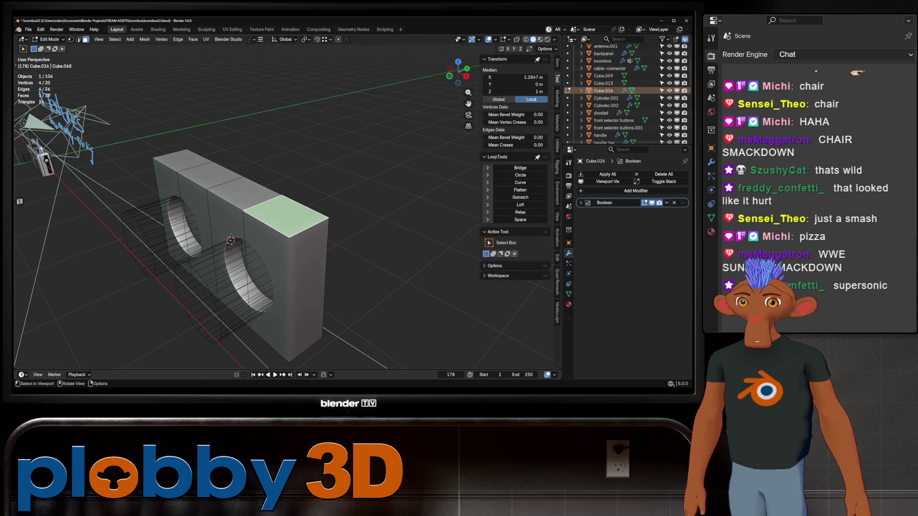
shift+click(183, 159)
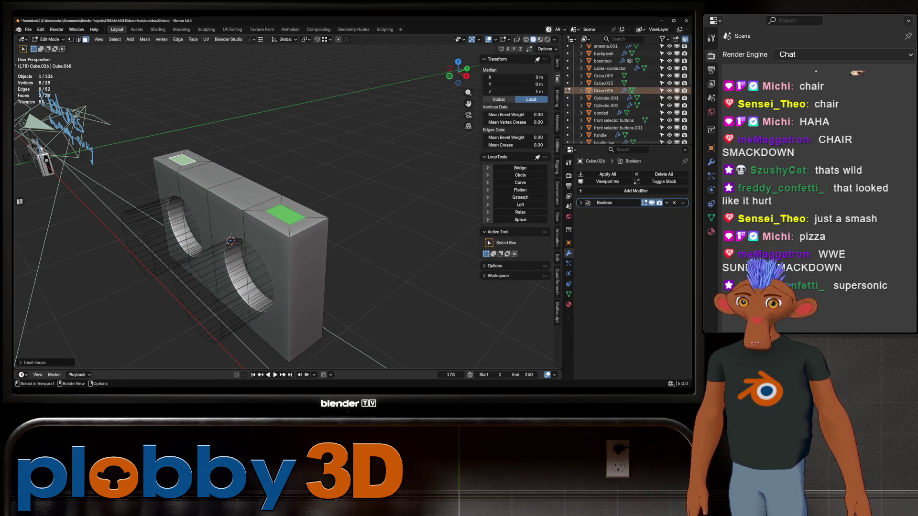
key(e)
middle_drag(230, 241, 273, 232)
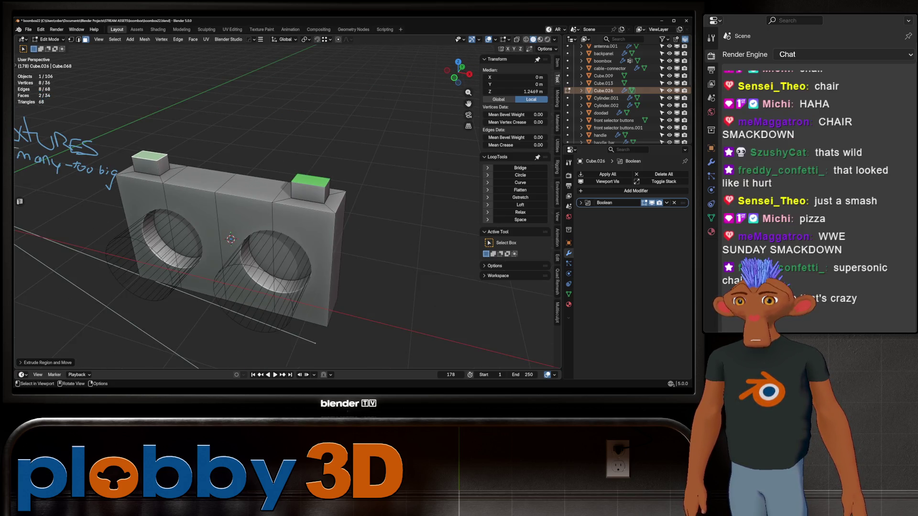
- Extrude the inset faces twice into two tall pillars on the box top
key(Return)
key(e)
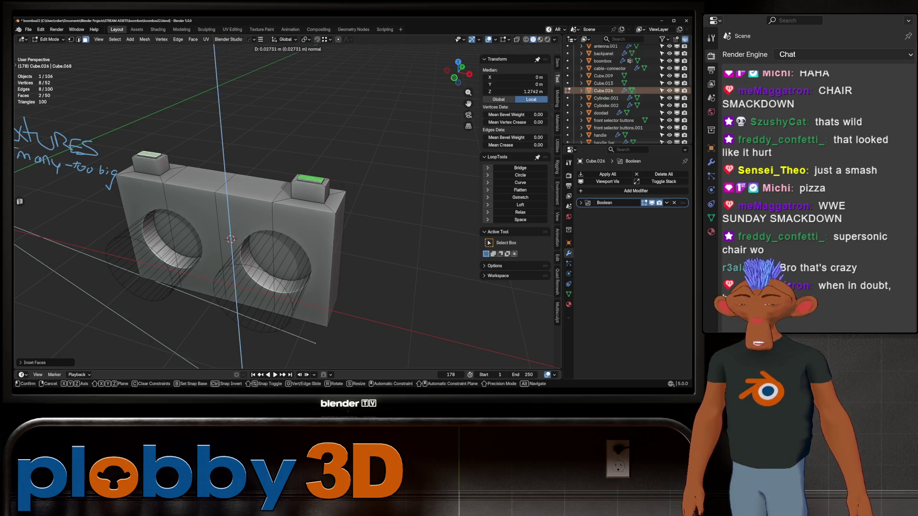
key(Return)
shift+middle_drag(230, 240, 266, 276)
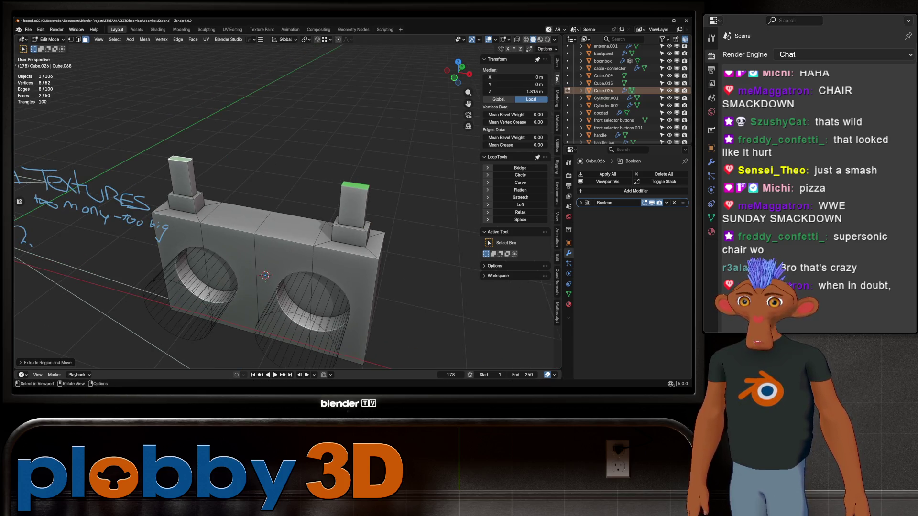
key(e)
key(Return)
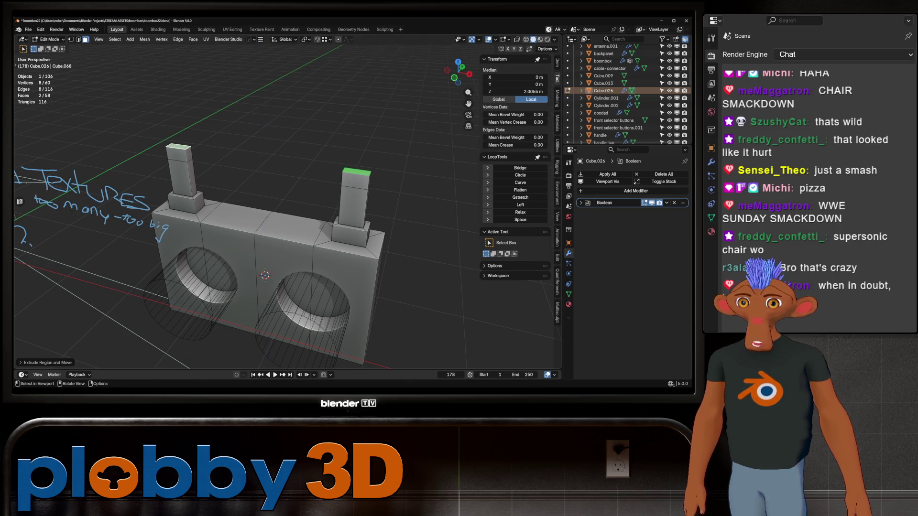
mouse_move(266, 216)
middle_down()
mouse_move(216, 237)
mouse_move(183, 171)
middle_up()
scroll(237, 230, up, 3)
- Bridge the pillar tops into a handle via Quick Favorites and bevel its corners
key(q)
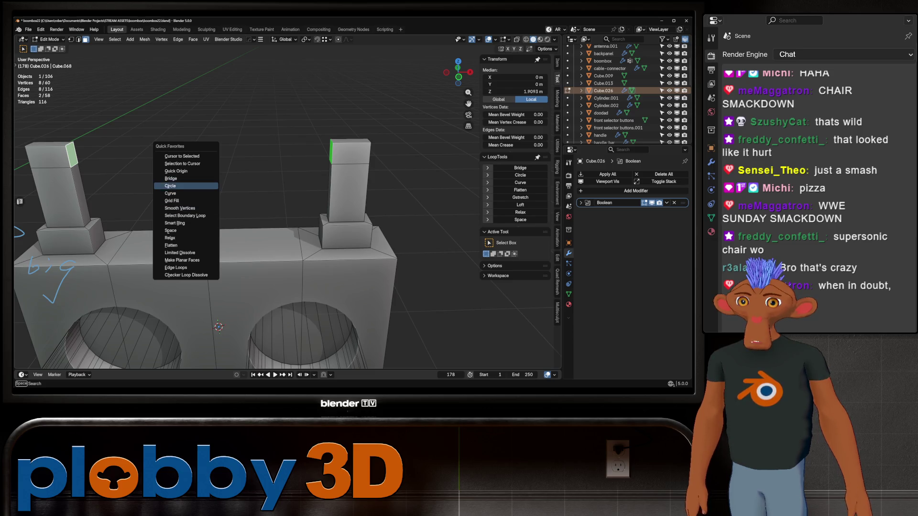
click(171, 178)
scroll(215, 215, down, 5)
scroll(215, 215, up, 5)
mouse_move(215, 216)
middle_down()
mouse_move(186, 216)
mouse_move(209, 266)
mouse_move(358, 292)
mouse_move(287, 252)
middle_up()
scroll(216, 215, down, 4)
scroll(208, 267, up, 4)
scroll(287, 251, up, 3)
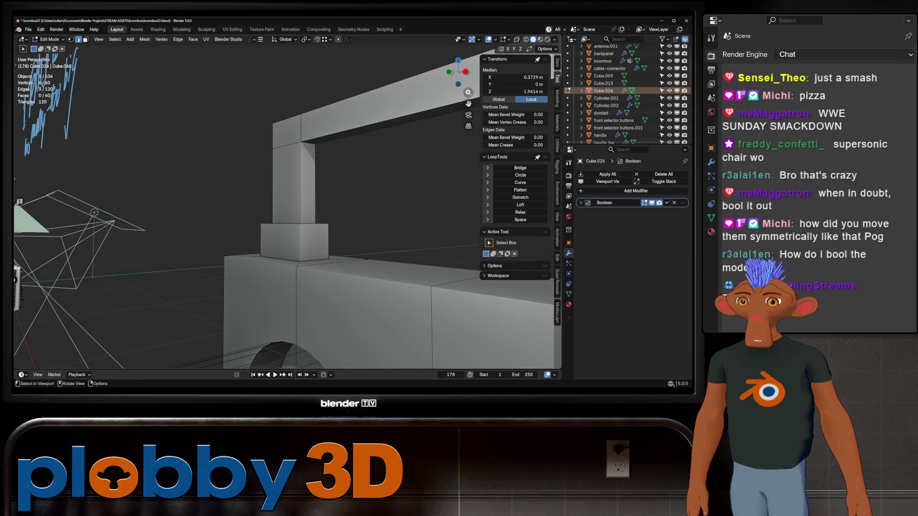
scroll(287, 215, down, 4)
middle_drag(287, 215, 344, 216)
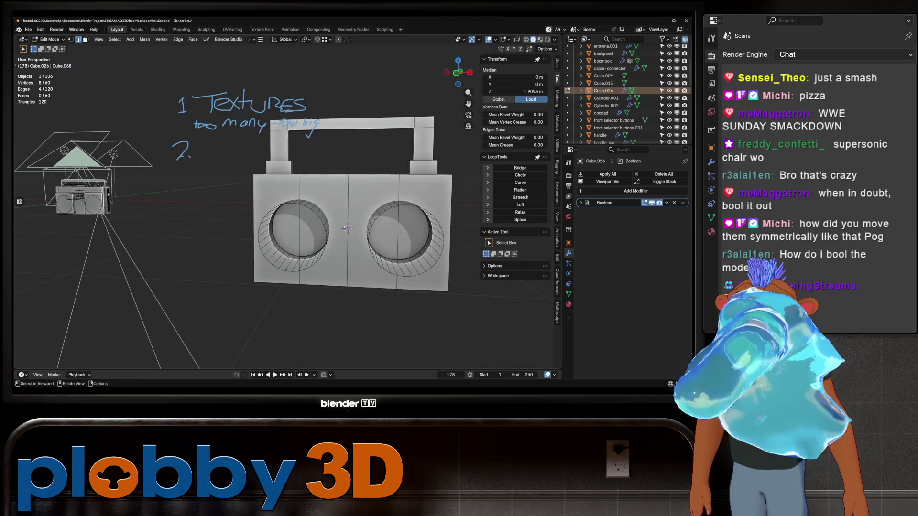
key(ctrl+b)
key(Return)
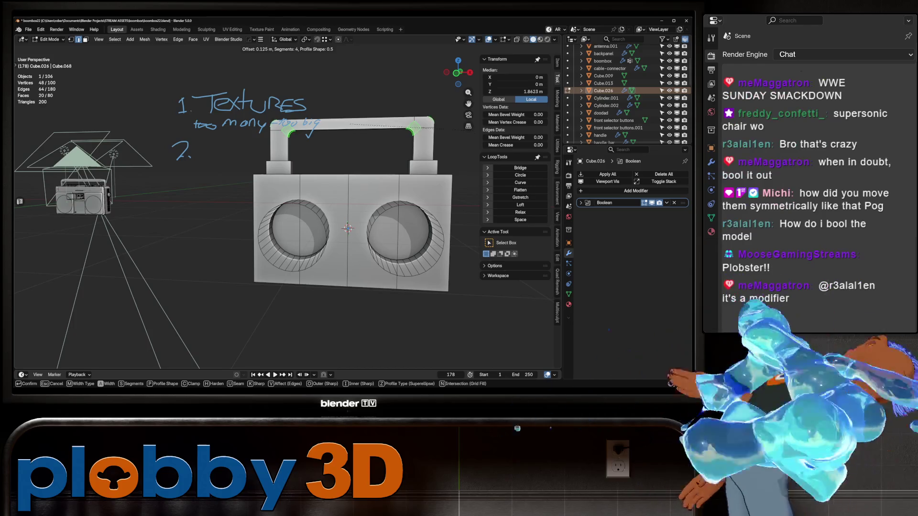
- Back in Object Mode, give the boombox Shade Auto Smooth and select it with the speaker cylinder
key(Tab)
mouse_move(287, 215)
middle_down()
mouse_move(237, 180)
mouse_move(276, 242)
middle_up()
right_click(276, 241)
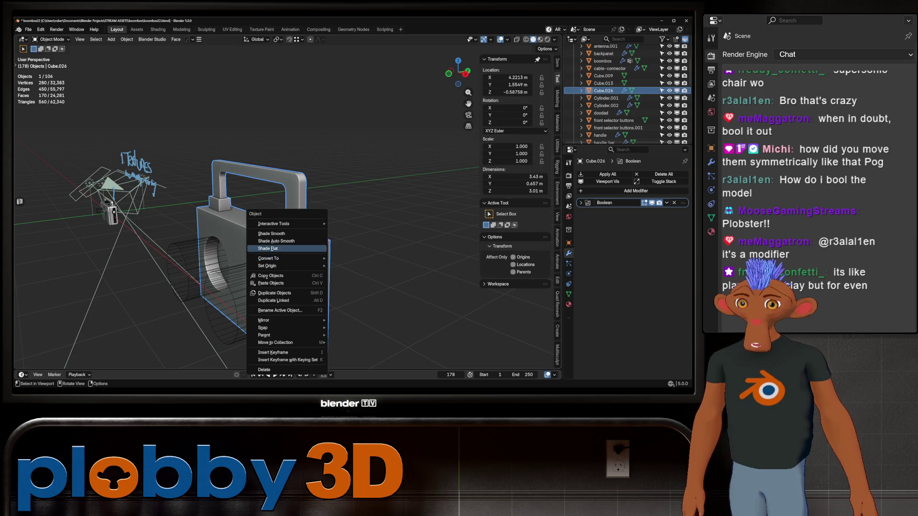
key(Escape)
right_click(276, 242)
click(277, 242)
mouse_move(276, 241)
middle_down()
mouse_move(297, 253)
mouse_move(251, 215)
middle_up()
scroll(296, 253, down, 5)
scroll(251, 215, up, 8)
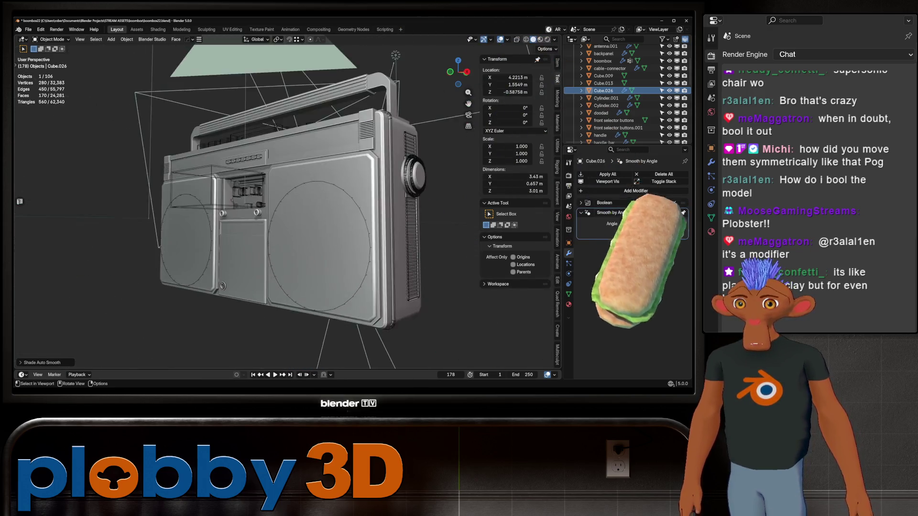
scroll(288, 215, down, 5)
scroll(287, 216, up, 5)
scroll(273, 237, down, 5)
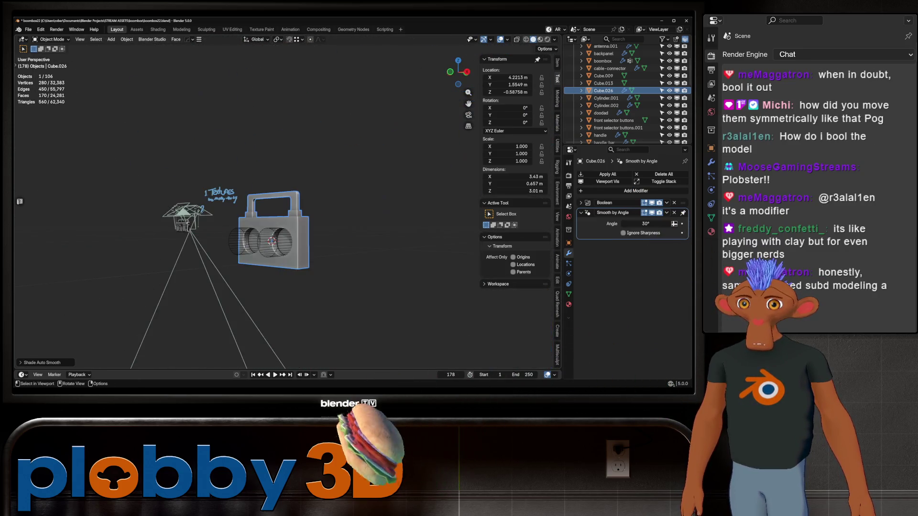
shift+click(245, 242)
- Delete the blocky boombox and its speaker cylinder, leaving the detailed boombox
key(Delete)
scroll(286, 243, up, 10)
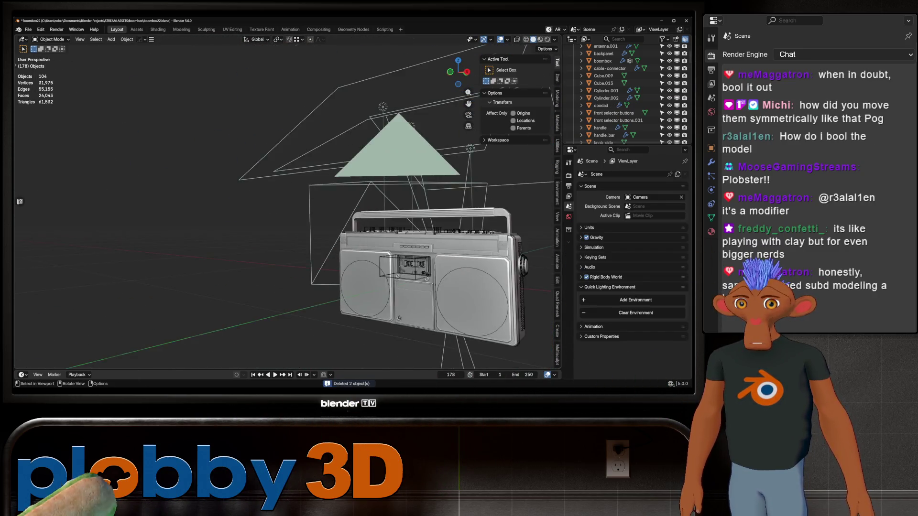
middle_drag(287, 216, 323, 201)
scroll(288, 215, up, 2)
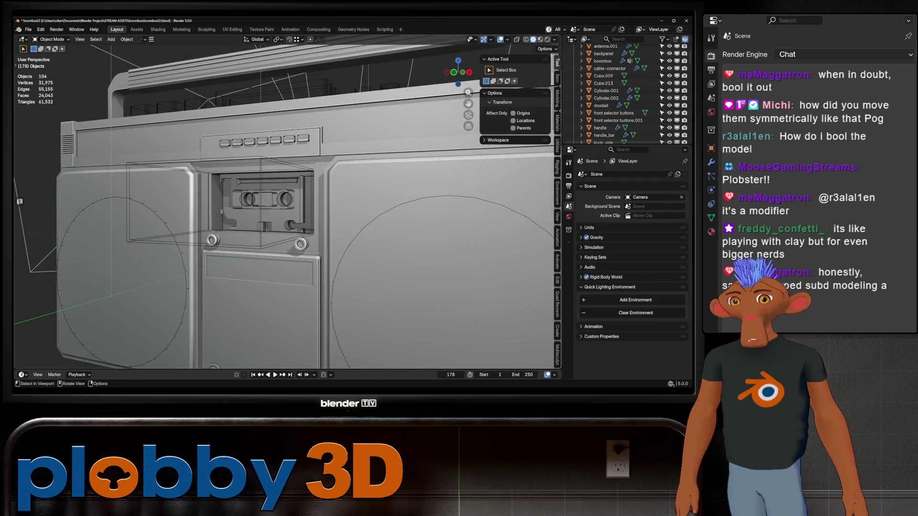
scroll(286, 215, down, 5)
middle_drag(287, 215, 268, 72)
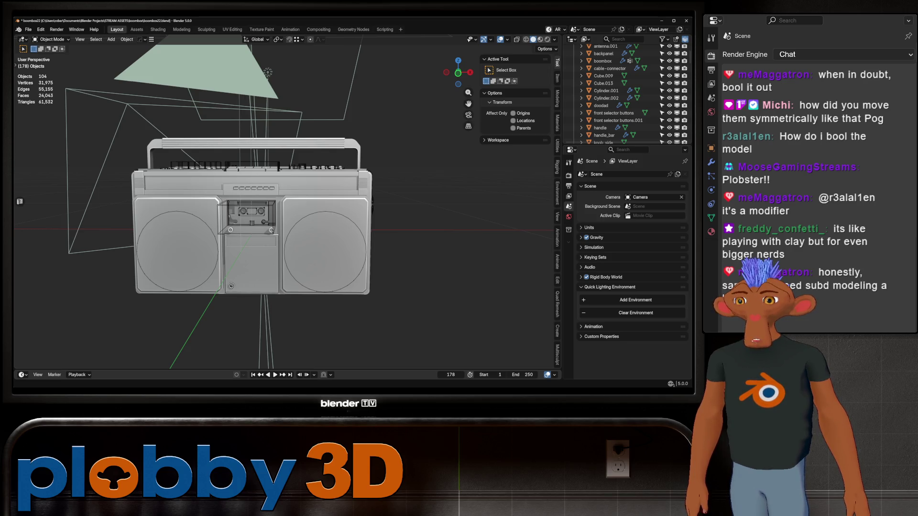
scroll(286, 208, down, 3)
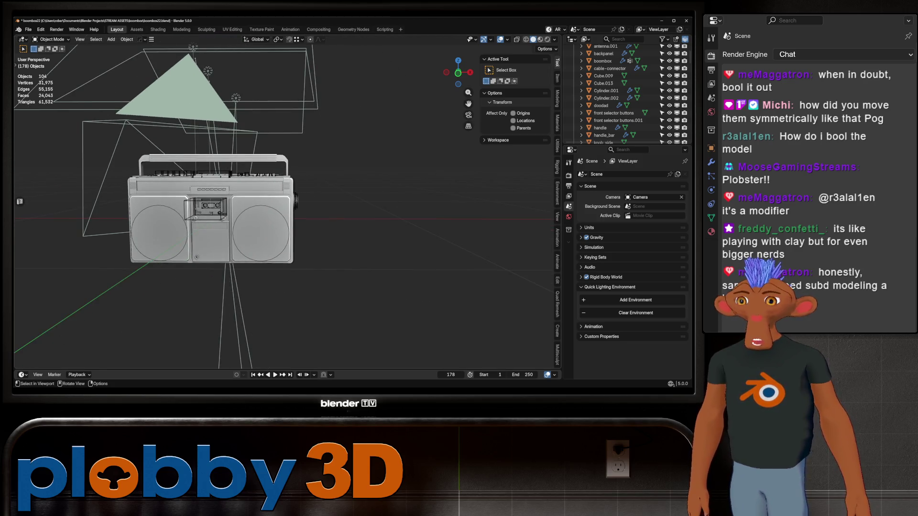
- Orbit around the detailed boombox and the textures note, then bring up the Add menu
middle_drag(287, 215, 331, 208)
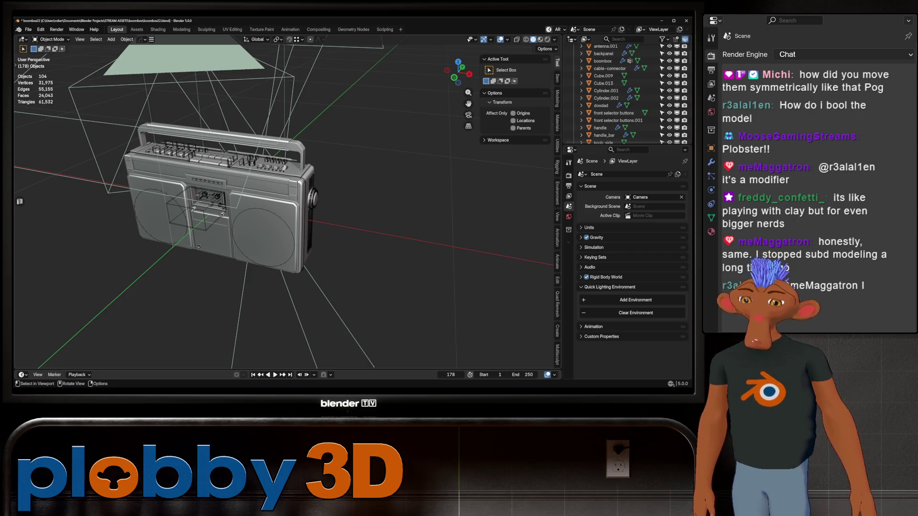
middle_drag(287, 202, 301, 237)
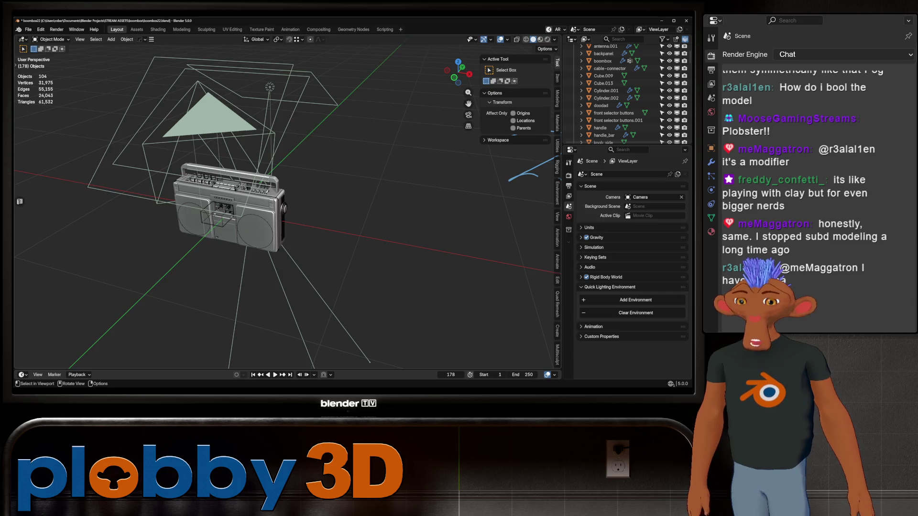
scroll(287, 209, down, 5)
middle_drag(287, 208, 330, 179)
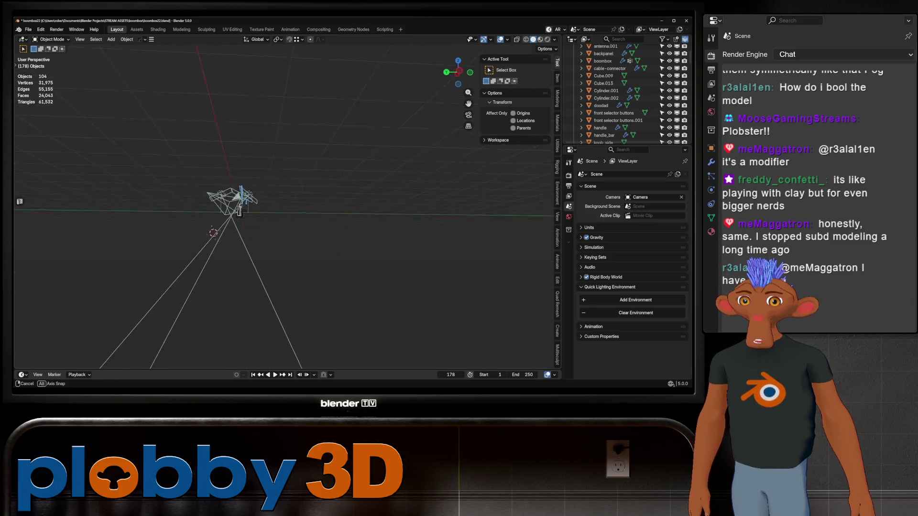
scroll(287, 208, up, 8)
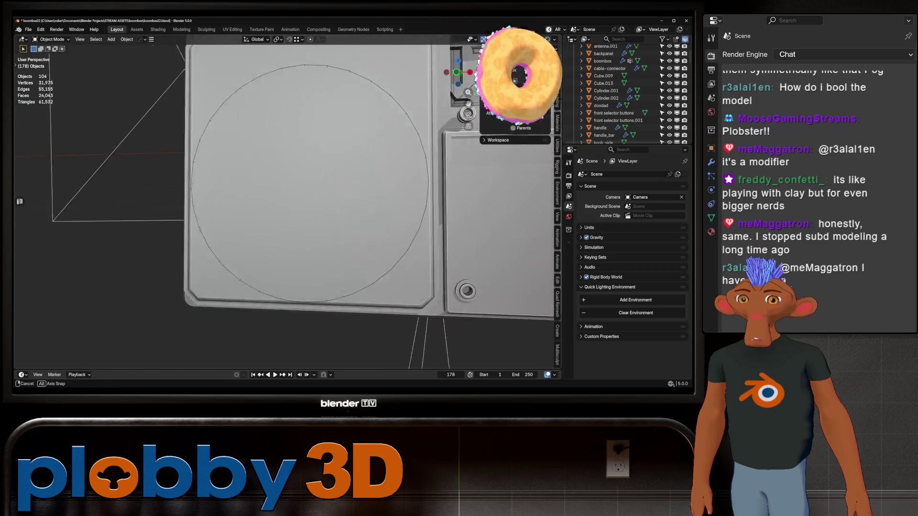
scroll(287, 208, down, 2)
mouse_move(287, 208)
middle_down()
mouse_move(316, 187)
mouse_move(272, 215)
mouse_move(215, 186)
mouse_move(259, 215)
mouse_move(237, 208)
mouse_move(258, 215)
mouse_move(309, 201)
mouse_move(266, 215)
mouse_move(244, 208)
mouse_move(381, 222)
middle_up()
scroll(288, 208, up, 3)
scroll(381, 221, down, 3)
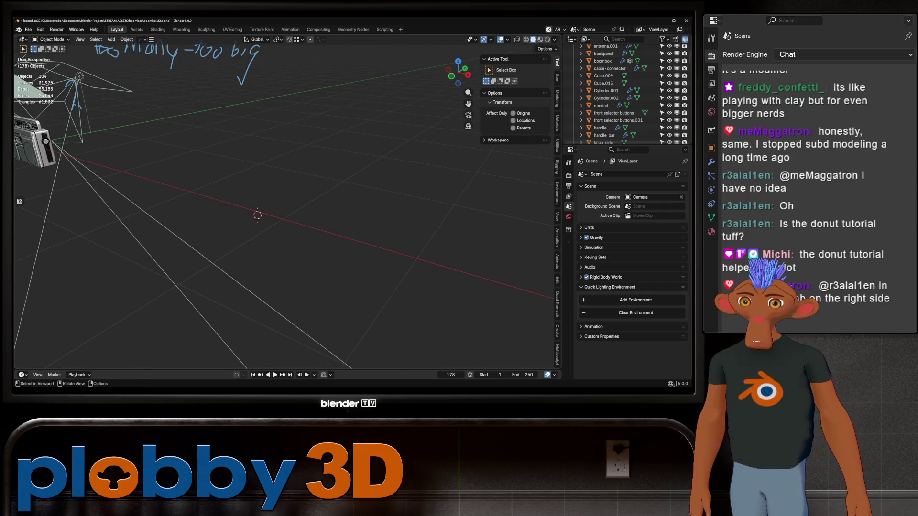
middle_drag(287, 208, 295, 230)
key(shift+a)
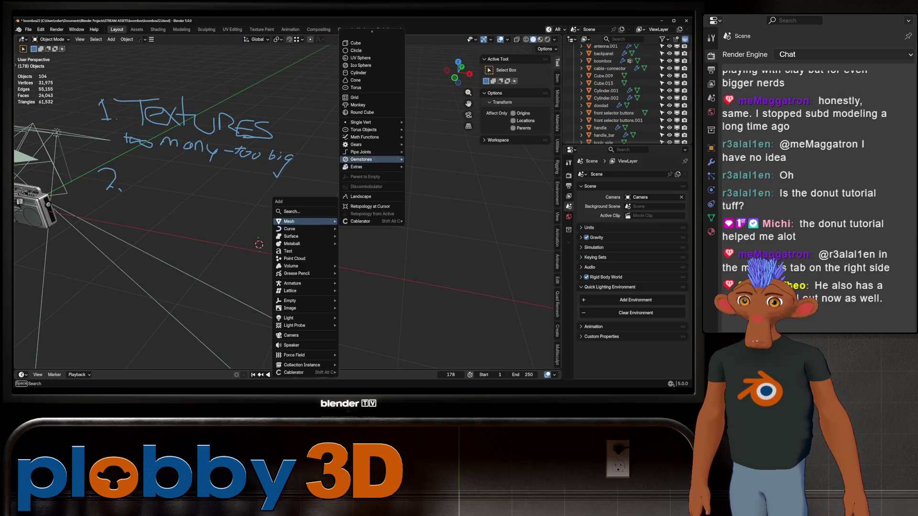
- Add a new cube and a cylinder to the scene
key(Escape)
key(shift+a)
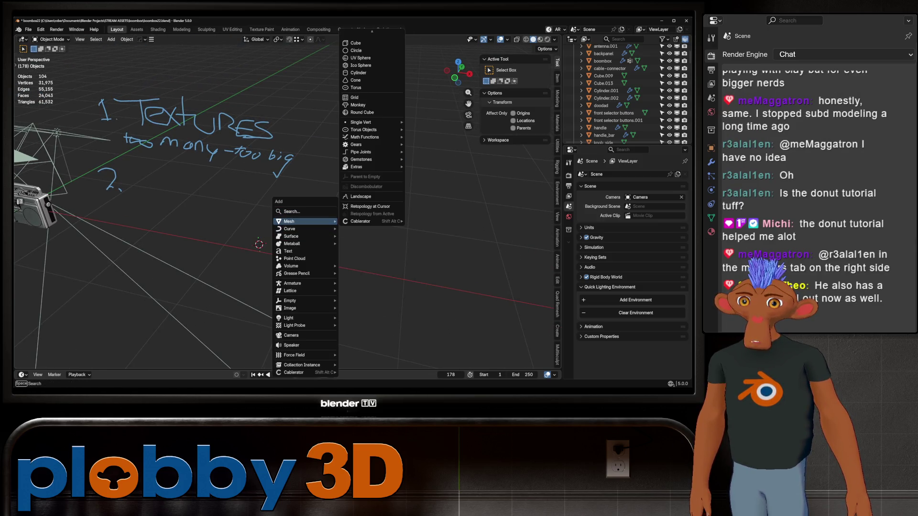
click(363, 43)
key(grave)
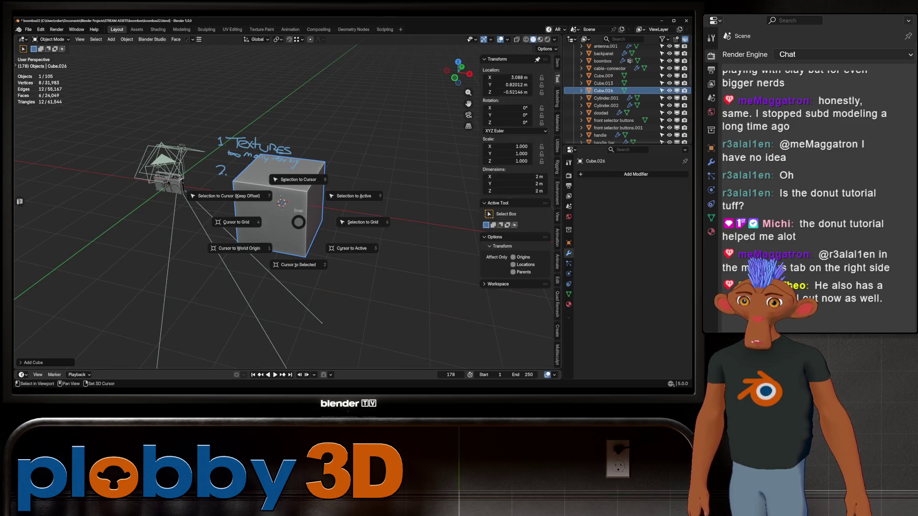
key(shift+a)
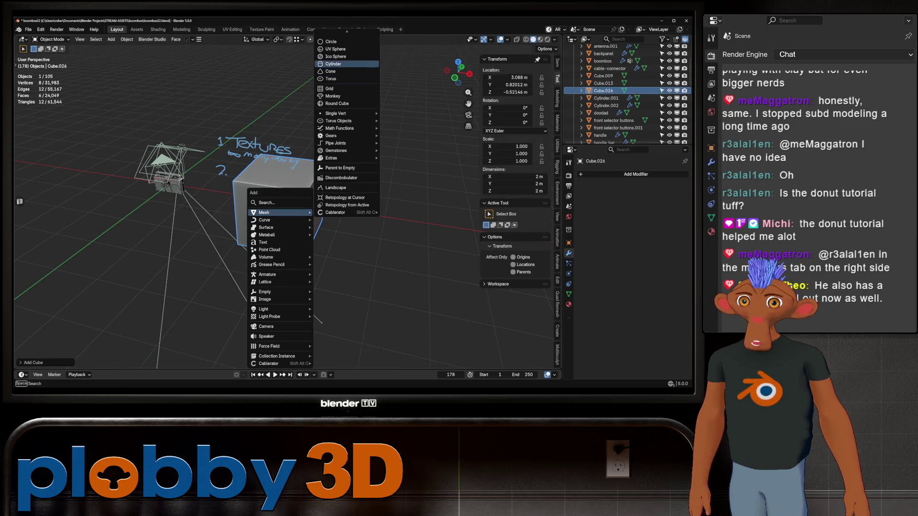
click(334, 64)
- Rotate the cylinder 90° about X, shrink it and push it partway into the cube's side
key(r)
key(x)
key(9)
key(0)
key(Return)
key(s)
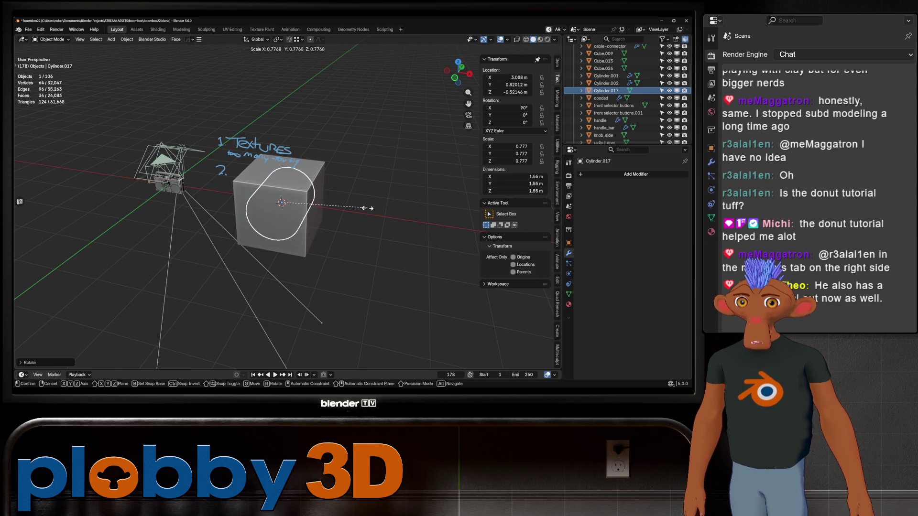
click(337, 208)
key(g)
click(258, 219)
- Give the cylinder smooth-by-angle shading, select the cube and bring up Add Modifier
right_click(259, 220)
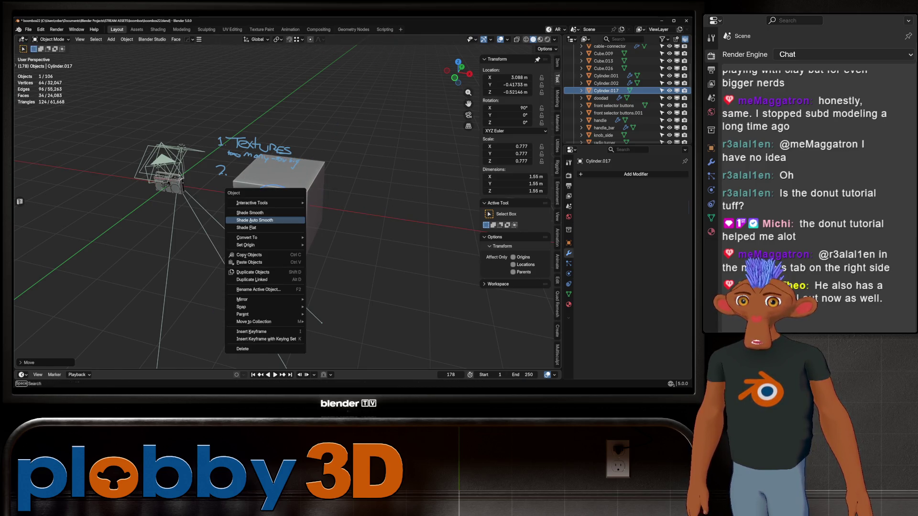
click(255, 219)
key(ctrl+z)
right_click(270, 184)
click(269, 184)
scroll(269, 184, up, 3)
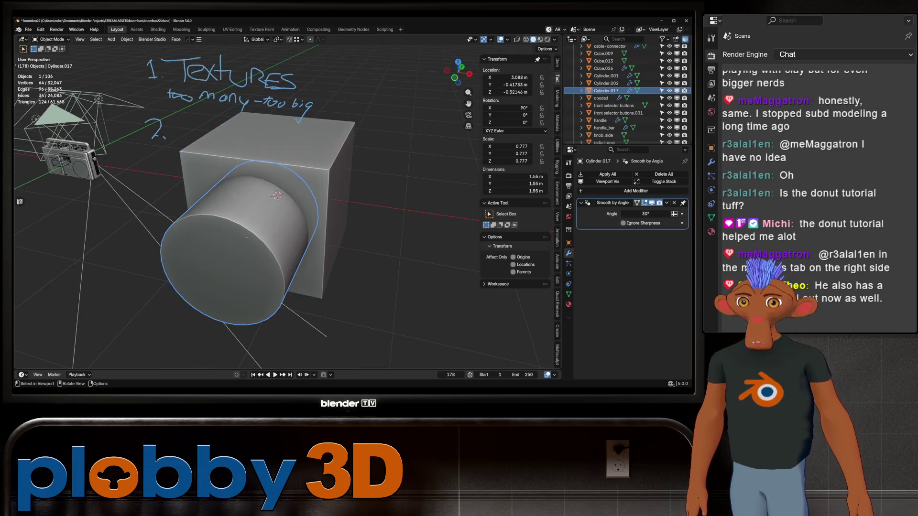
click(276, 195)
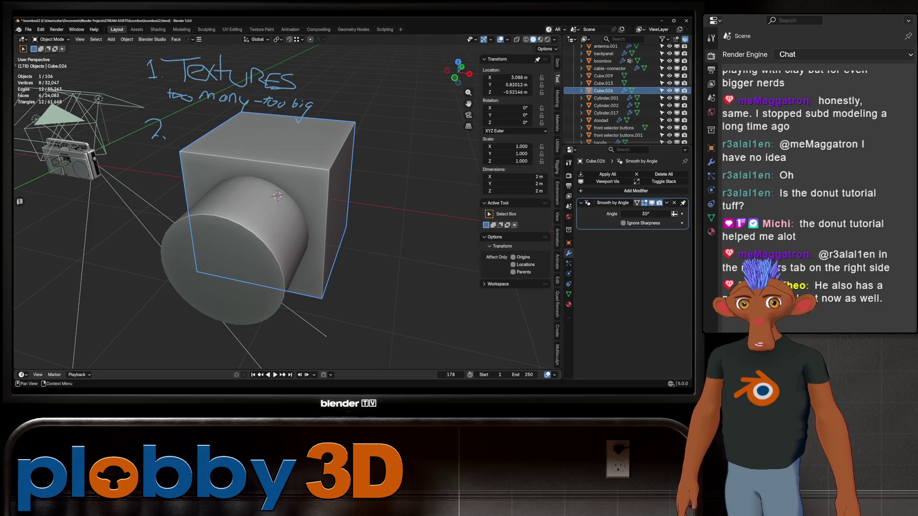
key(shift+a)
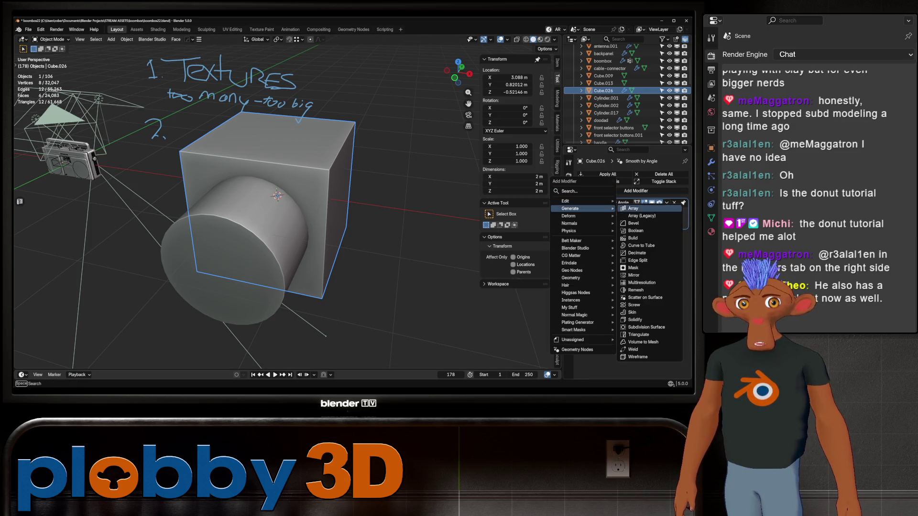
- Cut the cube with a Boolean Difference using Cylinder.017, hiding and re-showing the cutter to check the hole
click(635, 230)
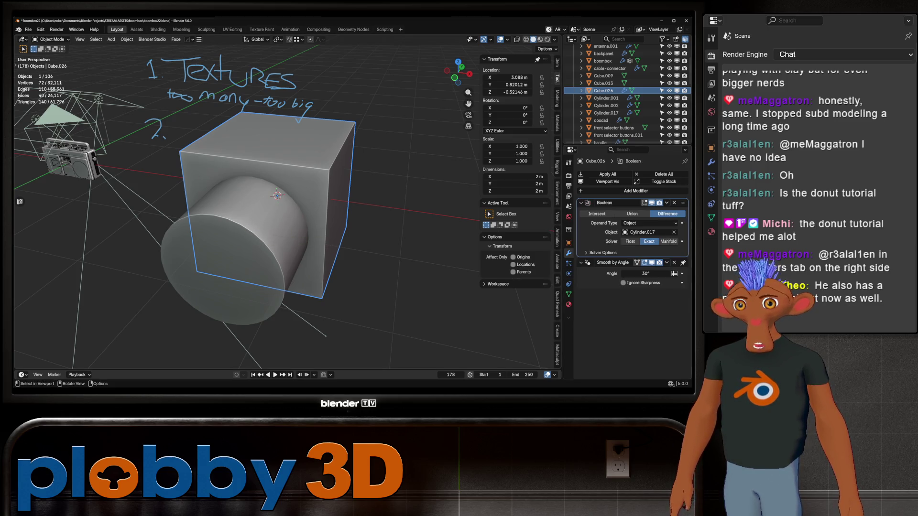
scroll(606, 91, down, 3)
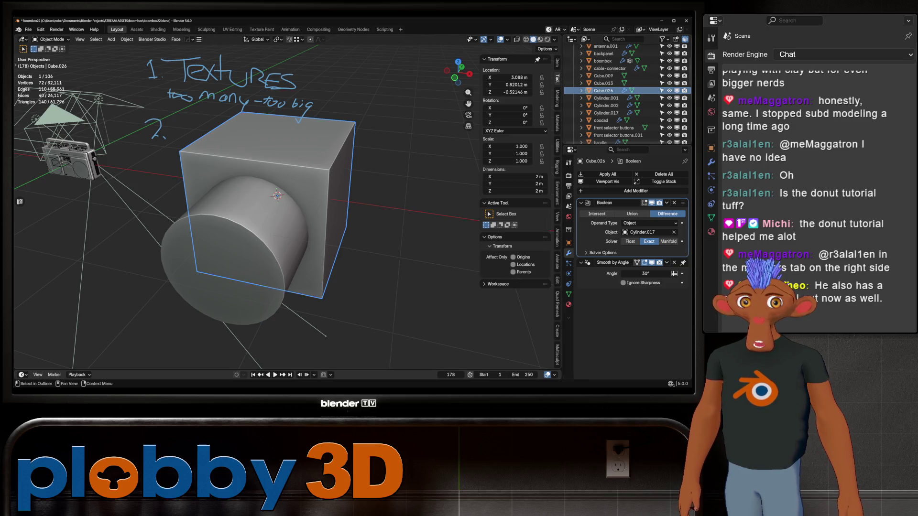
click(606, 90)
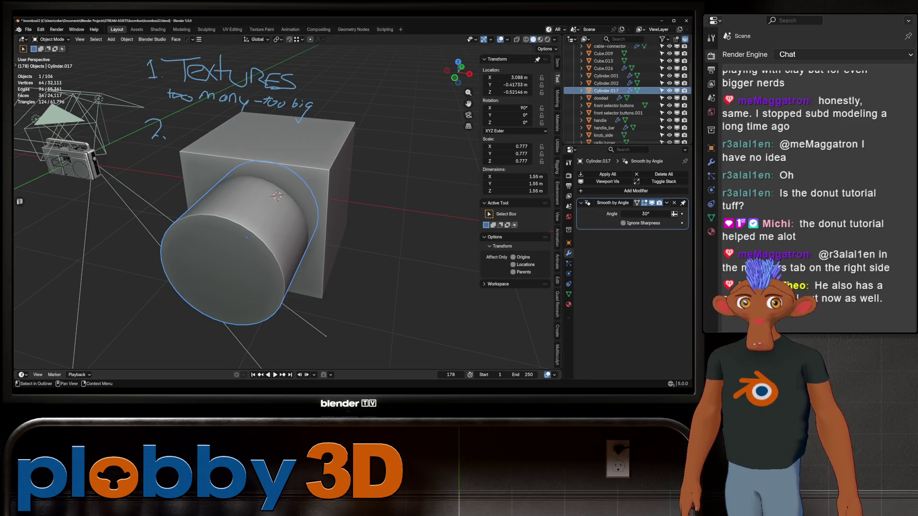
key(h)
click(277, 196)
scroll(277, 195, up, 4)
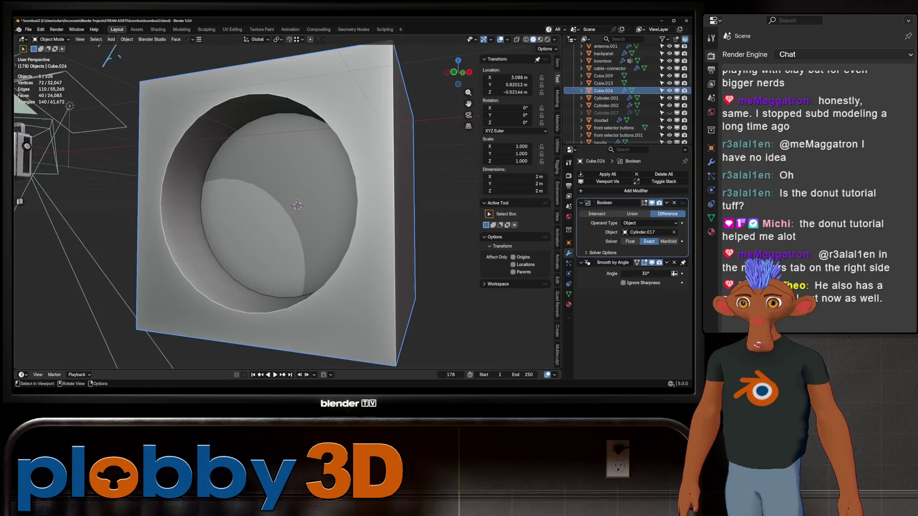
mouse_move(277, 195)
middle_down()
mouse_move(298, 206)
mouse_move(286, 191)
middle_up()
scroll(291, 198, down, 4)
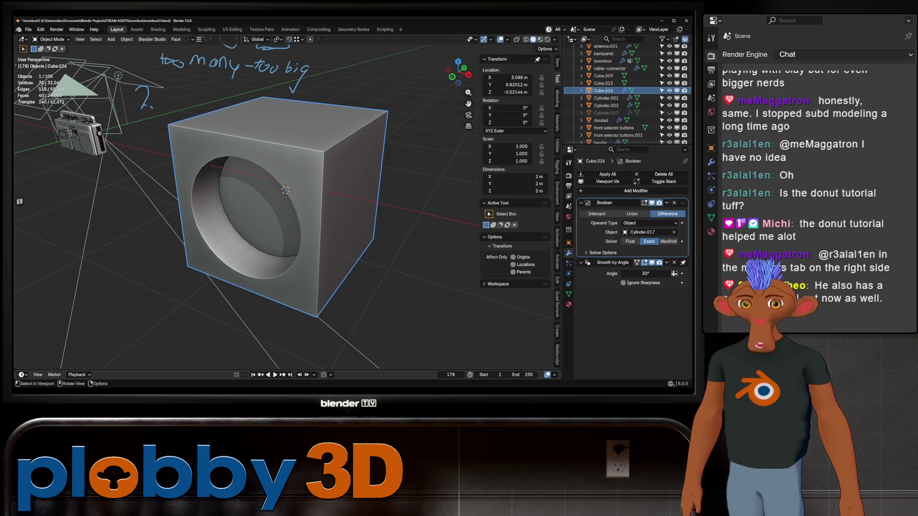
click(606, 113)
click(669, 113)
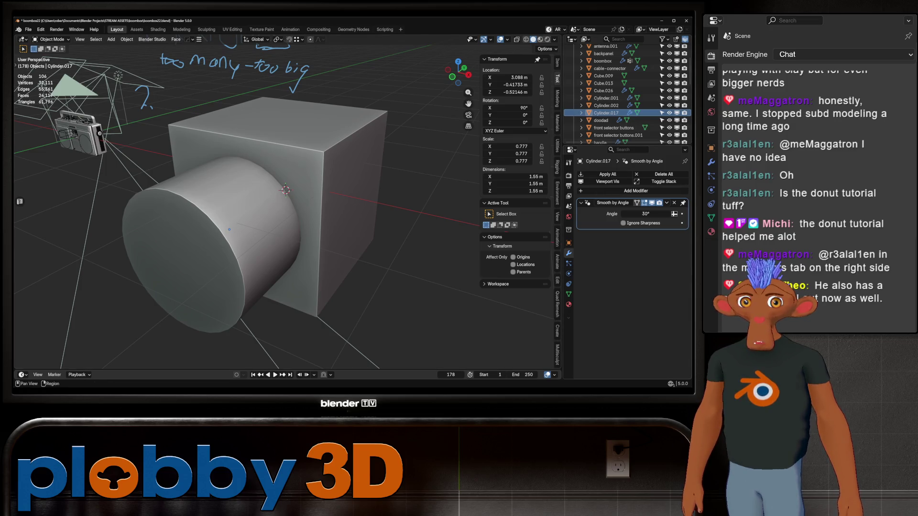
- Set the cylinder's Viewport Display to Display As Wire
click(569, 242)
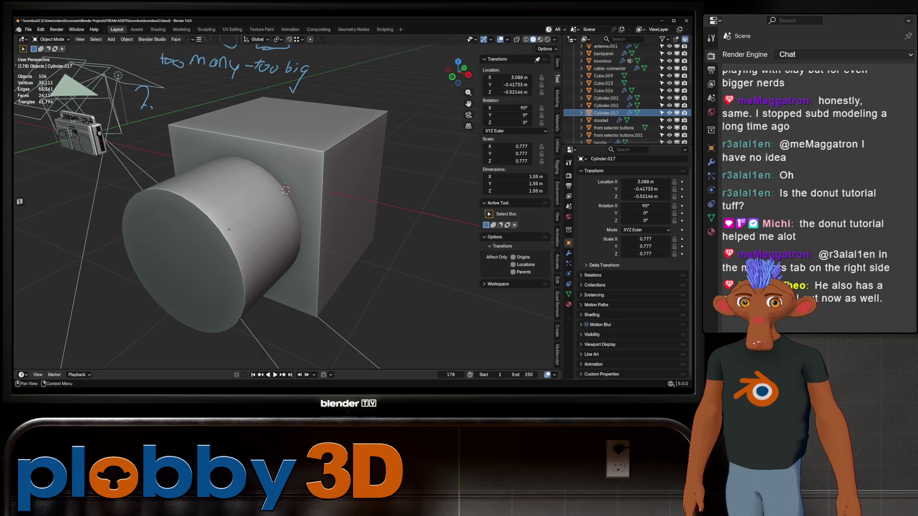
click(599, 345)
scroll(631, 287, down, 3)
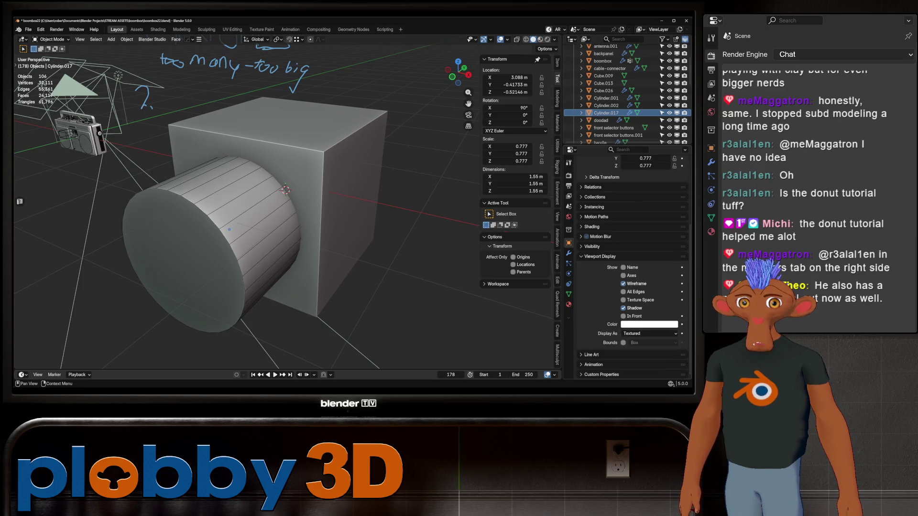
click(649, 334)
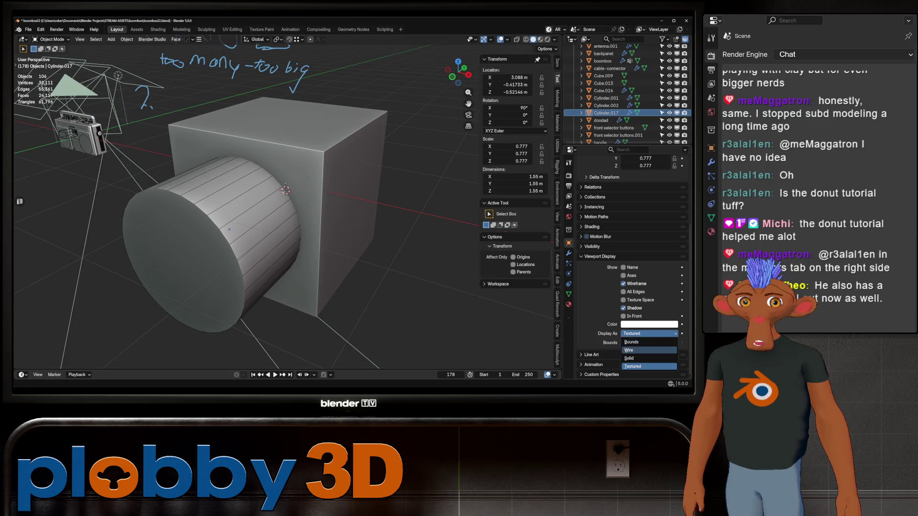
click(629, 350)
click(607, 113)
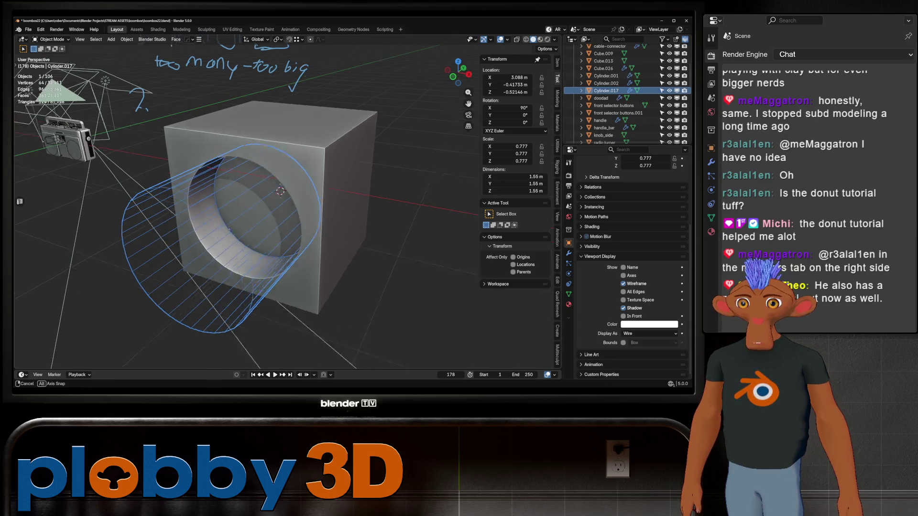
- Reposition the cylinder from a front view and check the cube's Boolean settings
key(KP_1)
key(KP_Decimal)
middle_drag(269, 213, 309, 208)
key(g)
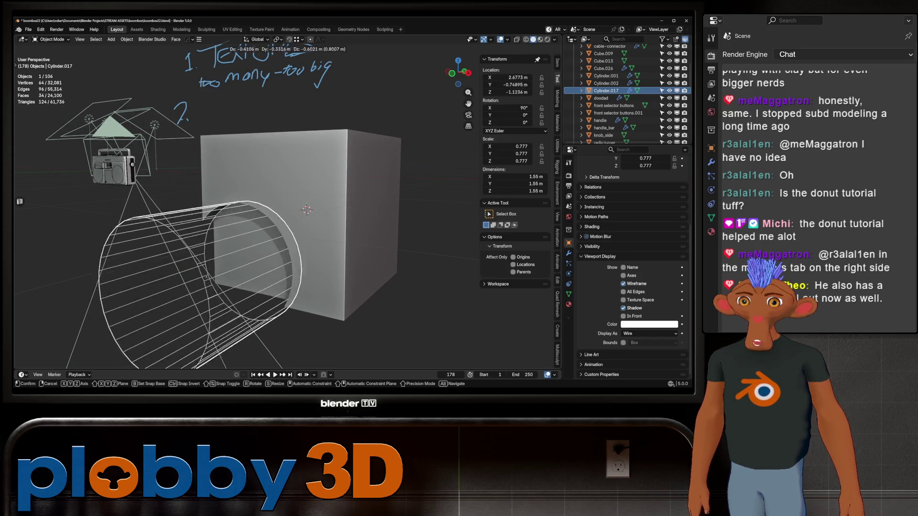
key(Return)
shift+middle_drag(308, 208, 335, 206)
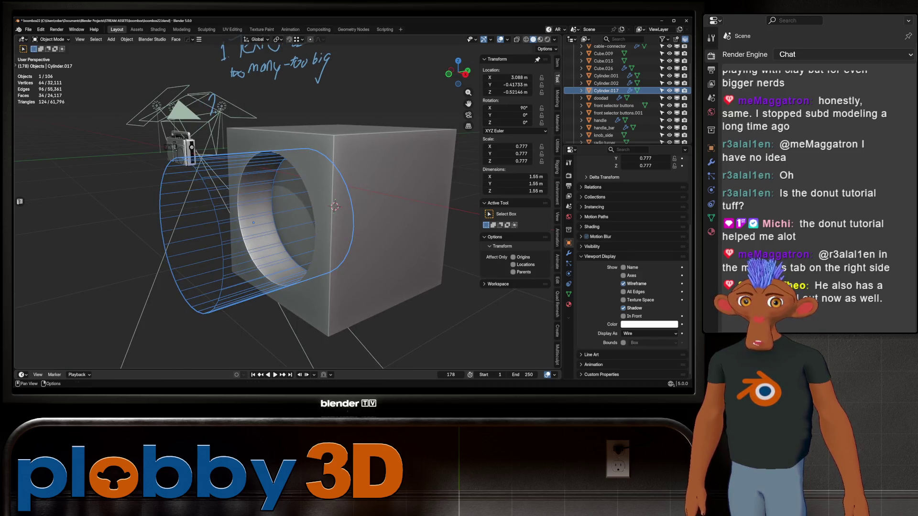
click(603, 68)
scroll(617, 86, up, 1)
click(568, 254)
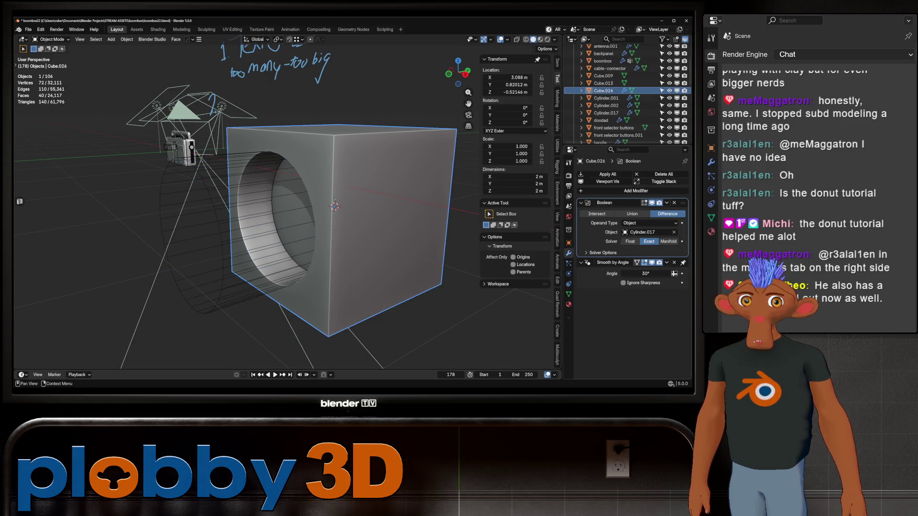
click(205, 237)
scroll(287, 215, down, 4)
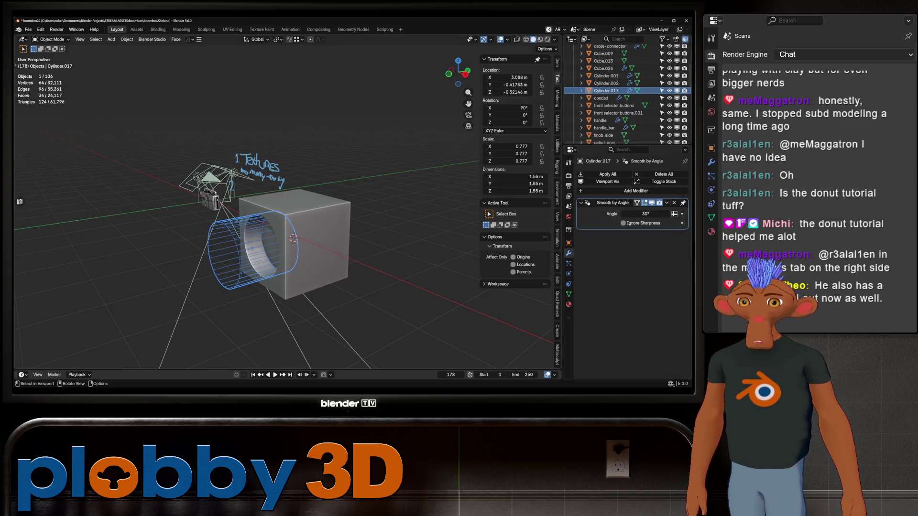
- Tilt the cylinder about X and raise it along Z
middle_drag(287, 216, 308, 216)
key(r)
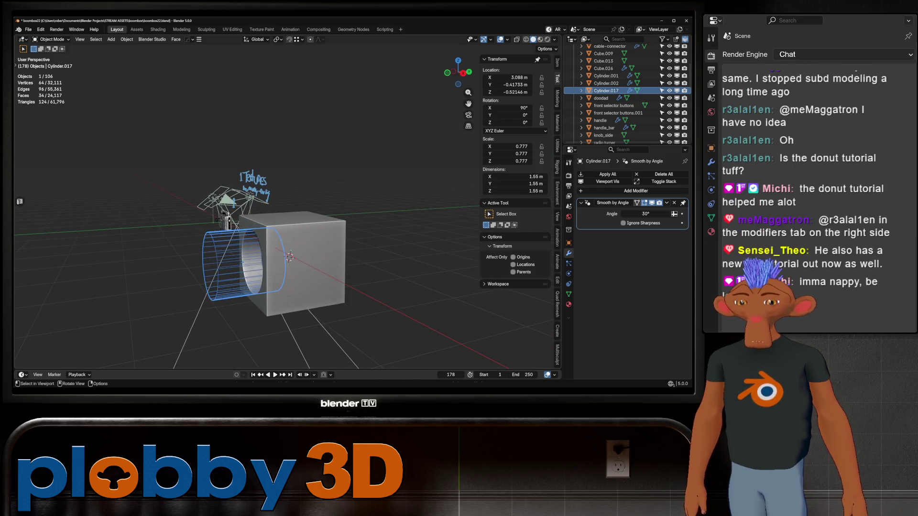
key(g)
key(Return)
middle_drag(287, 215, 267, 250)
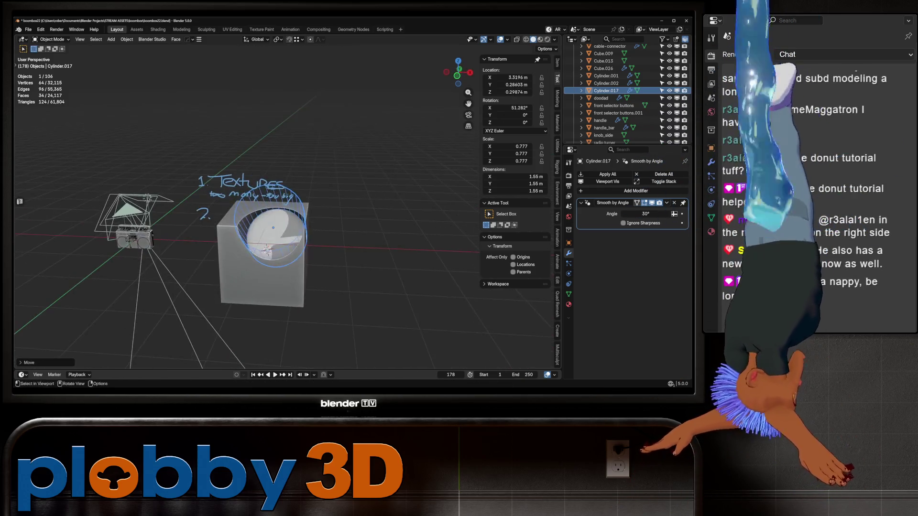
key(g)
key(z)
key(Return)
scroll(287, 215, up, 3)
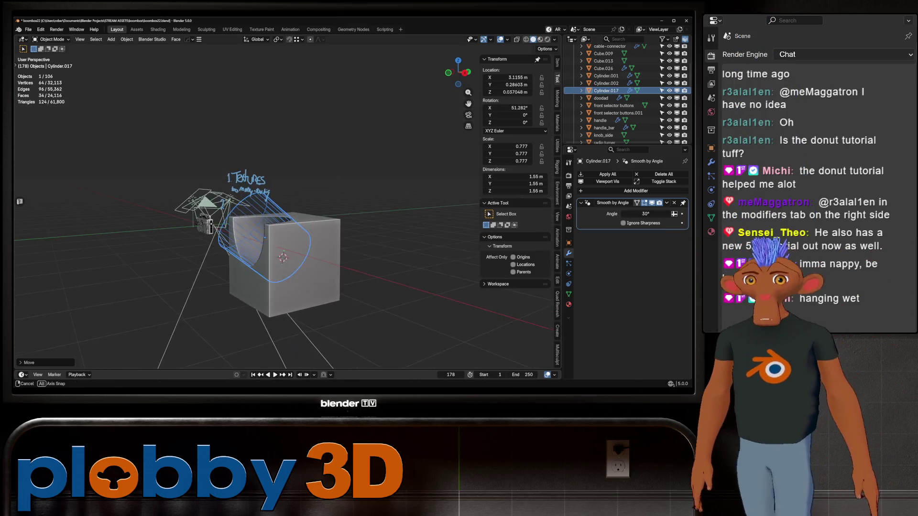
mouse_move(287, 215)
middle_down()
mouse_move(309, 230)
mouse_move(237, 215)
middle_up()
scroll(237, 216, down, 2)
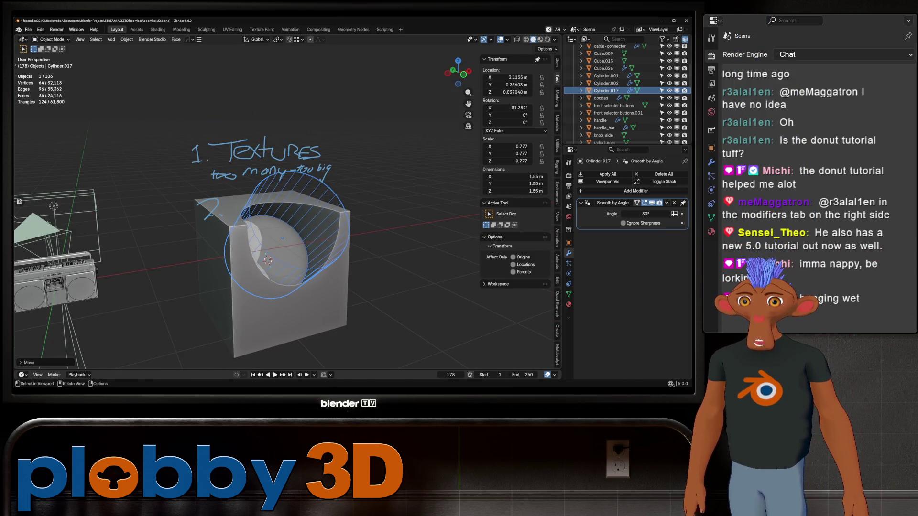
- Resize the cylinder down to a small cutter
key(s)
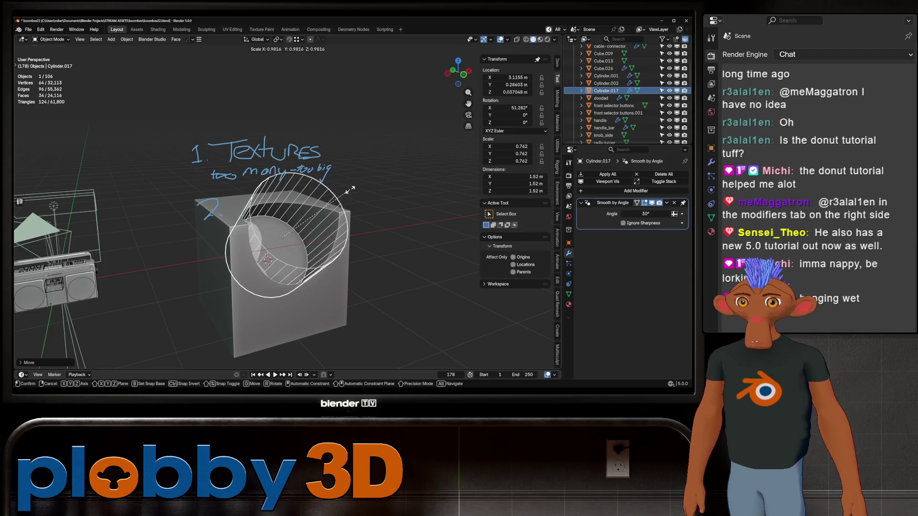
key(Return)
middle_drag(287, 215, 369, 238)
key(q)
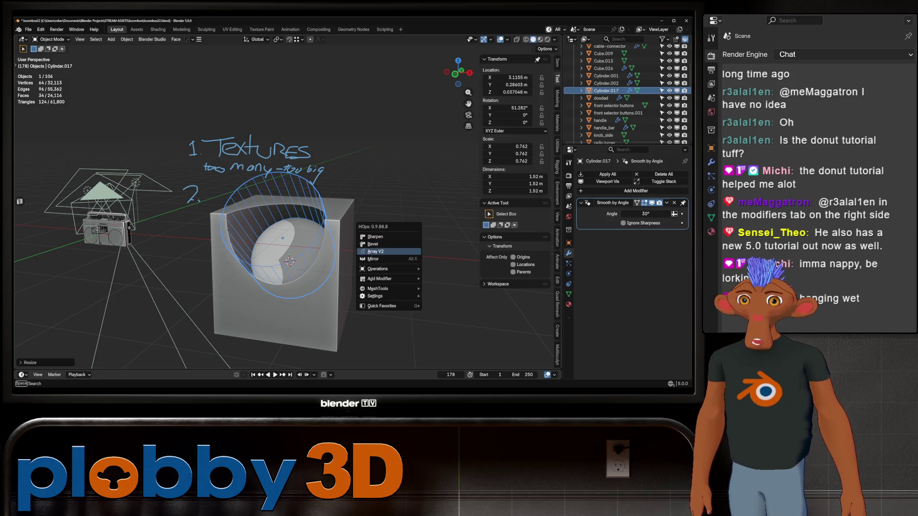
key(Escape)
middle_drag(373, 252, 323, 247)
key(s)
key(Return)
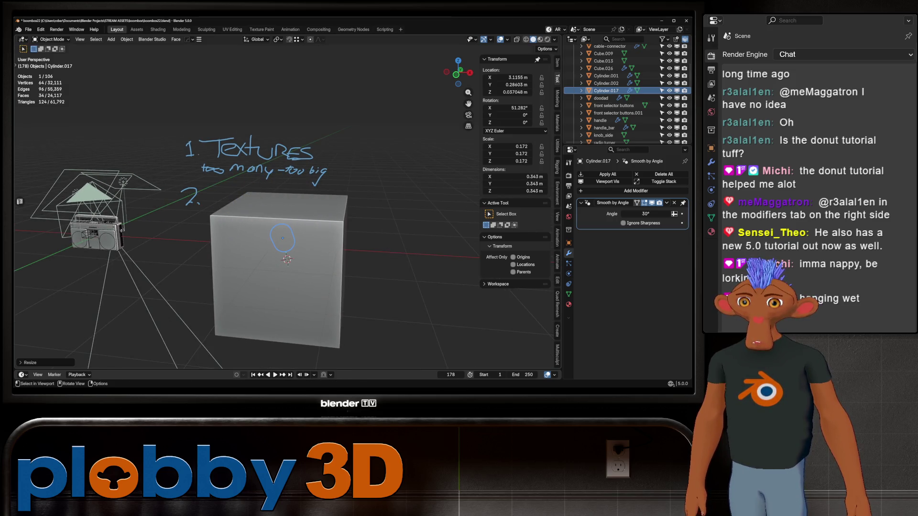
- Place the cylinder at the cube's top corner and slide it left along local X
alt+middle_drag(287, 215, 316, 272)
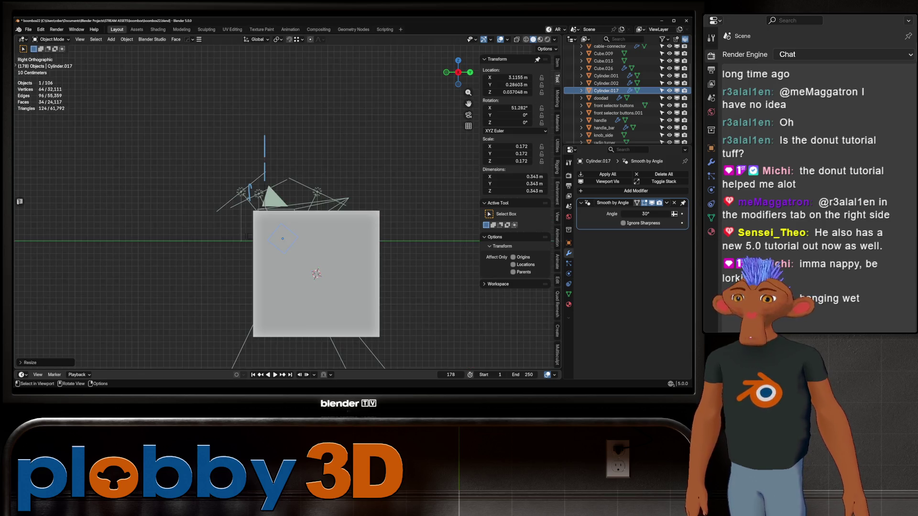
key(g)
click(255, 211)
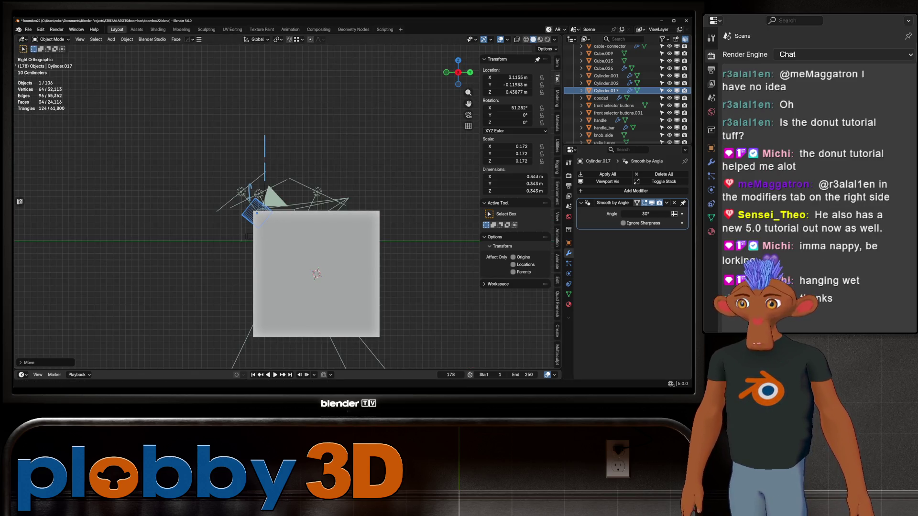
middle_drag(315, 273, 373, 287)
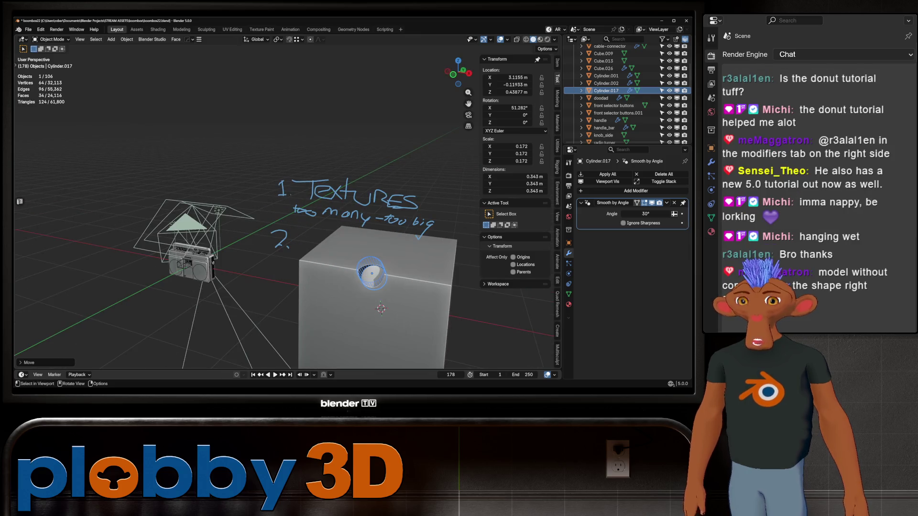
scroll(288, 251, up, 3)
scroll(287, 251, up, 3)
scroll(287, 251, up, 2)
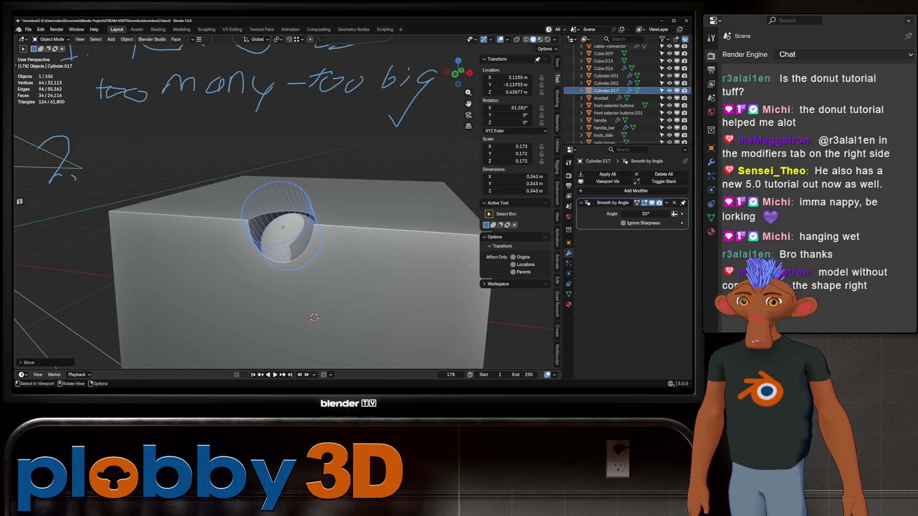
key(g)
key(x)
key(x)
click(172, 216)
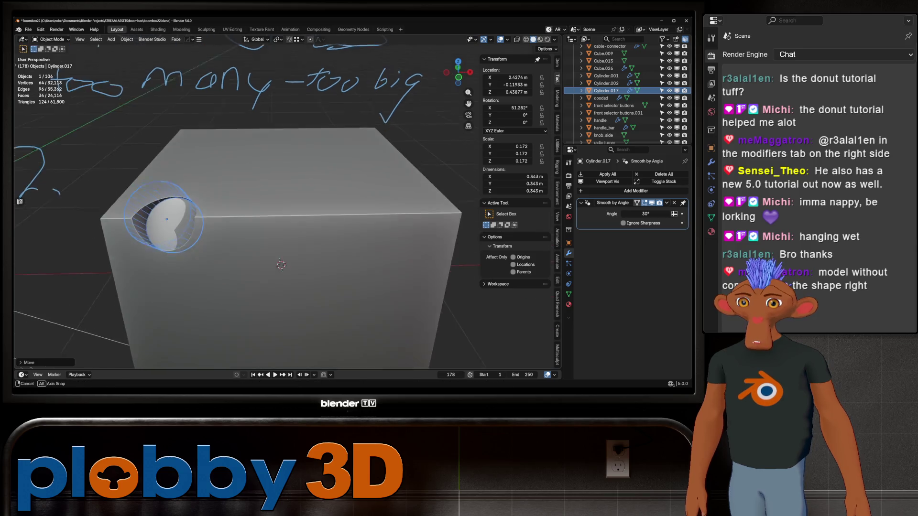
mouse_move(172, 215)
middle_down()
mouse_move(270, 221)
mouse_move(215, 237)
middle_up()
- Tilt the cylinder about X to notch the top edge, then bring up Add Modifier
key(r)
key(x)
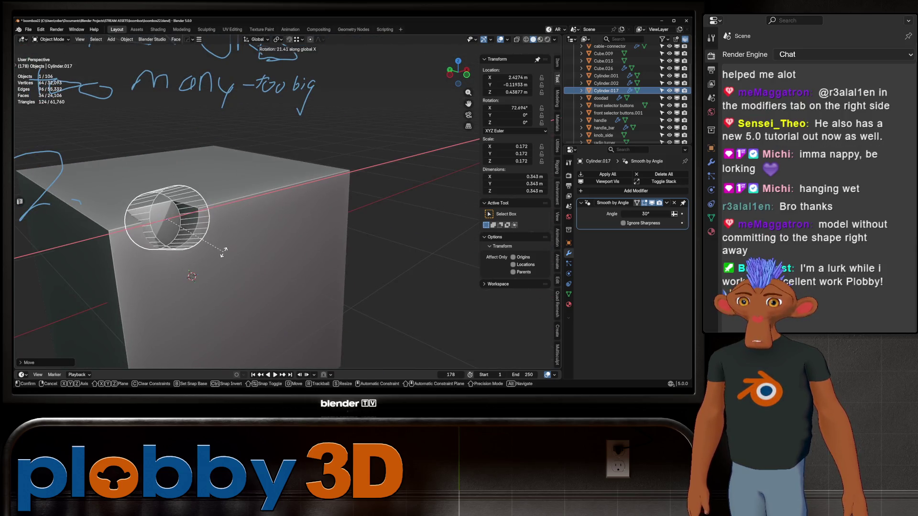
click(227, 244)
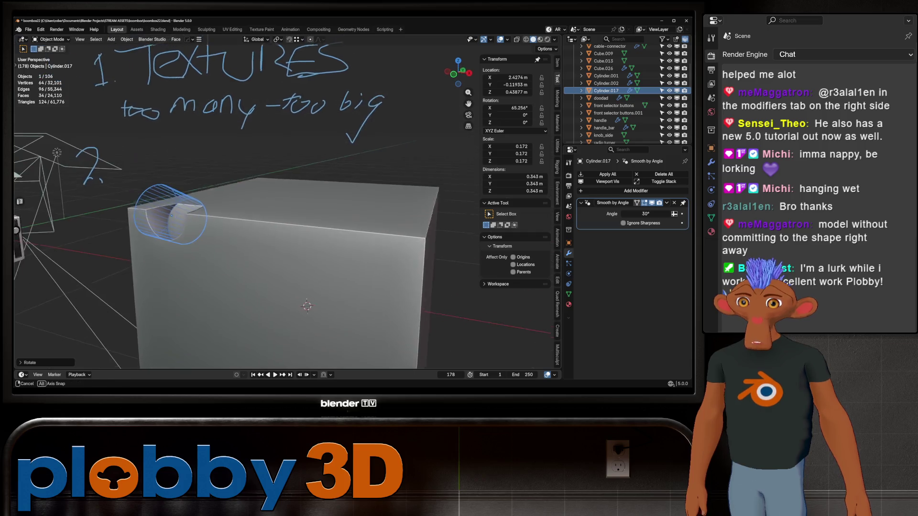
middle_drag(227, 244, 301, 237)
key(q)
key(Escape)
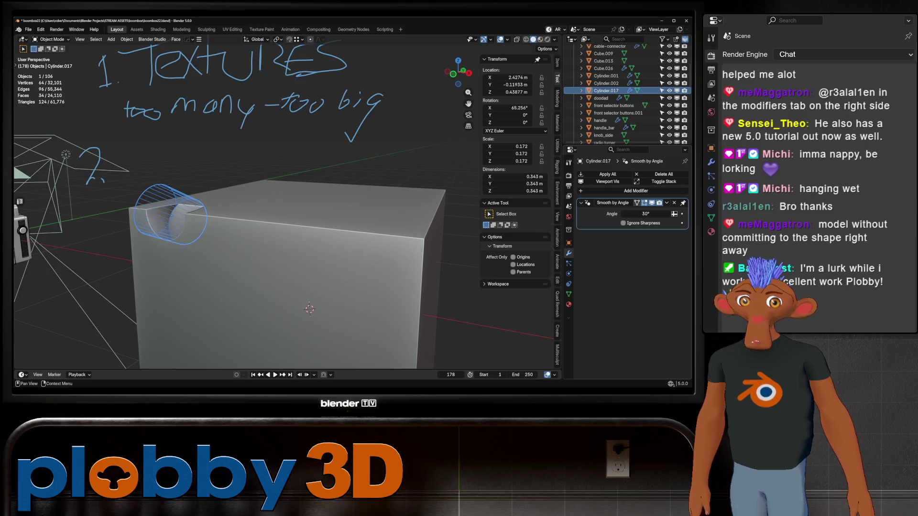
click(635, 191)
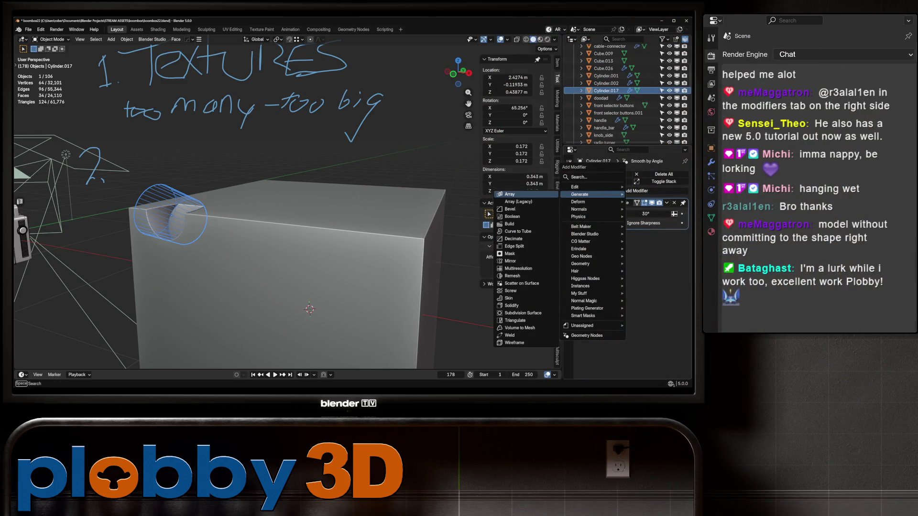
- Add an Array with Relative Offset X about 1.3 and Count 4, checked from top view
click(510, 194)
middle_drag(286, 251, 237, 237)
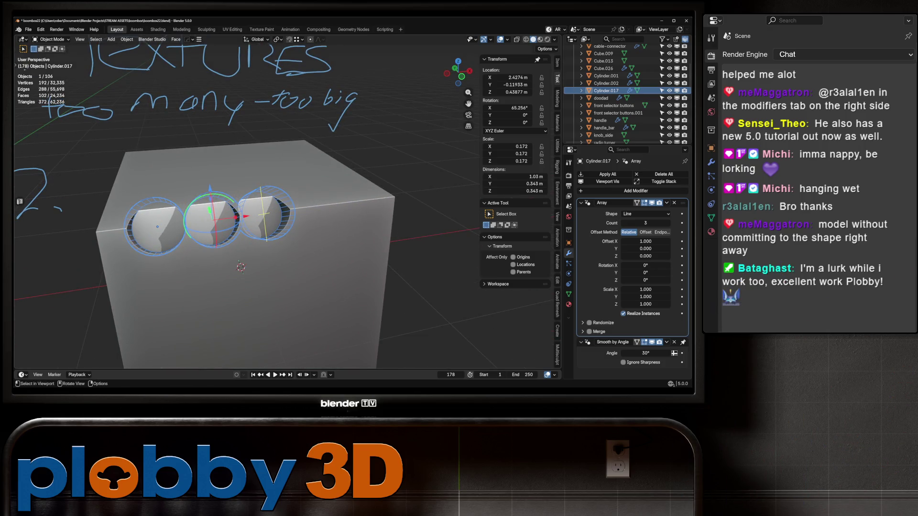
drag(645, 242, 660, 241)
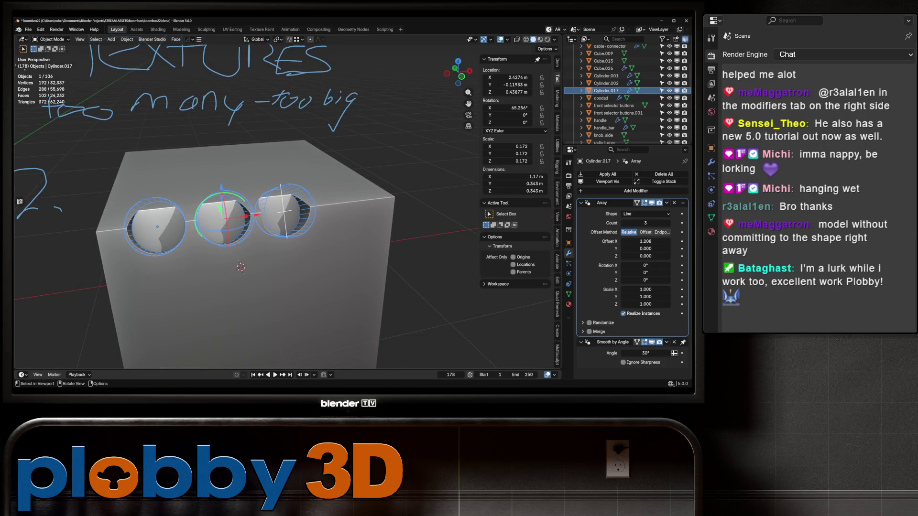
drag(646, 222, 657, 223)
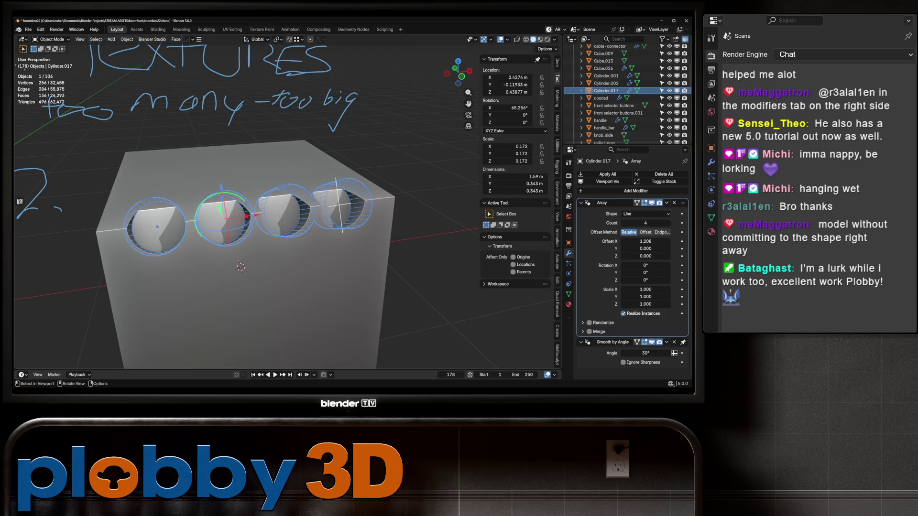
middle_drag(244, 265, 244, 215)
key(KP_7)
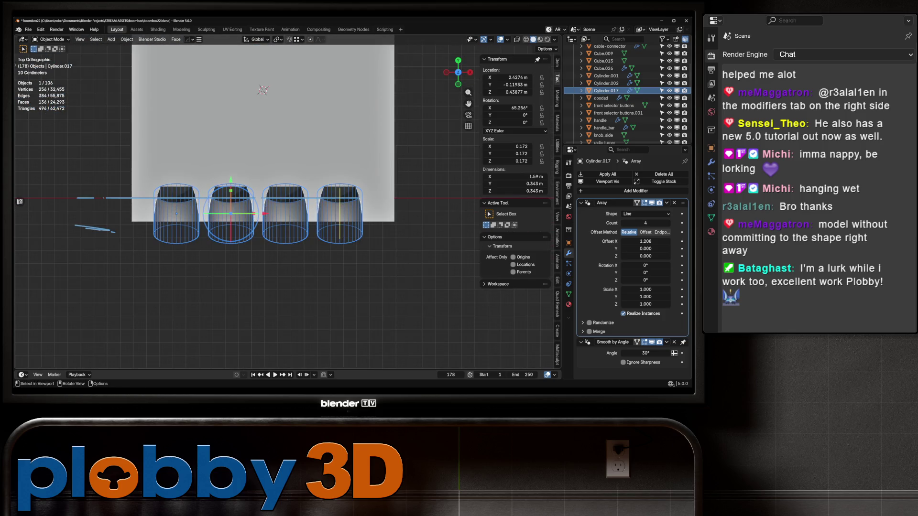
drag(646, 241, 660, 242)
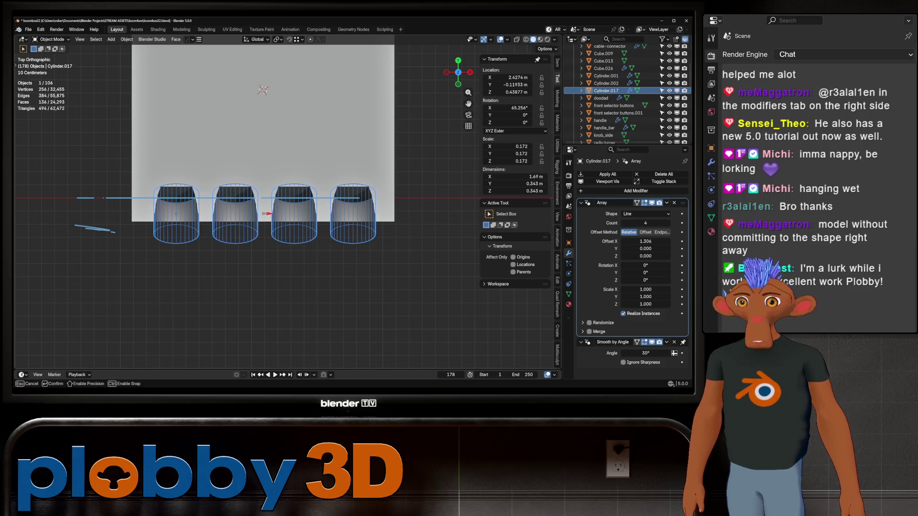
mouse_move(244, 215)
middle_down()
mouse_move(243, 273)
mouse_move(258, 287)
middle_up()
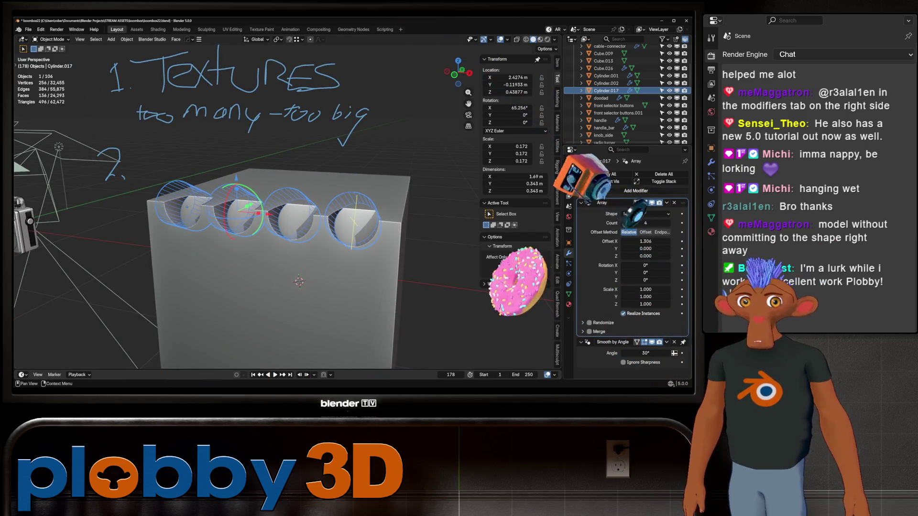
- Add a Solidify modifier to the cylinders with Thickness -0.116 m
click(636, 190)
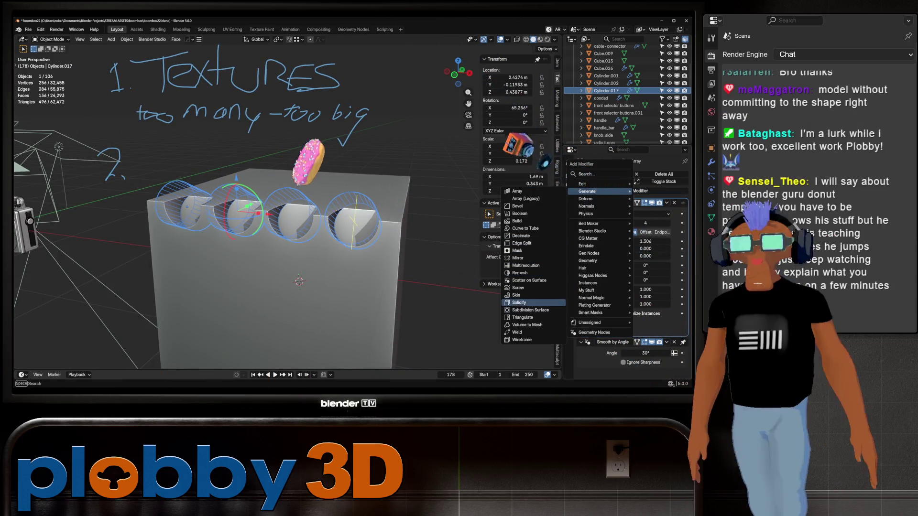
click(519, 302)
scroll(631, 287, down, 3)
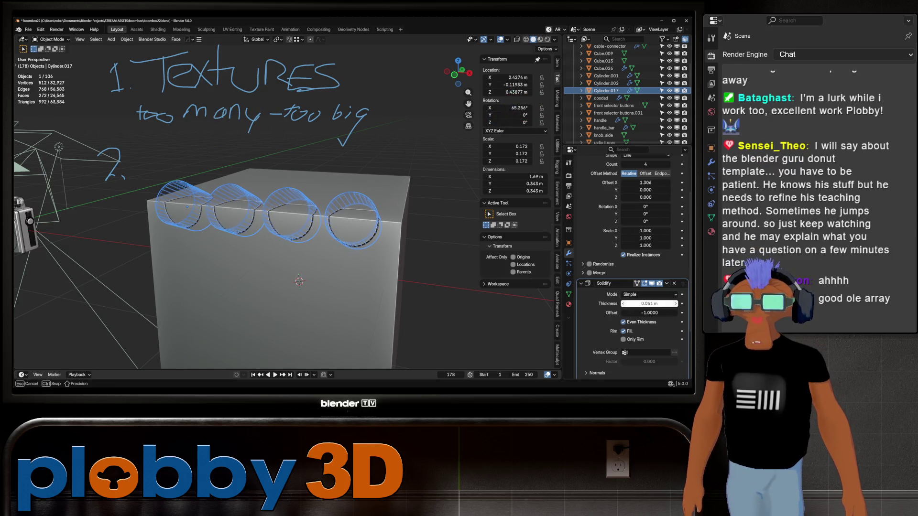
drag(650, 304, 635, 304)
middle_drag(287, 218, 269, 182)
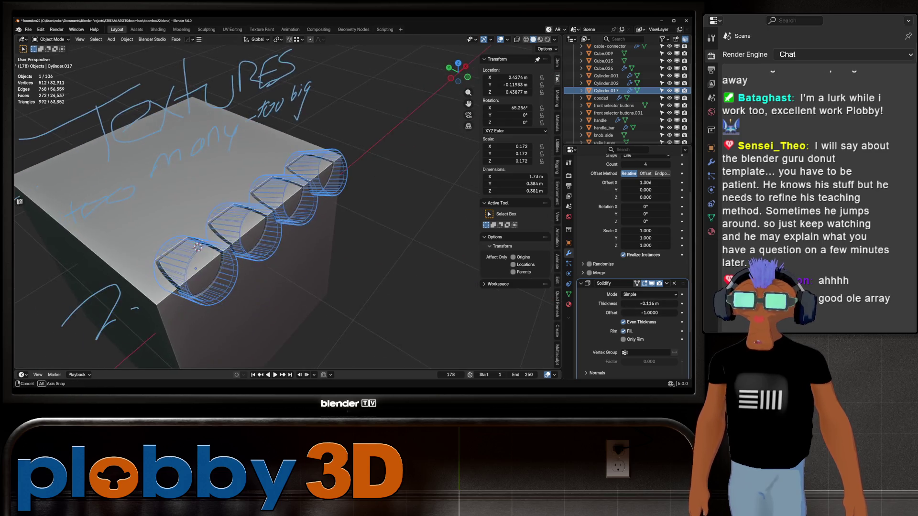
- Tilt the cylinders about X and move them along Z on the cube
key(r)
key(x)
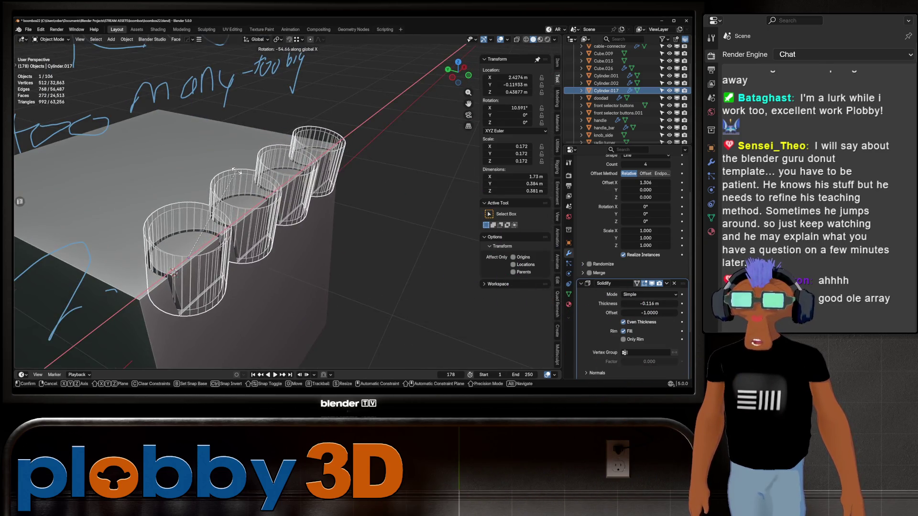
key(Return)
key(g)
key(z)
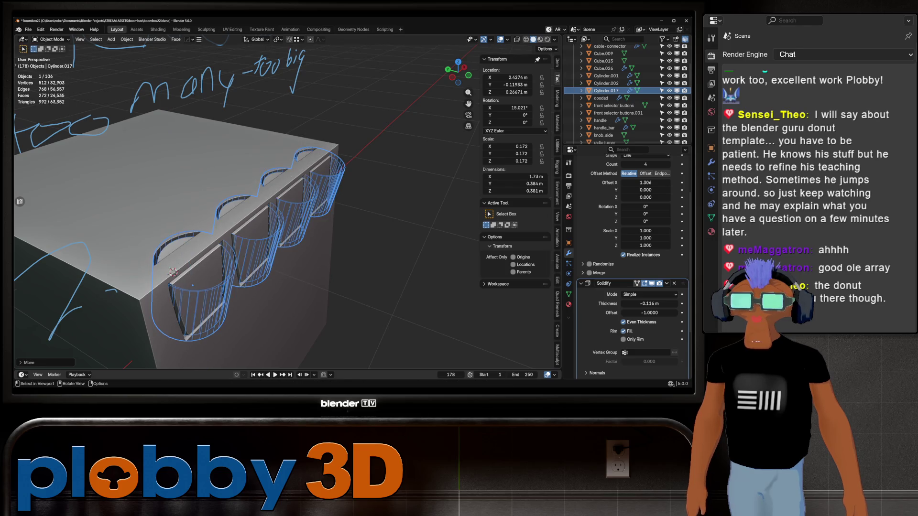
key(Return)
- Briefly enter and leave Edit Mode, then scale the cylinder cutters taller along Z
middle_drag(287, 215, 244, 207)
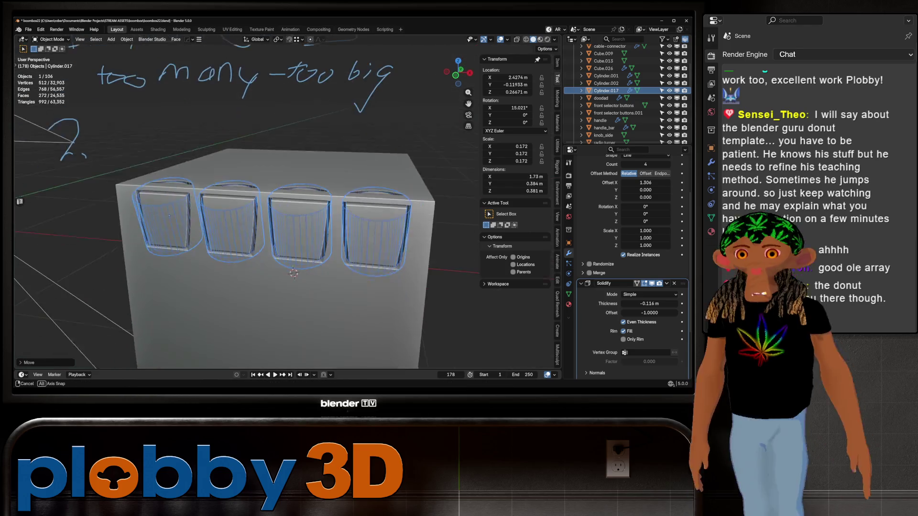
right_click(244, 207)
key(Tab)
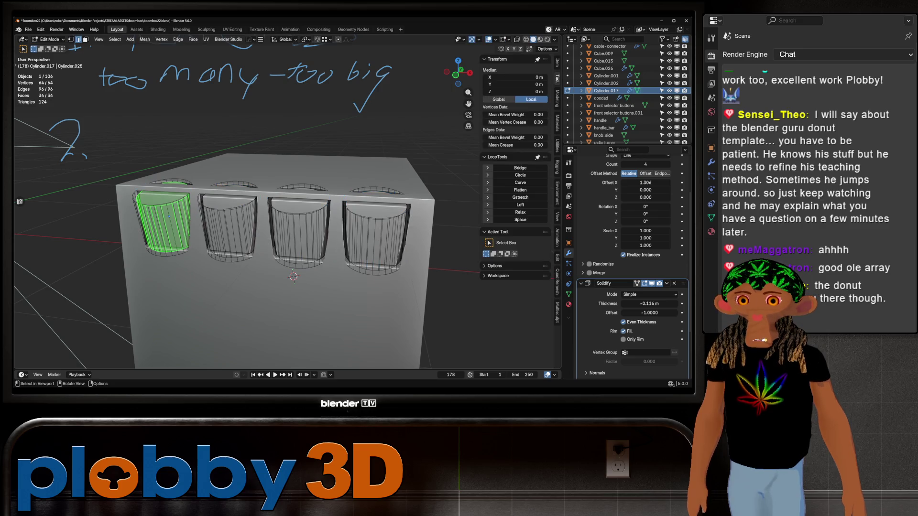
right_click(315, 151)
key(Escape)
key(g)
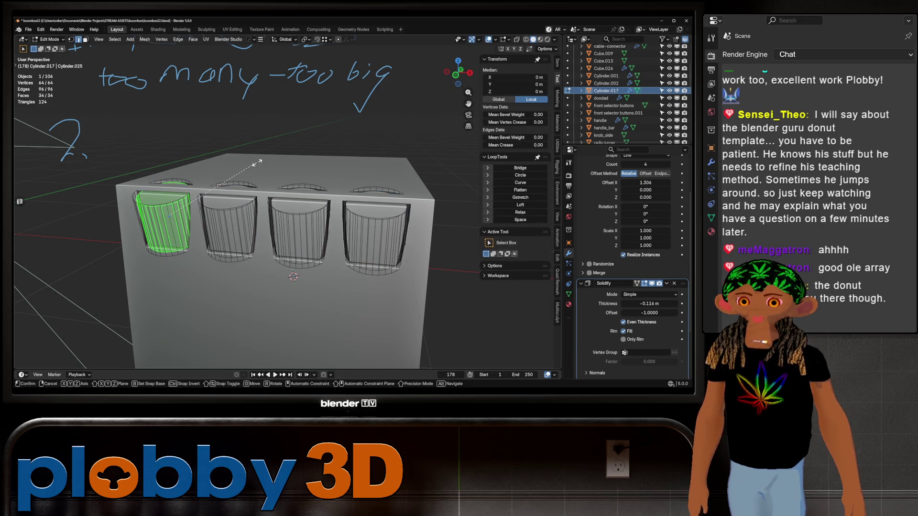
key(Escape)
key(Tab)
middle_drag(258, 164, 260, 164)
key(s)
key(z)
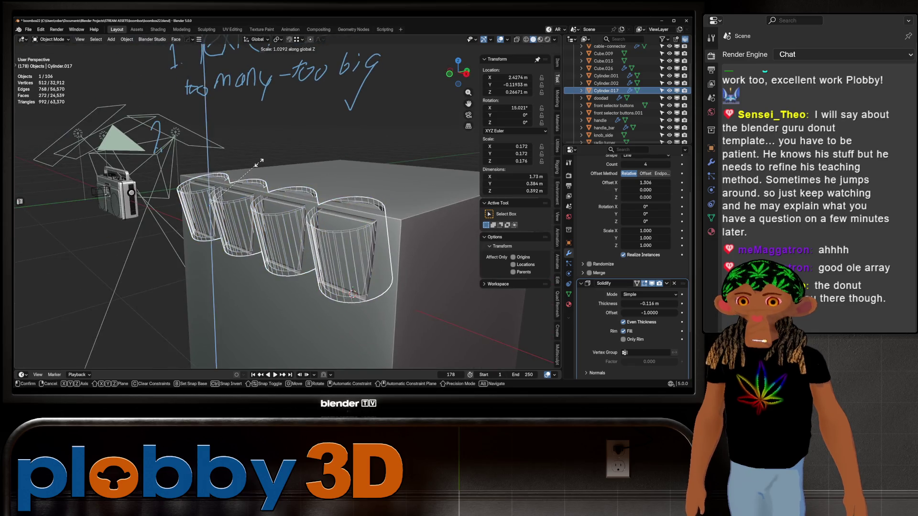
click(197, 76)
- Tilt the cylinders further back around X, raise them along Z, and show the Array Shape choices
middle_drag(238, 215, 287, 265)
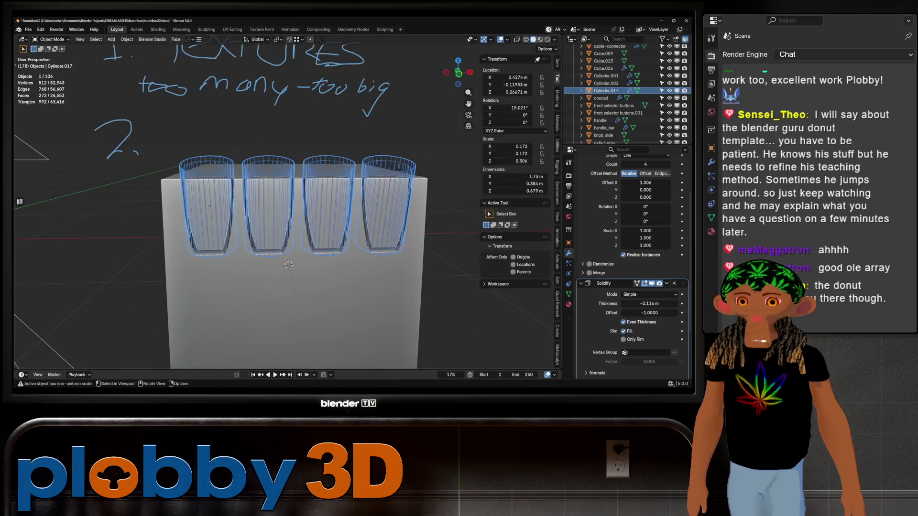
mouse_move(287, 216)
middle_down()
mouse_move(237, 237)
mouse_move(301, 216)
mouse_move(316, 230)
mouse_move(215, 230)
middle_up()
key(r)
key(x)
key(Return)
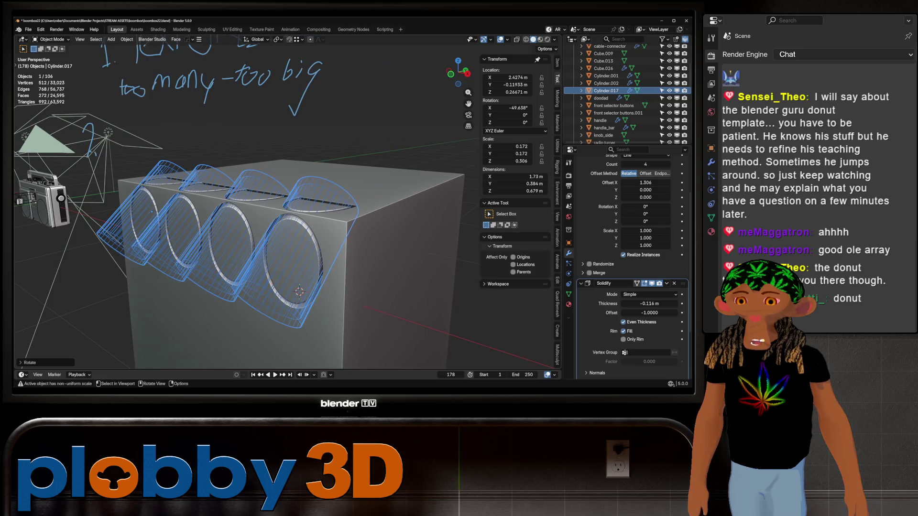
key(g)
key(z)
click(209, 237)
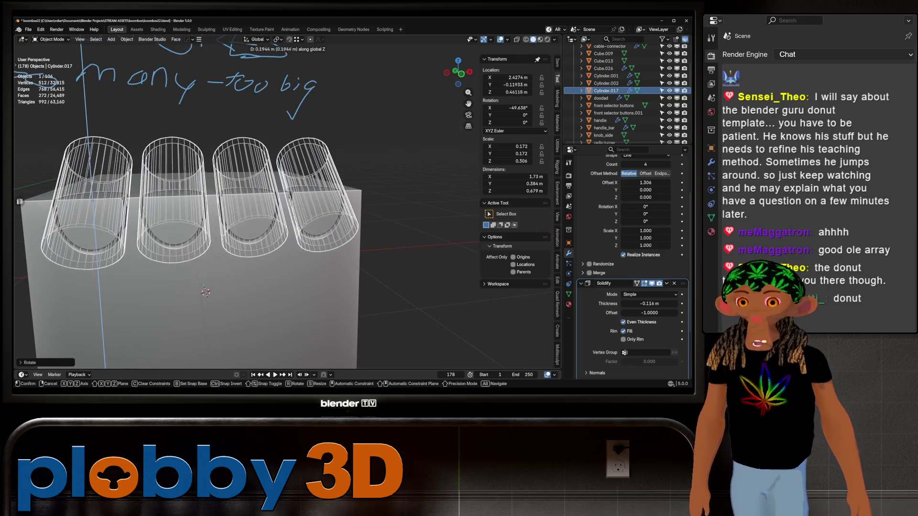
mouse_move(208, 237)
middle_down()
mouse_move(241, 238)
mouse_move(249, 219)
middle_up()
scroll(240, 237, down, 3)
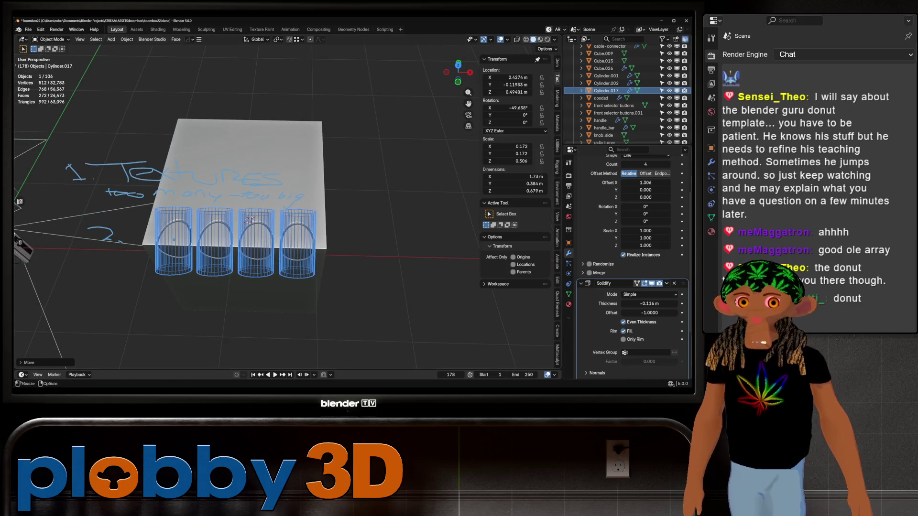
scroll(632, 287, up, 3)
click(648, 213)
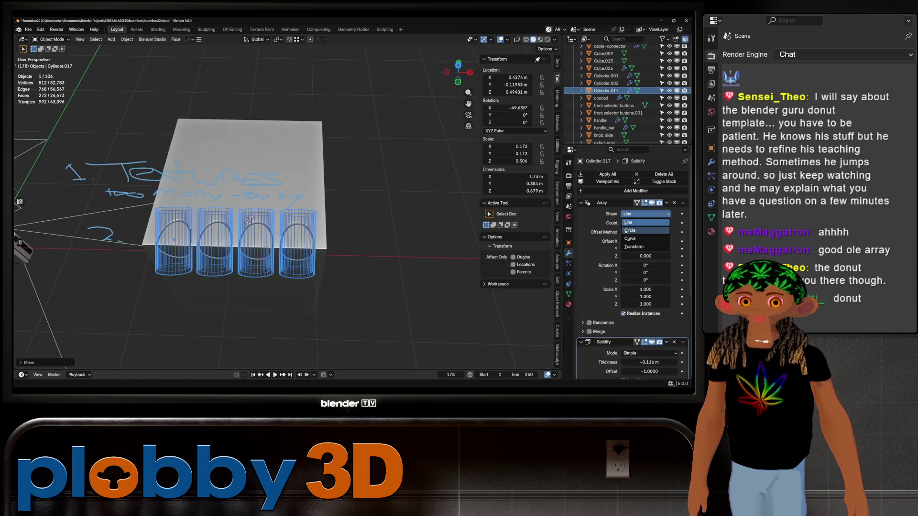
- Set the array shape to Circle, shift the cylinder along X, and set its origin to the 3D cursor
click(630, 230)
mouse_move(243, 230)
middle_down()
mouse_move(230, 258)
mouse_move(275, 260)
middle_up()
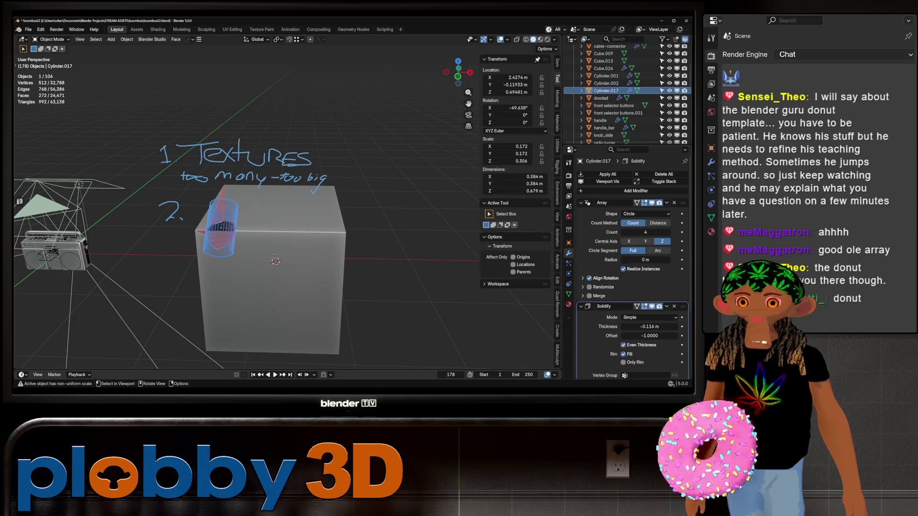
key(g)
key(x)
key(Return)
middle_drag(276, 261, 303, 268)
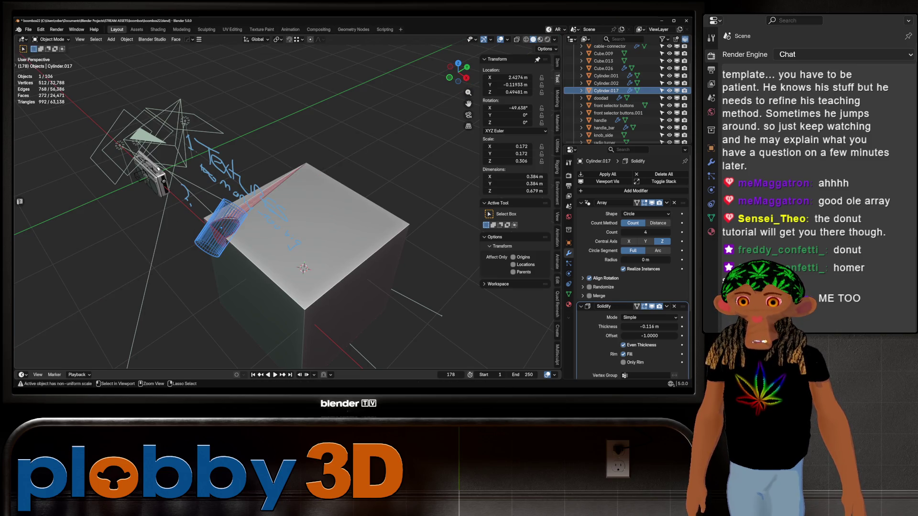
key(q)
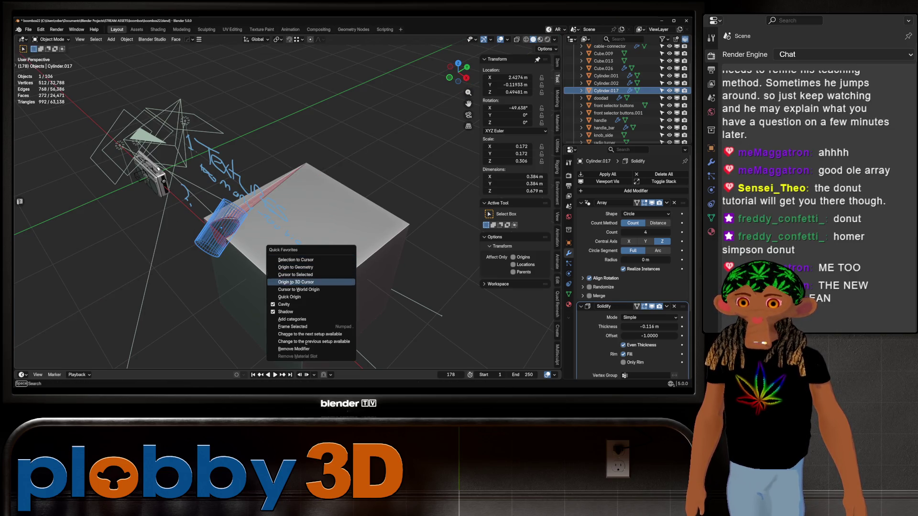
click(296, 282)
mouse_move(295, 282)
middle_down()
mouse_move(359, 236)
mouse_move(316, 237)
middle_up()
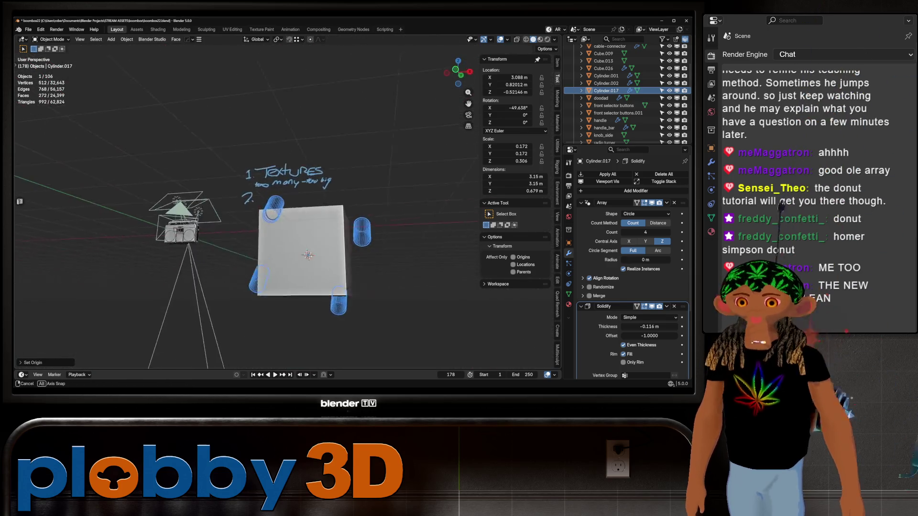
- Set the ring to 12 copies, rotate it 90° on X after resetting rotation, and scale it to 0.5
mouse_move(647, 232)
mouse_down()
mouse_move(668, 232)
mouse_move(624, 232)
mouse_up()
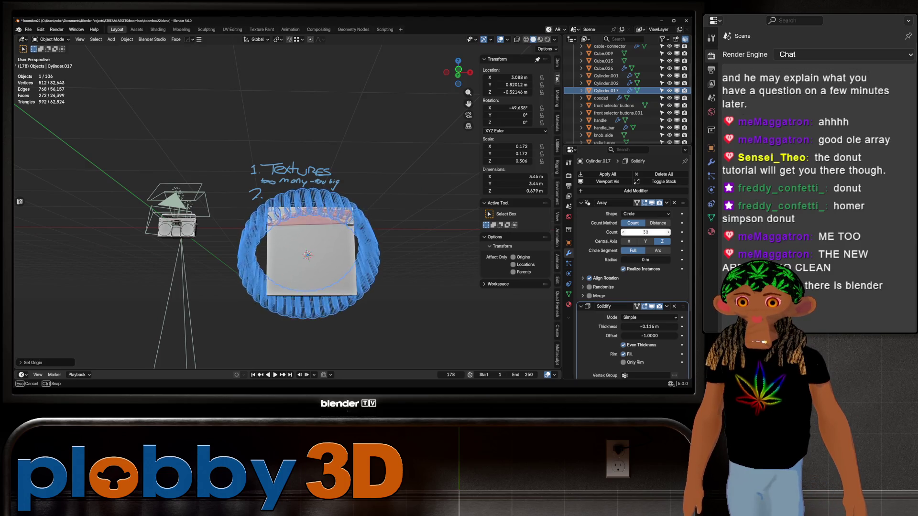
text(12)
key(r)
key(x)
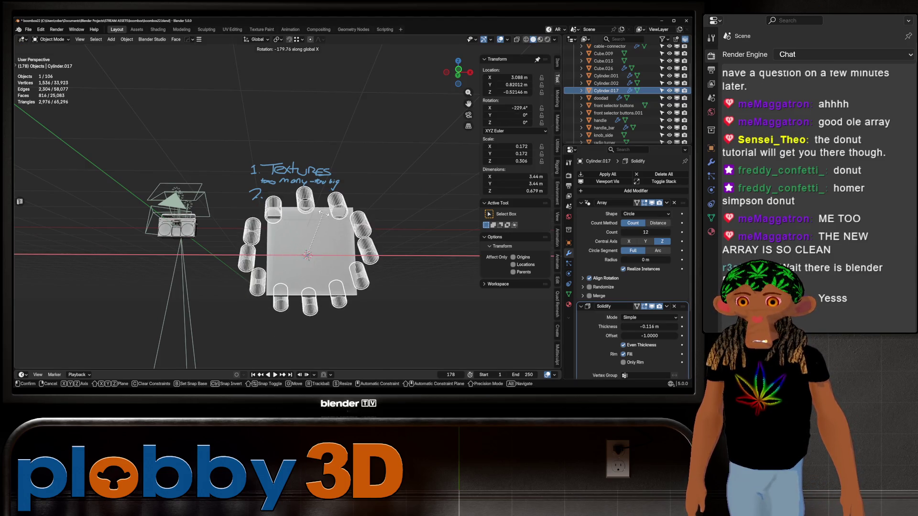
click(307, 255)
key(alt+r)
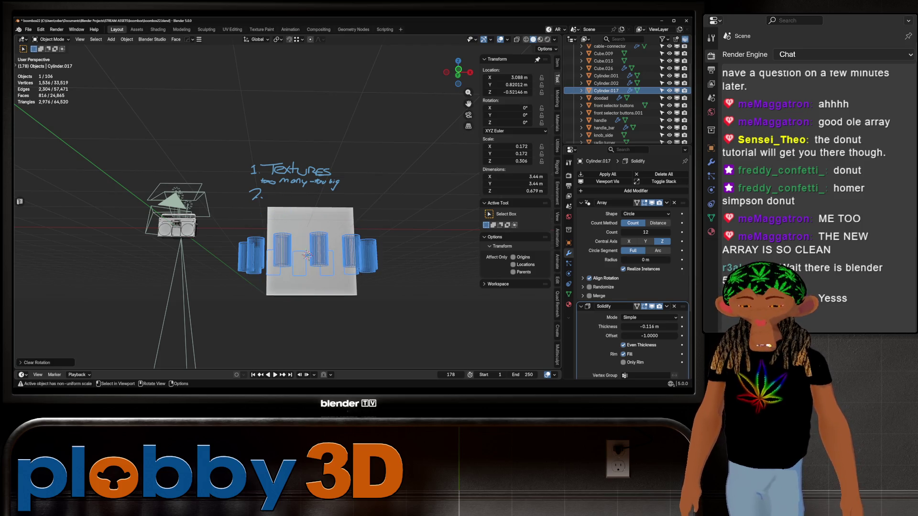
text(rx90)
key(Return)
text(s)
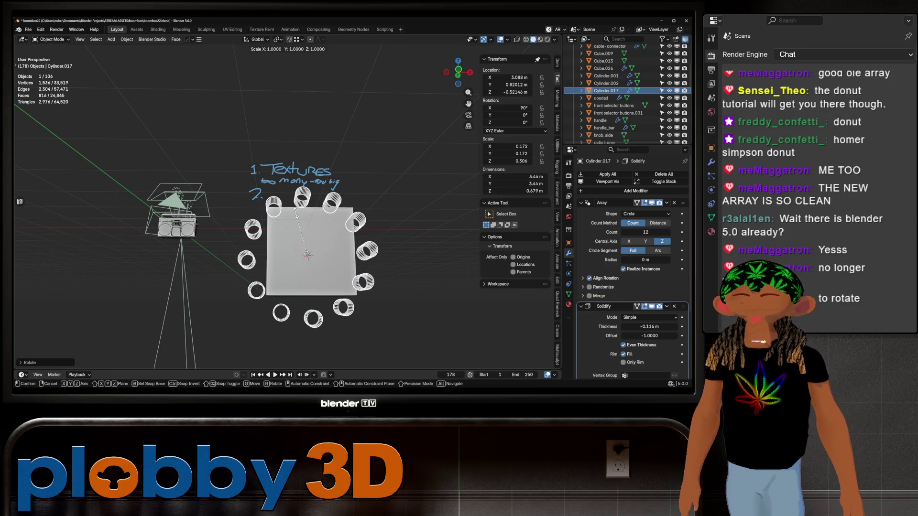
text(.5)
key(Return)
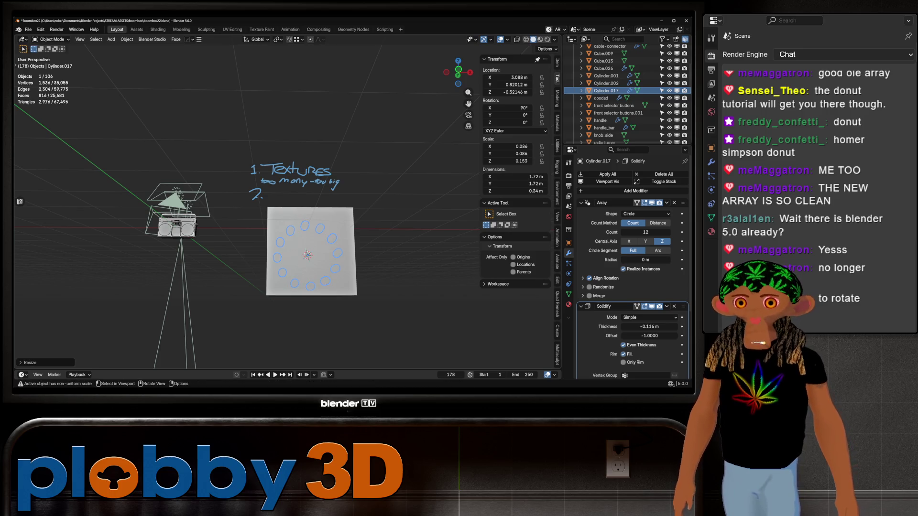
- Move the cylinder ring along Y into the cube's front face
mouse_move(309, 258)
middle_down()
mouse_move(215, 259)
mouse_move(273, 236)
mouse_move(244, 237)
mouse_move(302, 244)
mouse_move(245, 244)
mouse_move(303, 207)
mouse_move(273, 215)
middle_up()
key(g)
key(y)
key(Return)
key(Tab)
key(Tab)
scroll(274, 230, up, 2)
scroll(272, 230, down, 1)
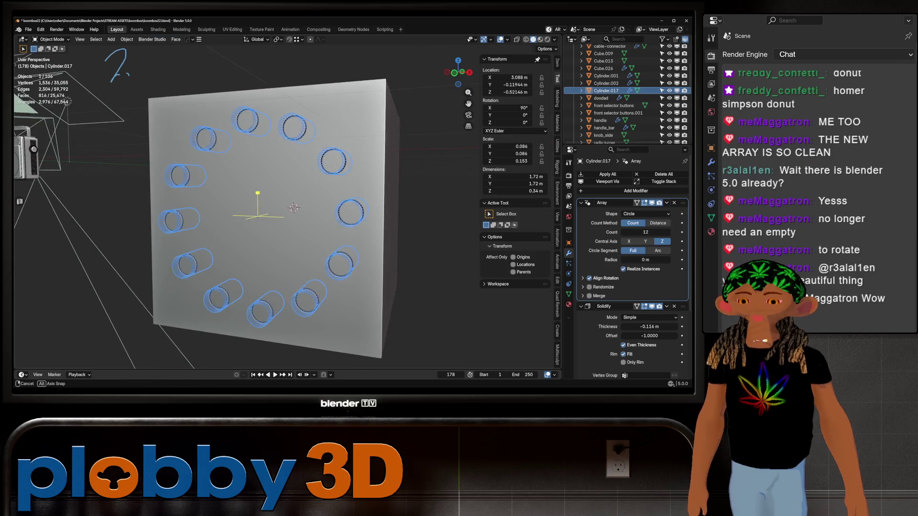
scroll(237, 208, down, 3)
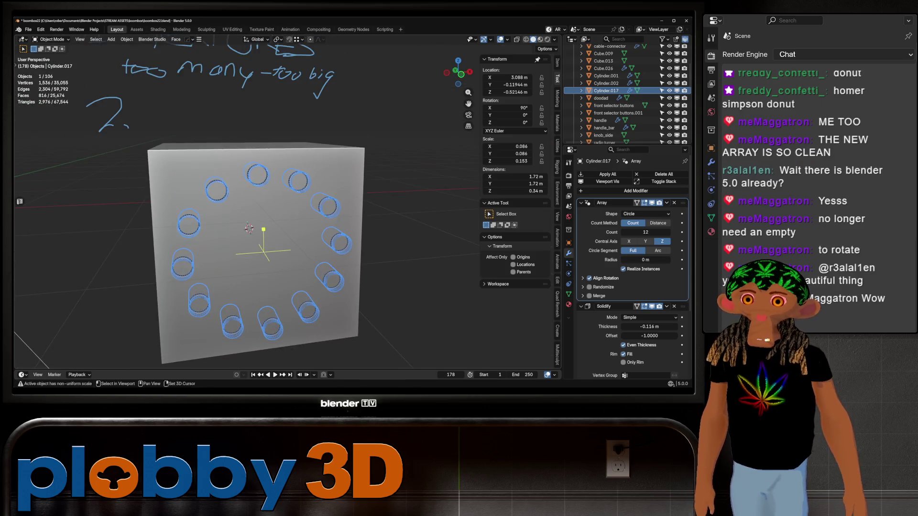
- Drag the array radius gizmo out to a 2.28 m radius, then enter Edit Mode on the ring
mouse_move(273, 216)
middle_down()
mouse_move(301, 208)
mouse_move(287, 179)
mouse_move(309, 183)
middle_up()
scroll(272, 208, up, 2)
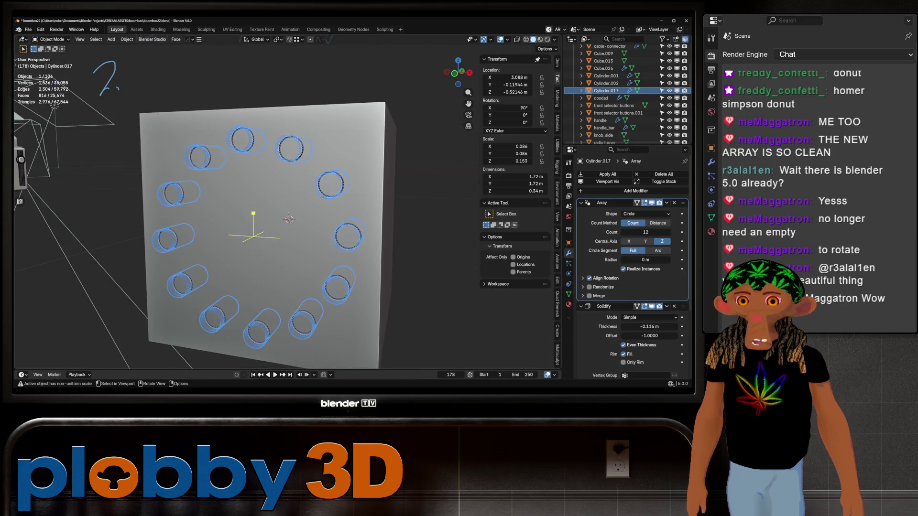
drag(254, 268, 253, 230)
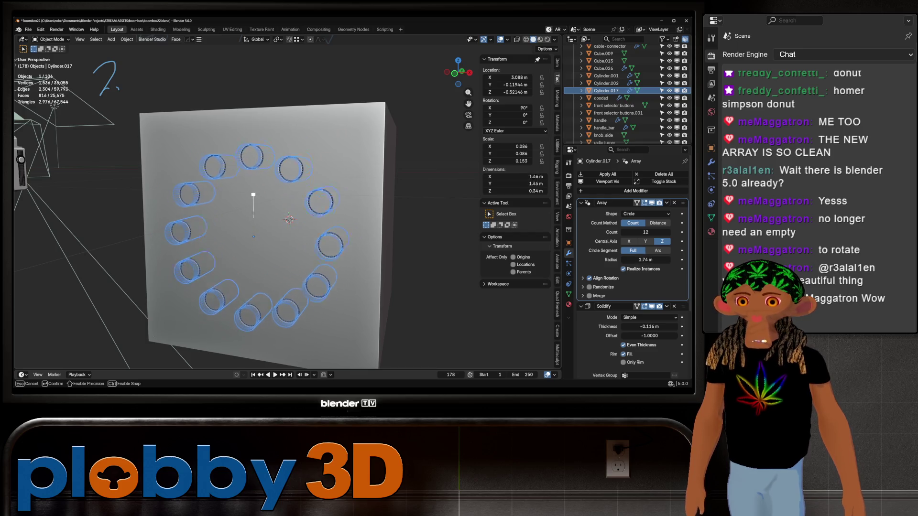
drag(253, 230, 251, 195)
mouse_move(252, 196)
middle_down()
mouse_move(20, 202)
mouse_move(287, 215)
middle_up()
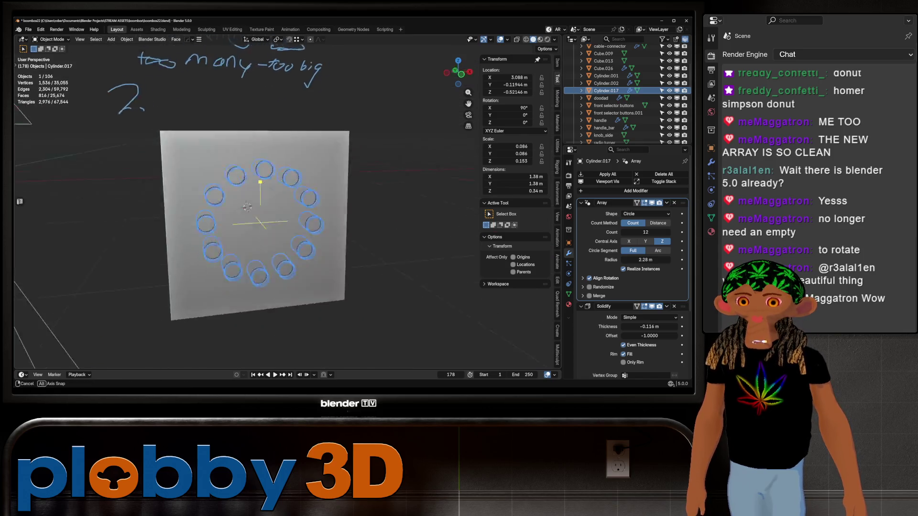
key(Tab)
- Scale the cylinder geometry longer, return to Object Mode and frame the ring in view
key(s)
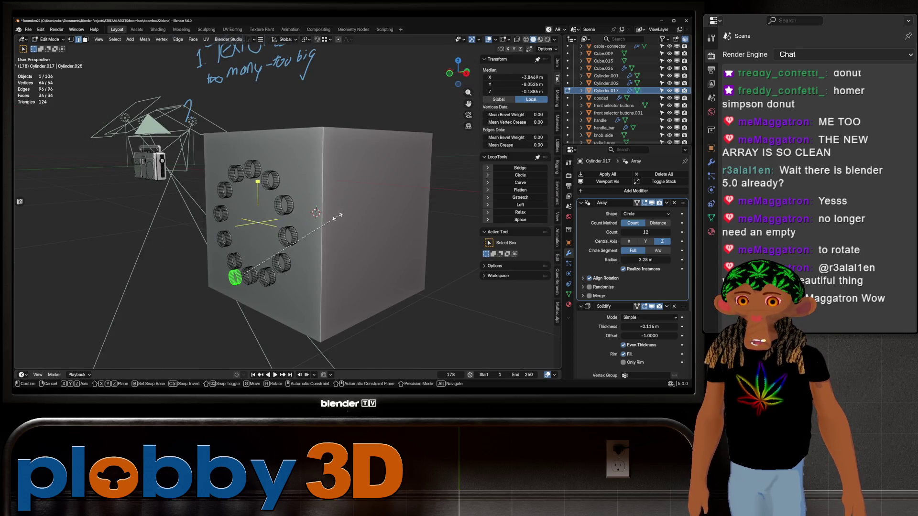
key(Escape)
key(Tab)
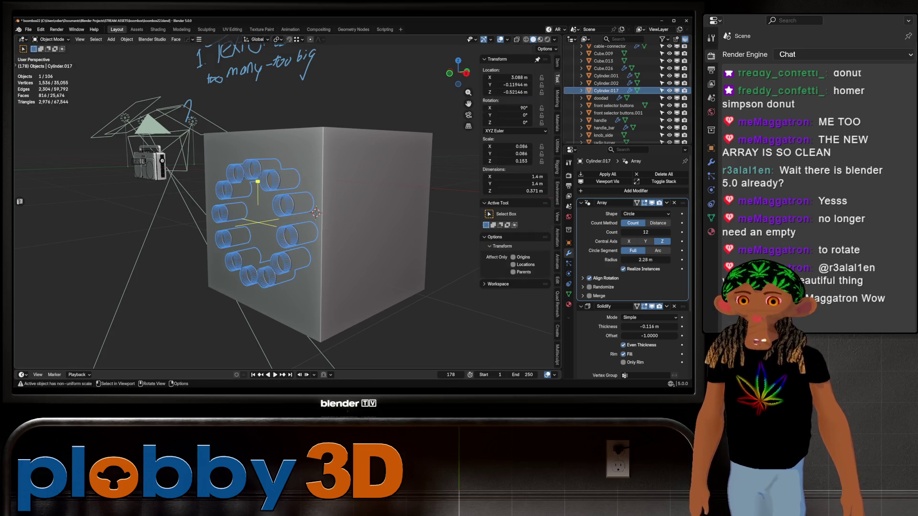
key(KP_Decimal)
middle_drag(461, 156, 288, 216)
middle_drag(258, 182, 258, 215)
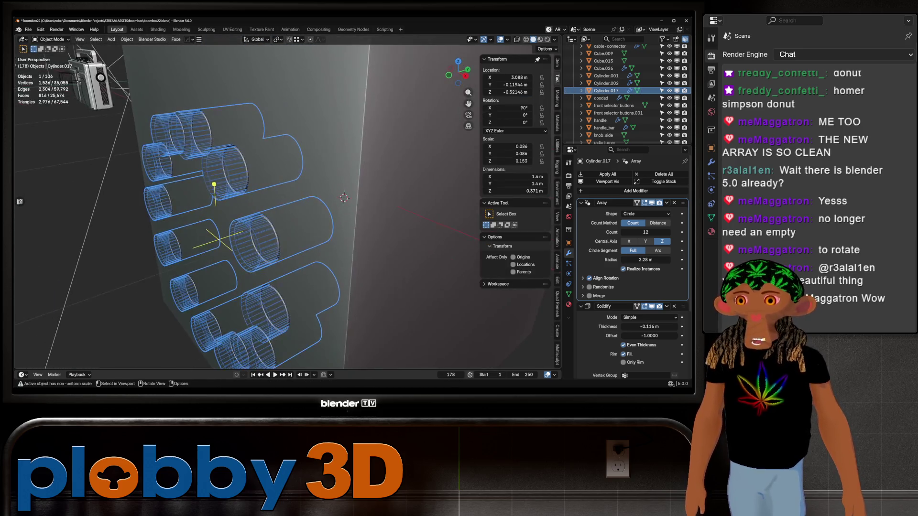
- Push the ring deeper along Y so the cylinders pierce the cube's face
key(g)
key(y)
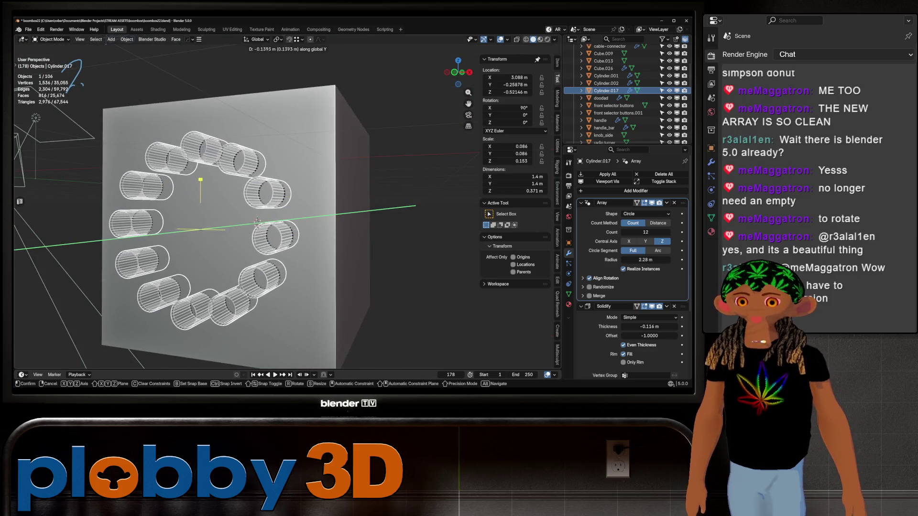
key(Return)
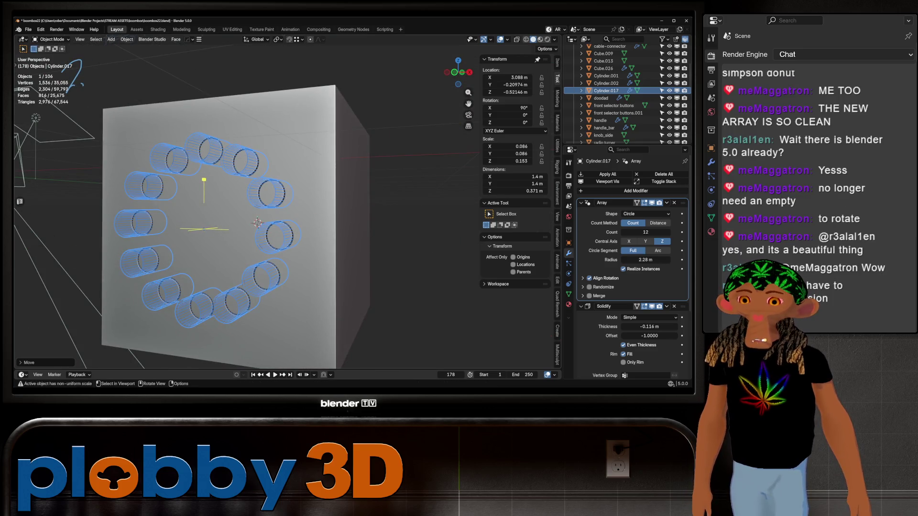
mouse_move(257, 223)
middle_down()
mouse_move(236, 217)
mouse_move(269, 214)
mouse_move(264, 205)
mouse_move(287, 243)
mouse_move(277, 208)
middle_up()
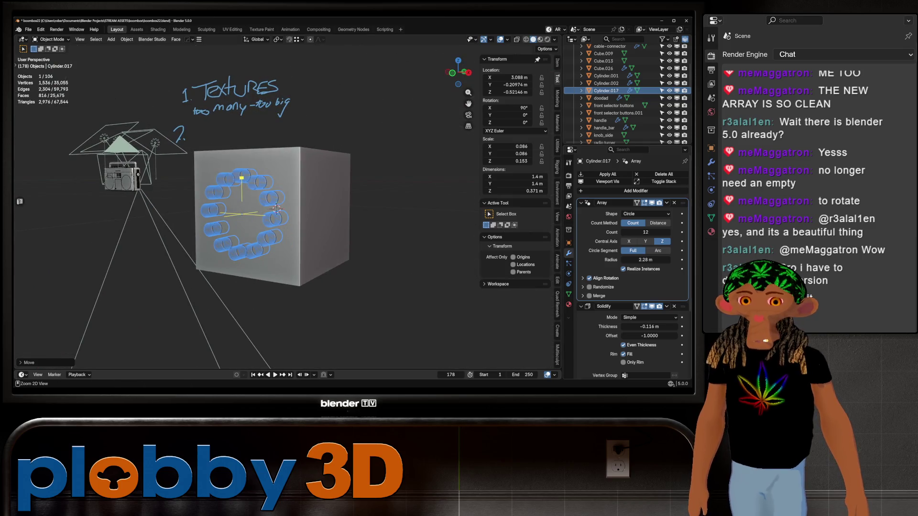
- Apply the ring's Array, Solidify and Smooth by Angle, apply the cube's Boolean, and delete the cutter ring
key(ctrl+a)
key(ctrl+a)
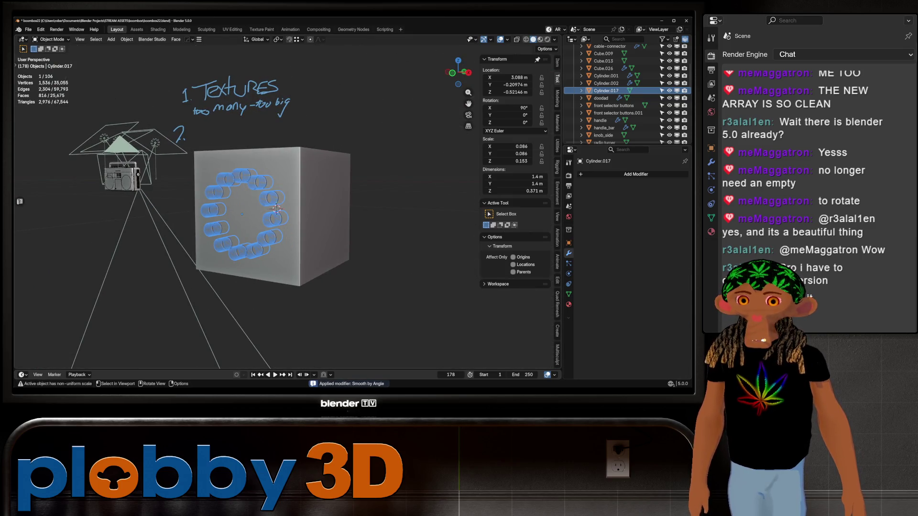
click(276, 208)
key(ctrl+a)
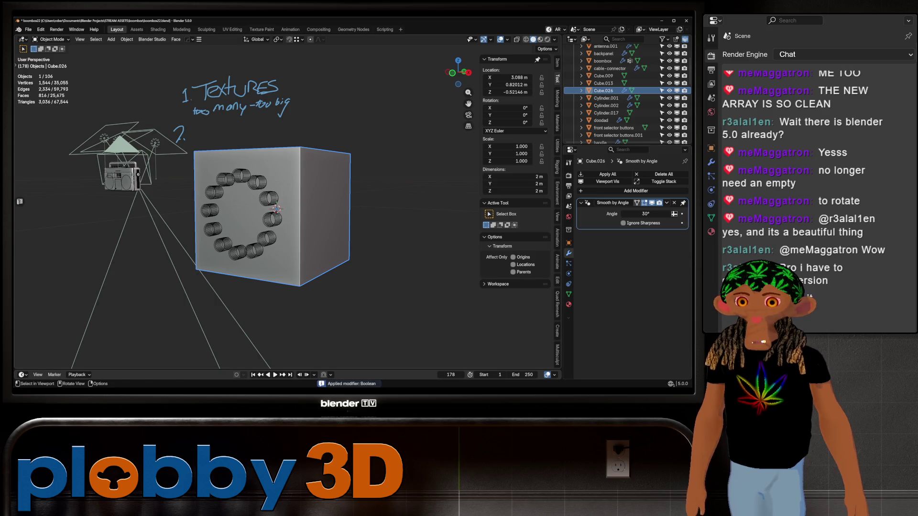
key(Delete)
- Select the holed cube and bring up the Add Modifier list
middle_drag(276, 209, 280, 227)
click(279, 235)
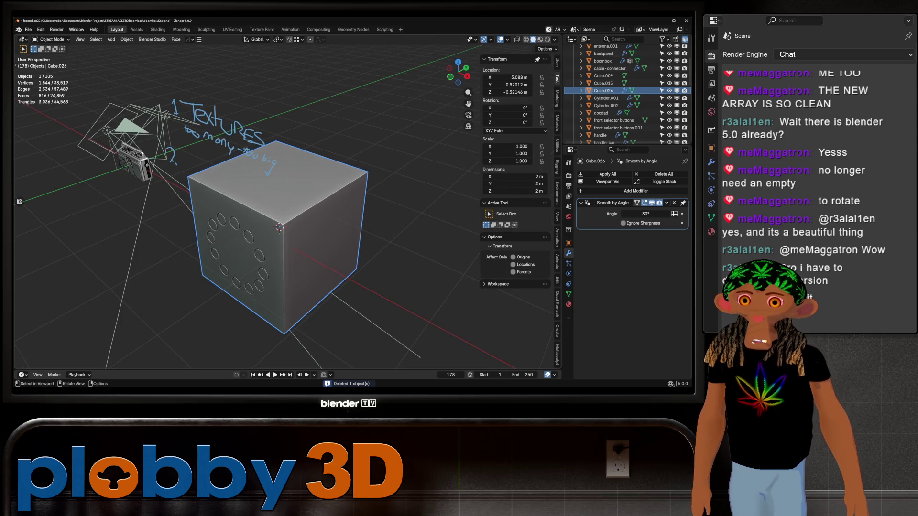
click(633, 191)
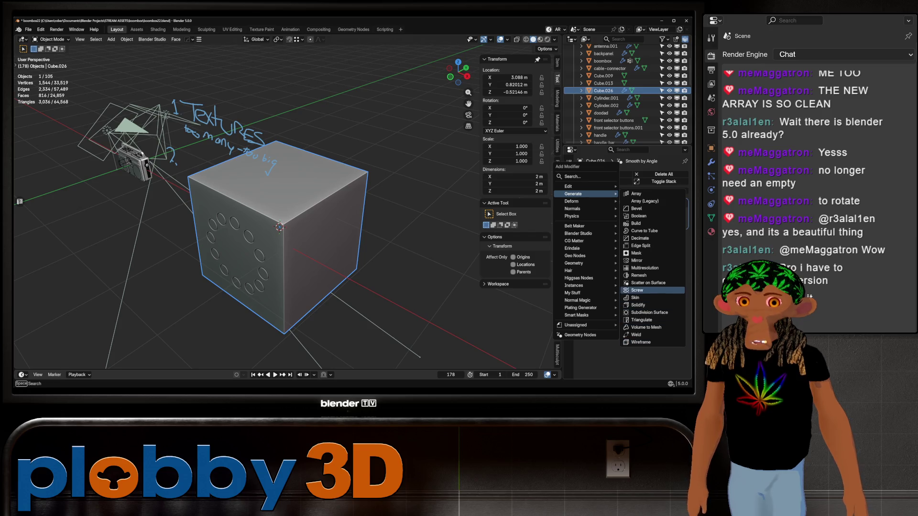
- Add a Scatter on Surface modifier to the holed cube and orbit to view the scattered instances
click(648, 283)
middle_drag(278, 226, 273, 242)
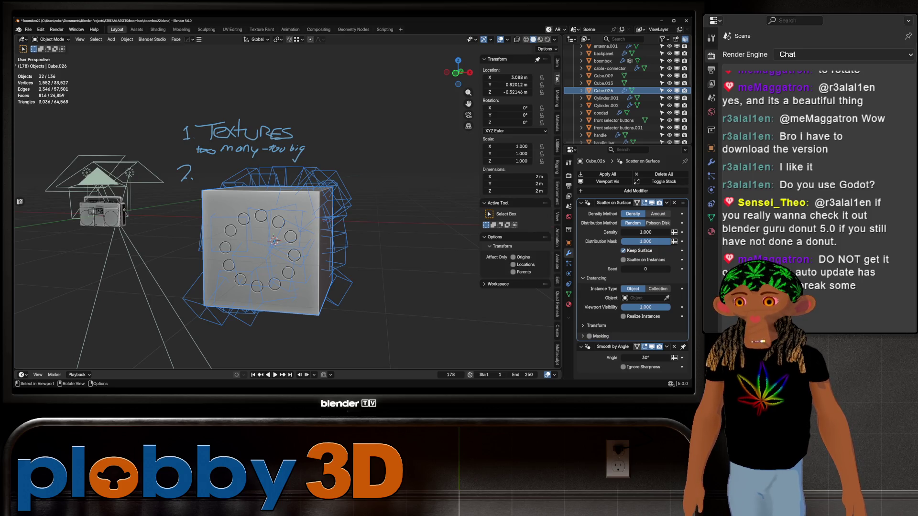
mouse_move(273, 242)
middle_down()
mouse_move(260, 230)
mouse_move(282, 230)
mouse_move(267, 237)
mouse_move(278, 241)
middle_up()
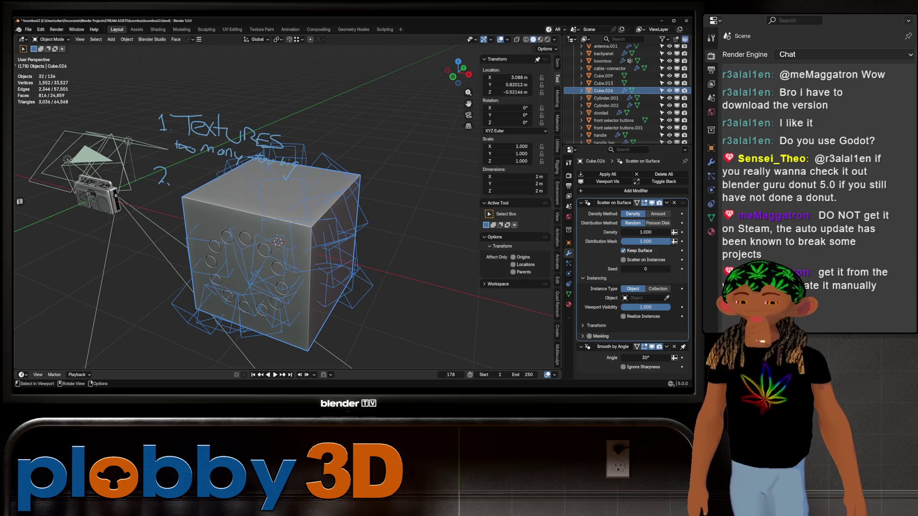
middle_drag(278, 241, 258, 241)
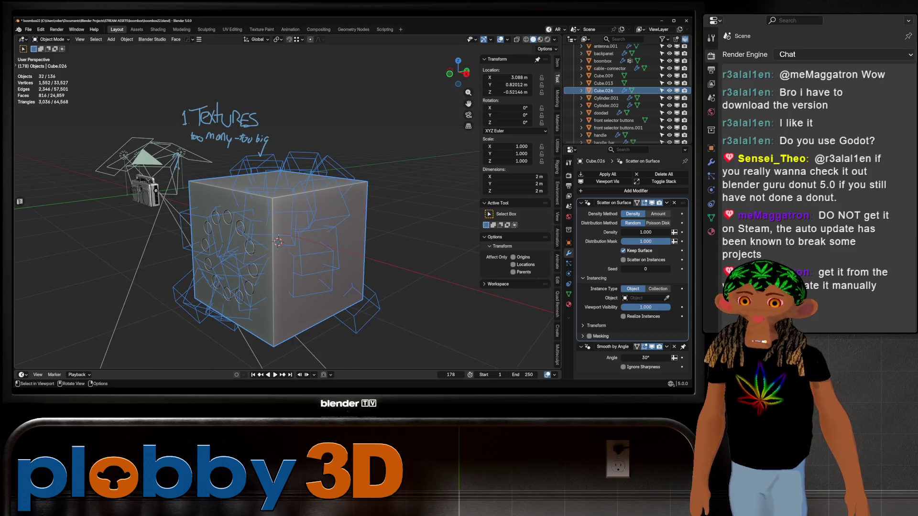
- Pan through the Scatter on Surface node tree in Geometry Nodes, Tab into Edit Mode, and return to Layout
click(354, 28)
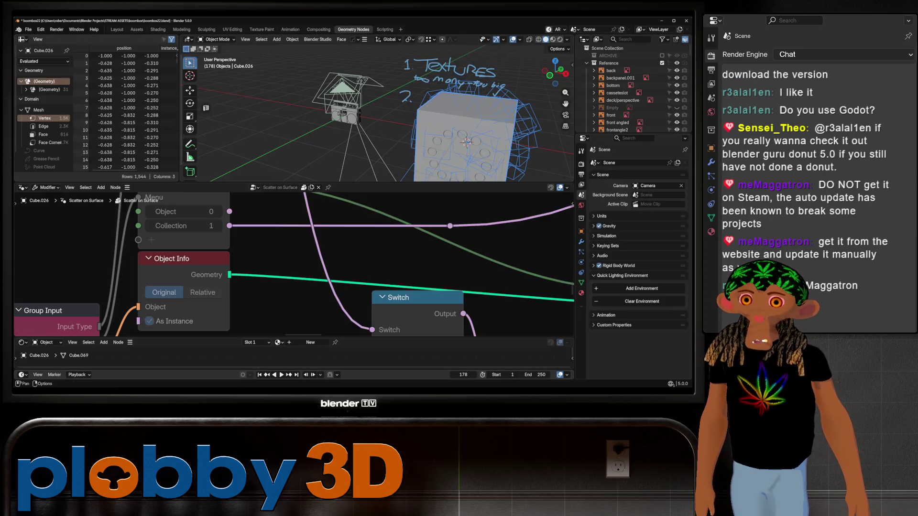
scroll(294, 265, down, 3)
scroll(294, 265, down, 3)
scroll(294, 265, down, 2)
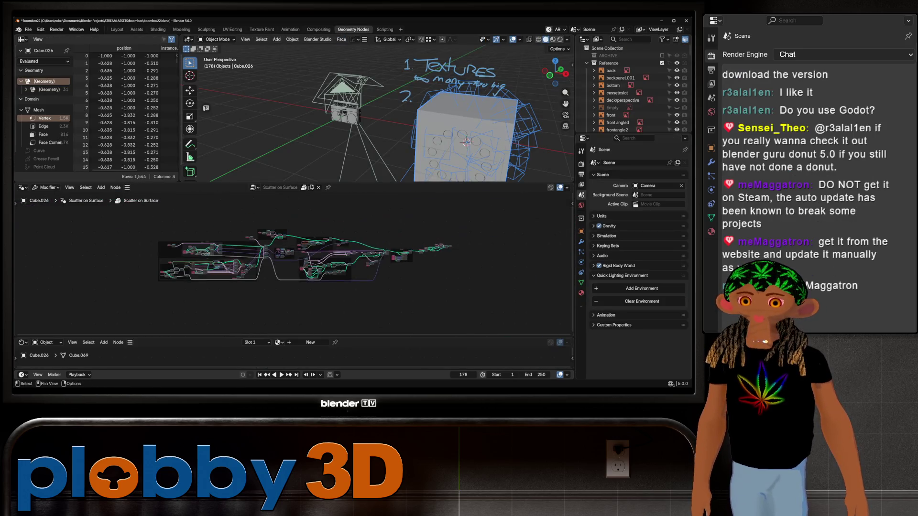
scroll(295, 266, up, 1)
scroll(295, 266, up, 2)
scroll(294, 265, up, 1)
scroll(294, 265, up, 2)
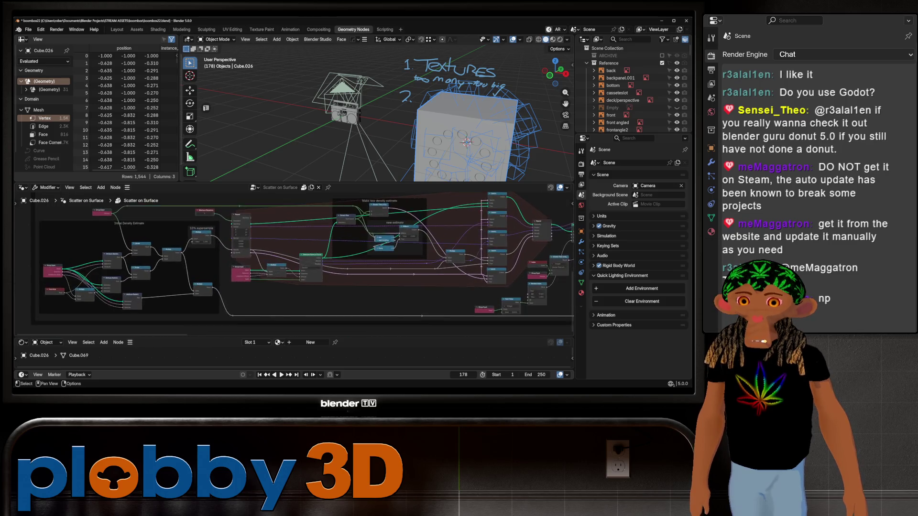
scroll(294, 266, up, 2)
scroll(294, 265, up, 2)
scroll(295, 265, up, 2)
mouse_move(294, 265)
middle_down()
mouse_move(257, 283)
mouse_move(236, 208)
middle_up()
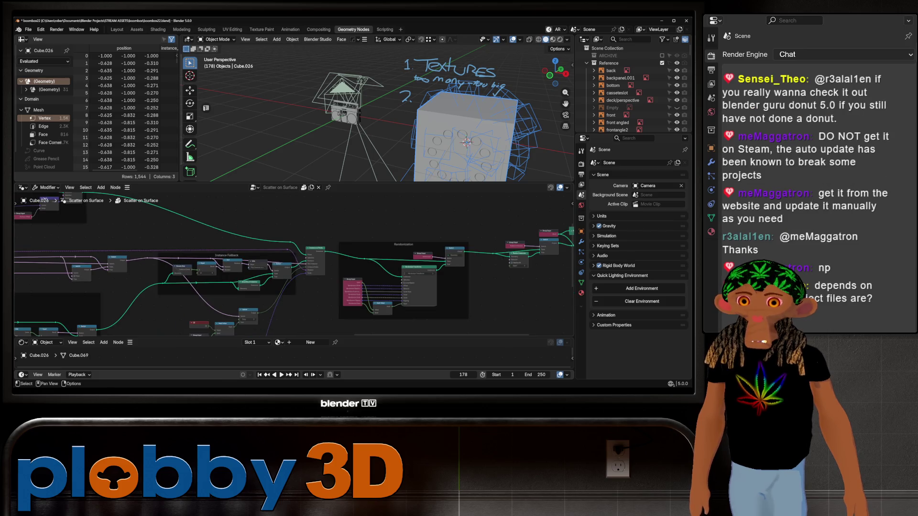
key(Tab)
click(116, 29)
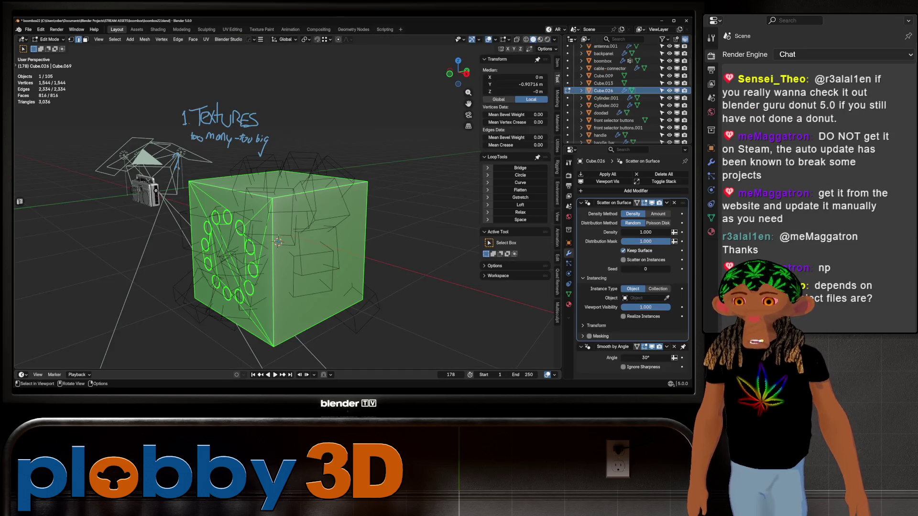
- Return the cube to Object Mode and bring up the Shift+A Add menu
middle_drag(279, 243, 287, 221)
key(Tab)
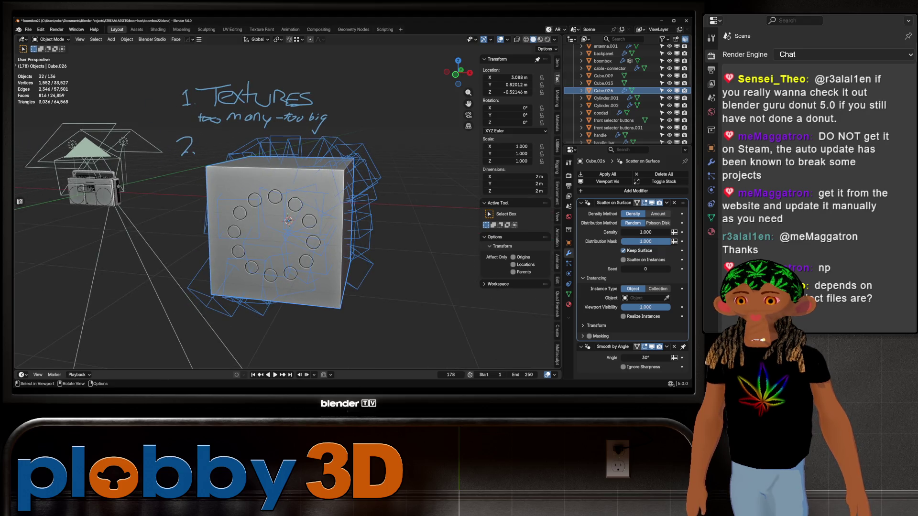
scroll(287, 230, up, 3)
scroll(272, 226, up, 2)
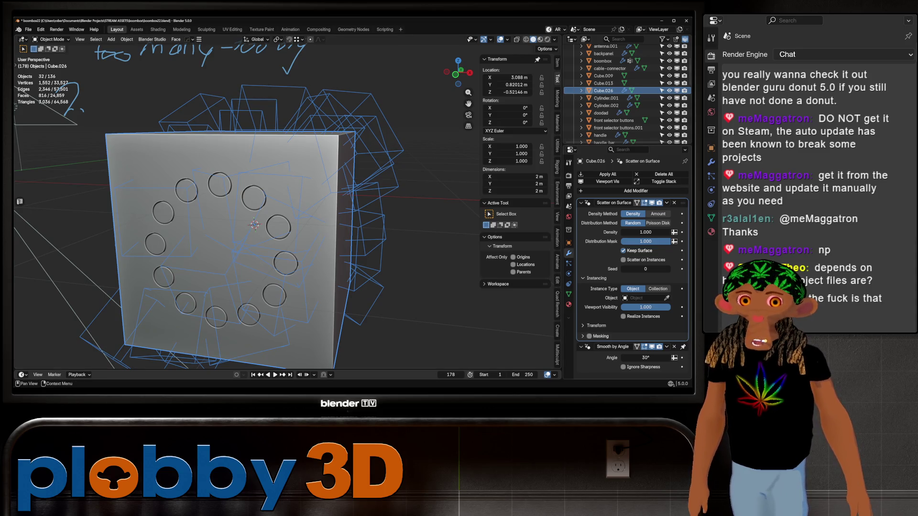
scroll(287, 229, down, 2)
scroll(287, 229, down, 2)
scroll(287, 230, down, 1)
key(shift+a)
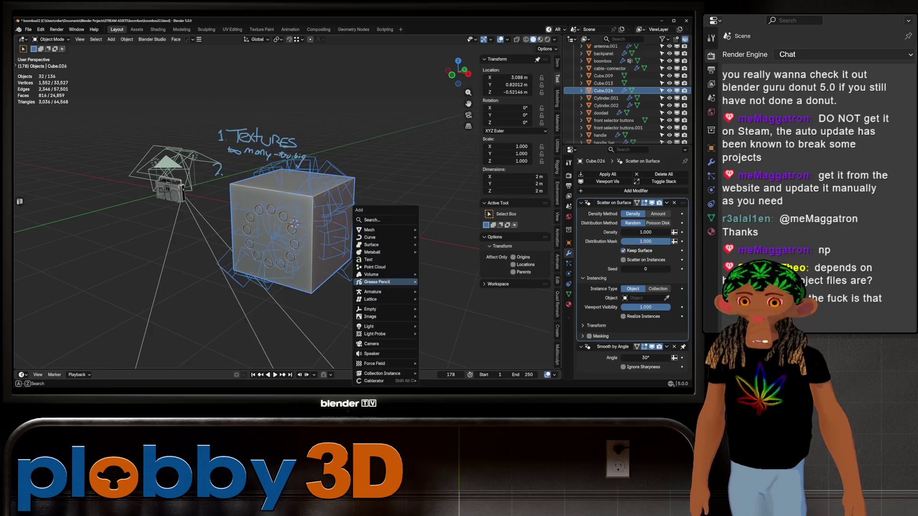
mouse_move(386, 230)
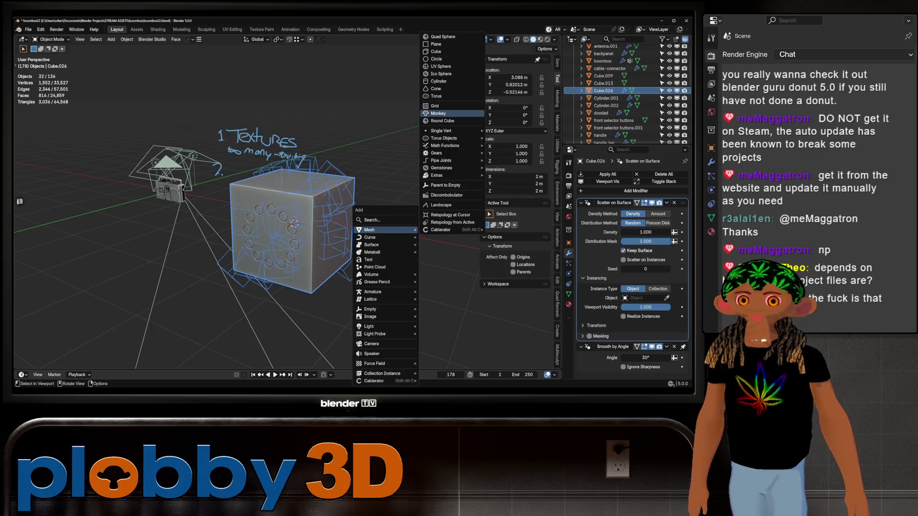
- Add a Suzanne monkey, move it beside the cube, apply its scale and Shade Auto Smooth it
click(439, 113)
key(g)
click(414, 248)
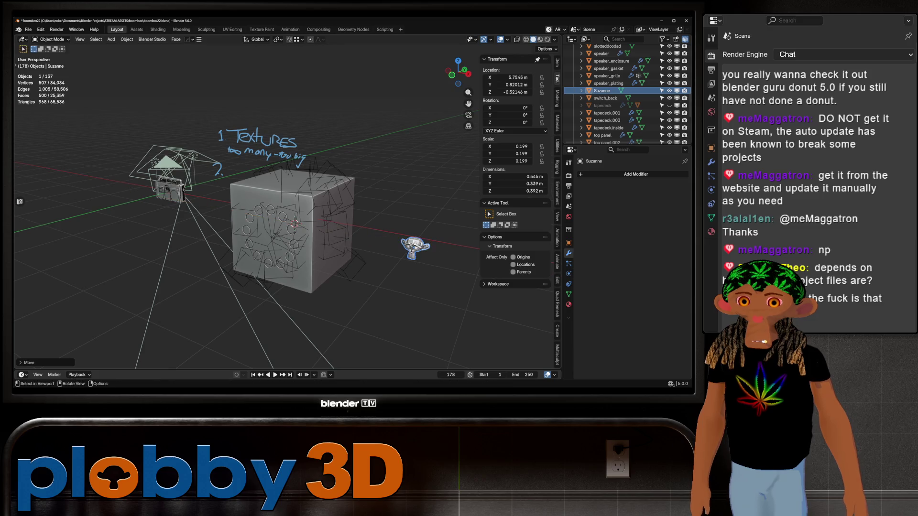
key(ctrl+a)
click(415, 247)
right_click(415, 247)
click(399, 243)
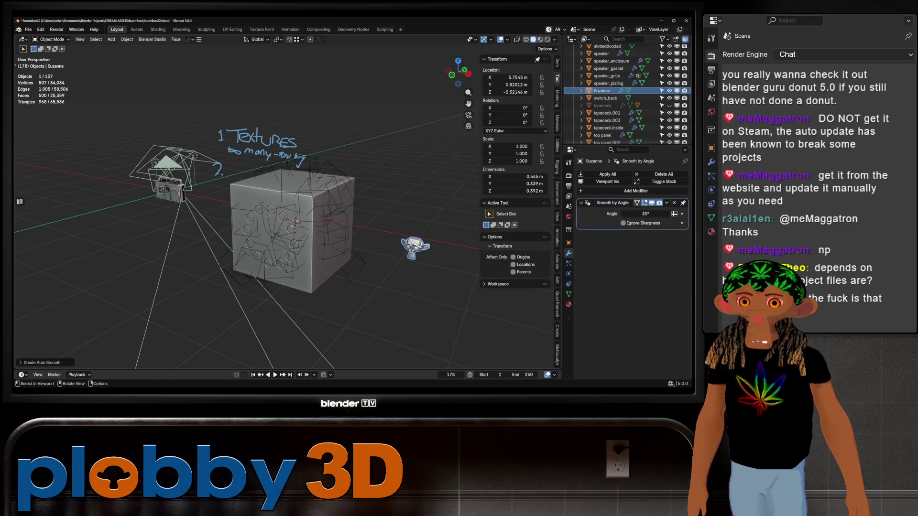
- Select the cube and set its Scatter on Surface object to Suzanne
click(294, 229)
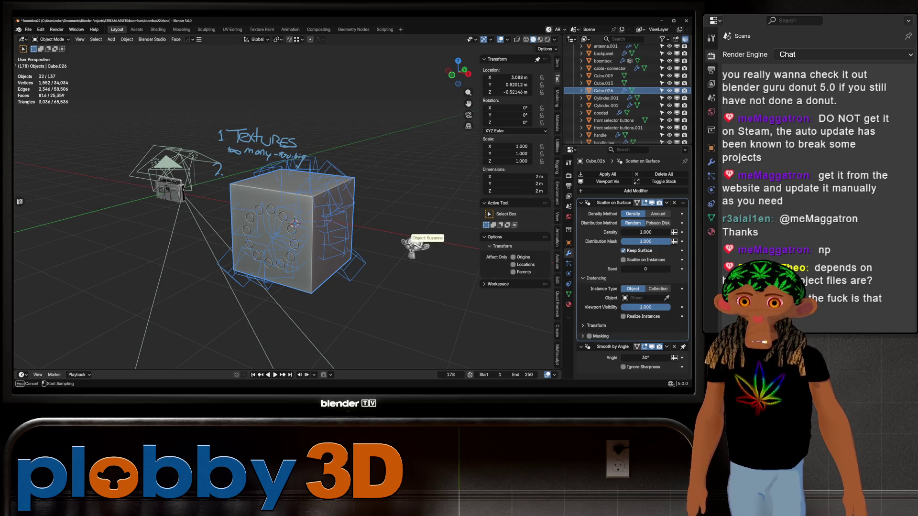
click(415, 248)
scroll(415, 248, up, 3)
mouse_move(415, 248)
middle_down()
mouse_move(431, 273)
mouse_move(403, 236)
middle_up()
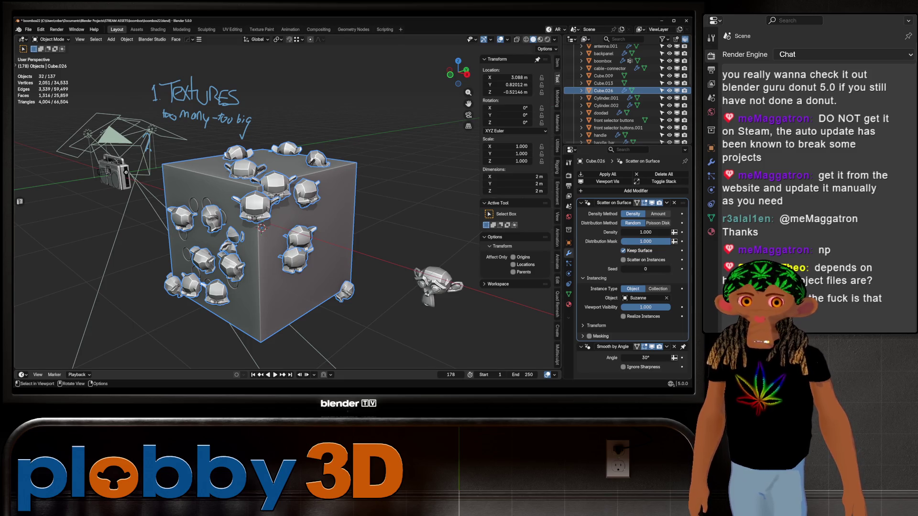
- Set the scatter distribution to Poisson Disk and raise Density to 1.745
click(658, 223)
mouse_move(262, 228)
middle_down()
mouse_move(553, 236)
mouse_move(460, 230)
middle_up()
scroll(308, 228, up, 3)
scroll(479, 230, down, 3)
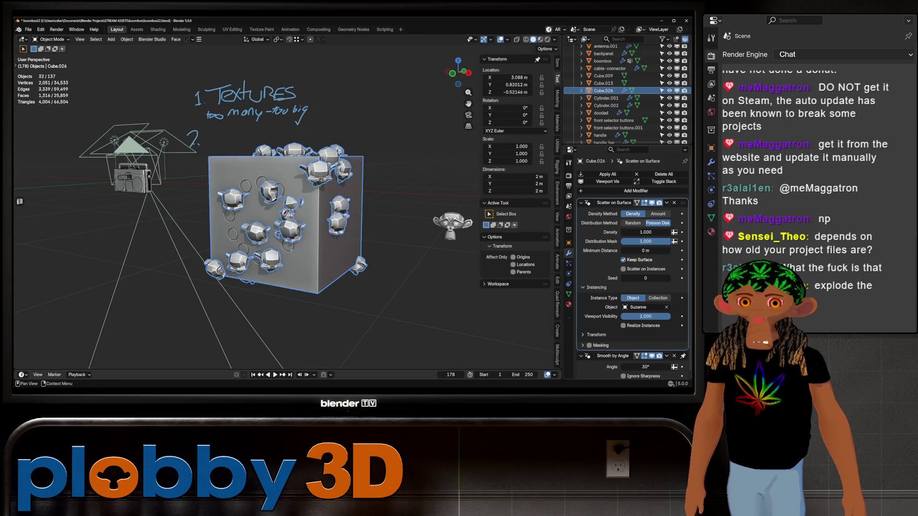
mouse_move(646, 232)
mouse_down()
mouse_move(674, 232)
mouse_move(650, 232)
mouse_move(659, 250)
mouse_up()
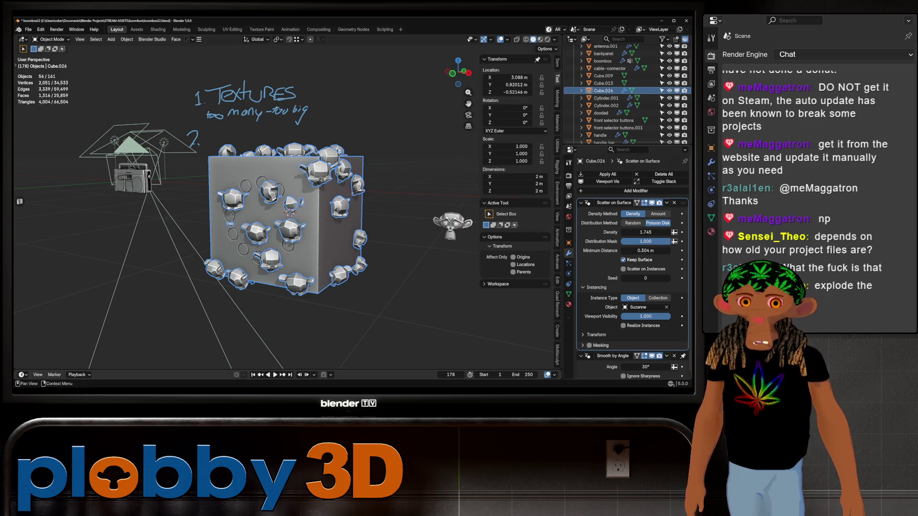
- Expand Transform and try Alignment Axis Y, then set it back to Z
click(596, 334)
scroll(631, 301, down, 3)
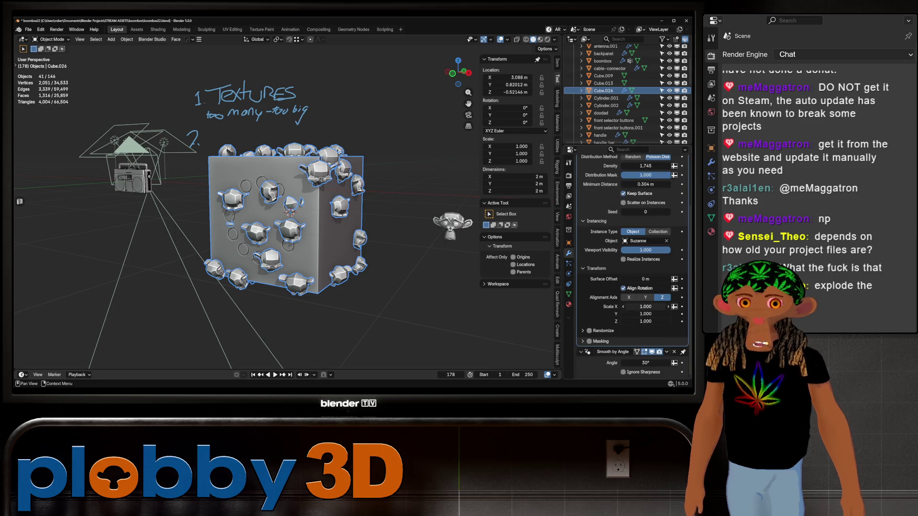
click(646, 297)
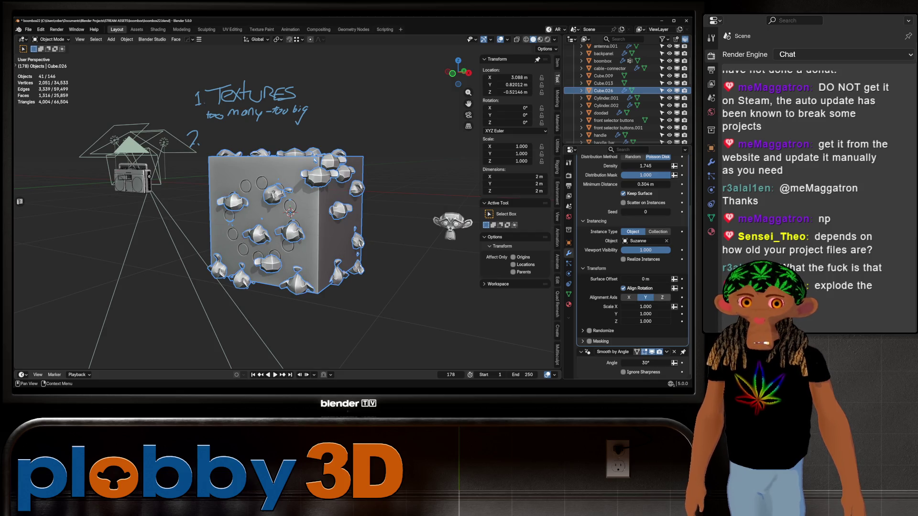
click(663, 297)
middle_drag(287, 215, 381, 215)
- Rotate the lone Suzanne −90° on X and apply the rotation so scattered monkeys face outward
click(381, 268)
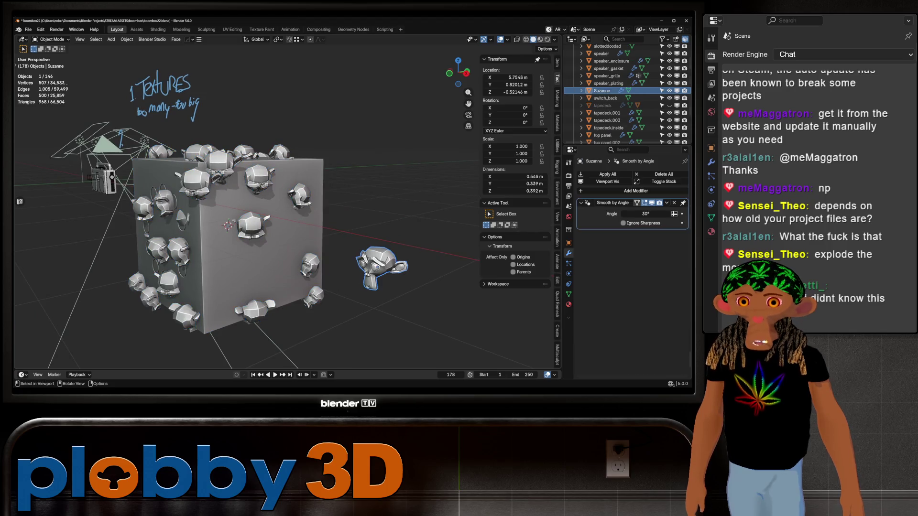
text(rx)
text(-90)
key(Return)
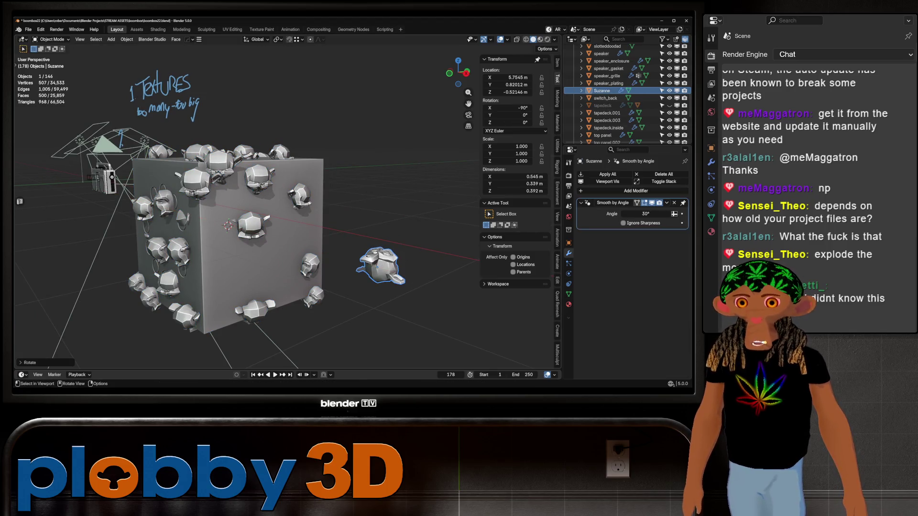
key(ctrl+a)
click(373, 262)
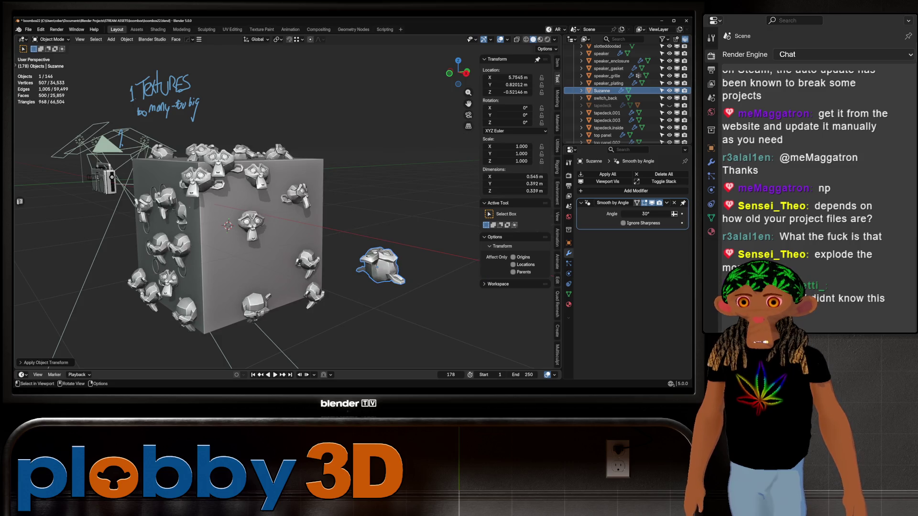
mouse_move(373, 262)
shift+middle_down()
mouse_move(222, 255)
mouse_move(287, 245)
mouse_move(309, 215)
shift+middle_up()
scroll(223, 256, down, 5)
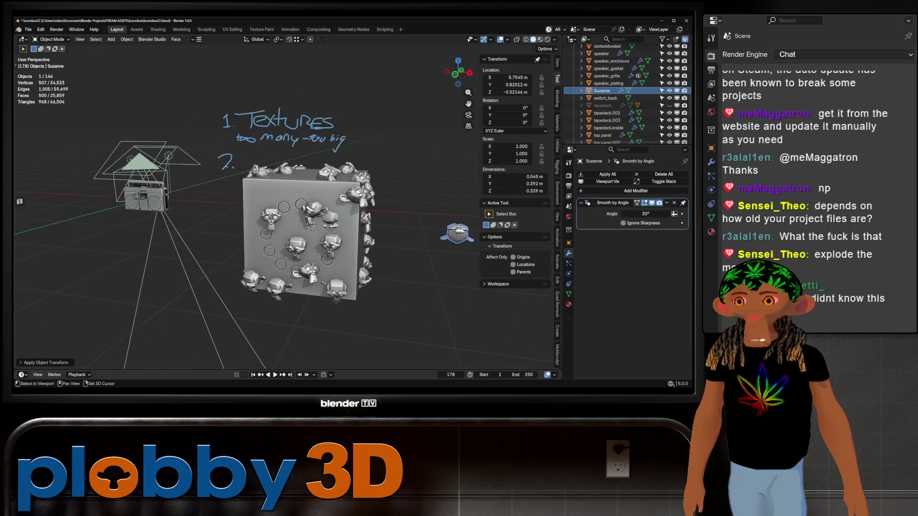
middle_drag(308, 215, 311, 229)
middle_drag(444, 254, 475, 256)
scroll(474, 256, up, 1)
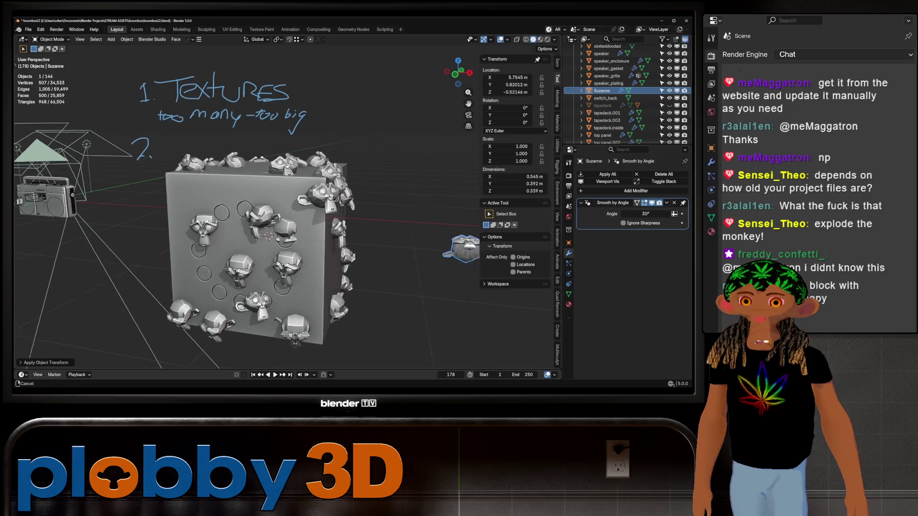
scroll(475, 256, up, 1)
scroll(502, 273, up, 1)
scroll(536, 289, up, 1)
- Select the monkey-covered cube and view its top face to reach its scatter settings
click(310, 241)
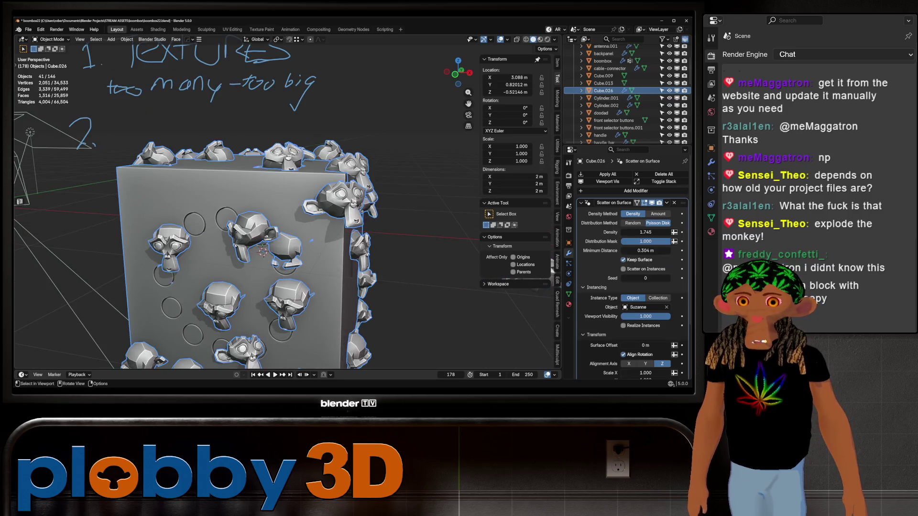
mouse_move(311, 241)
middle_down()
mouse_move(279, 208)
mouse_move(284, 180)
mouse_move(343, 220)
middle_up()
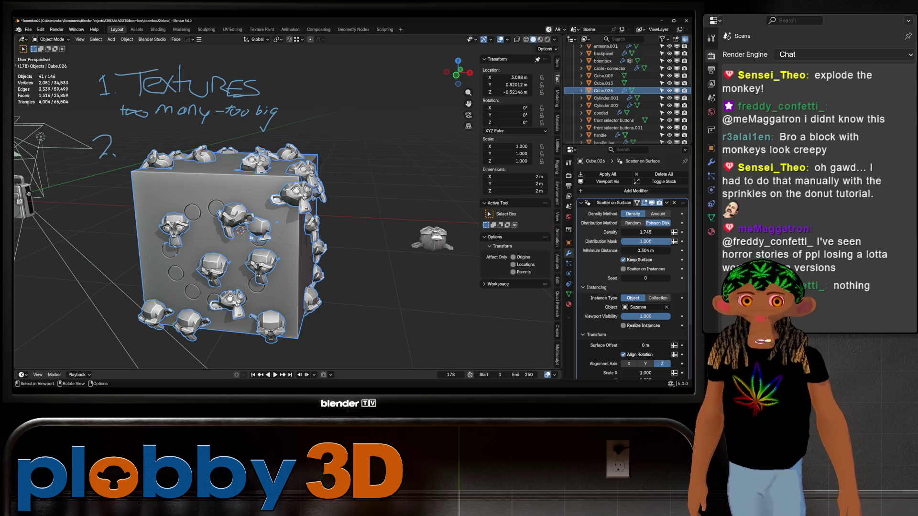
middle_drag(287, 215, 301, 208)
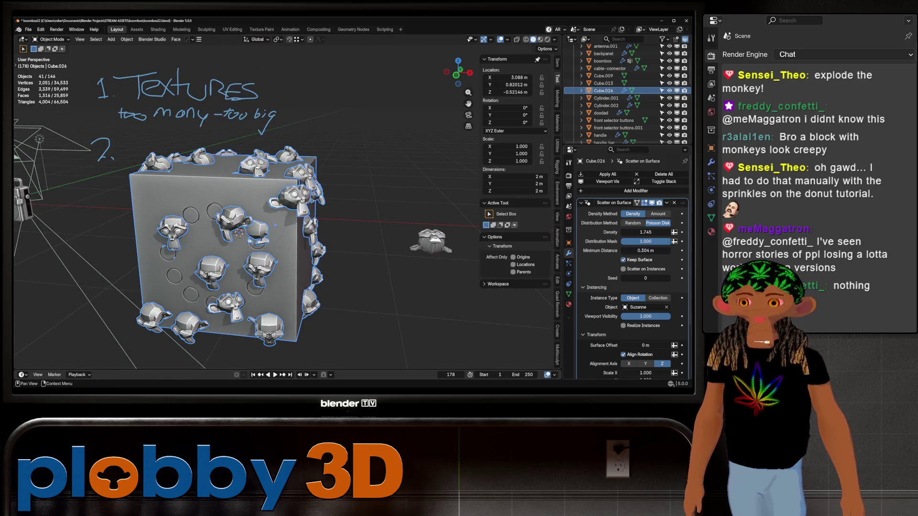
scroll(631, 273, down, 1)
scroll(631, 273, down, 2)
scroll(631, 273, down, 2)
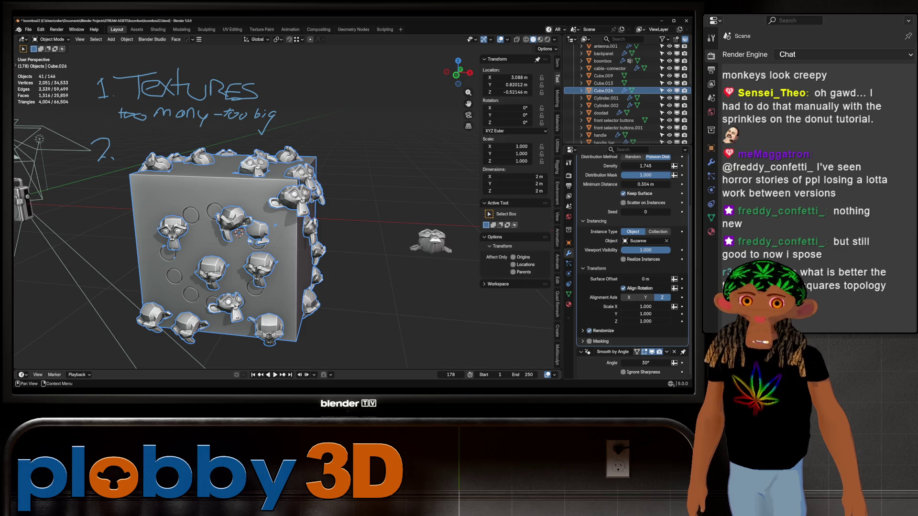
- Randomize the scattered monkeys with smaller scale and rotation up to 360° Y, 333° Z
click(584, 330)
scroll(583, 331, down, 3)
scroll(646, 330, down, 2)
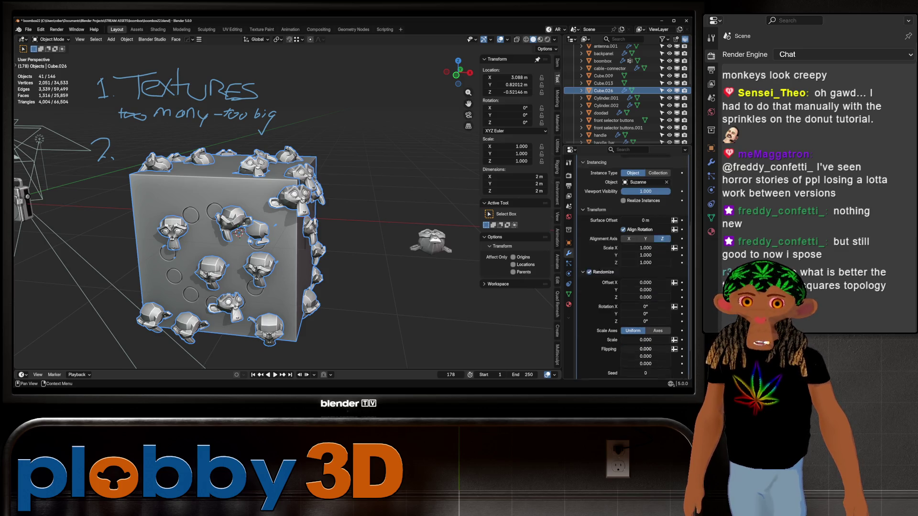
mouse_move(646, 325)
mouse_down()
mouse_move(675, 325)
mouse_move(642, 325)
mouse_move(655, 300)
mouse_move(672, 306)
mouse_up()
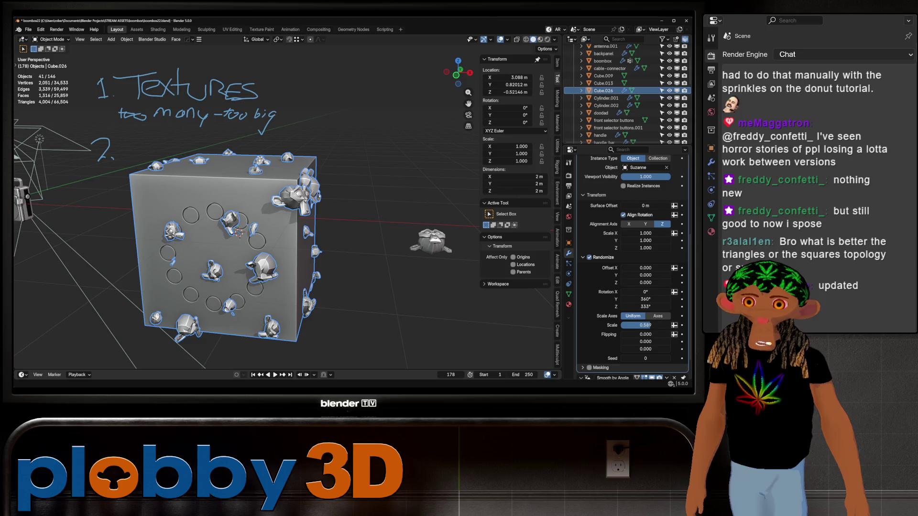
mouse_move(288, 216)
middle_down()
mouse_move(237, 237)
mouse_move(215, 208)
middle_up()
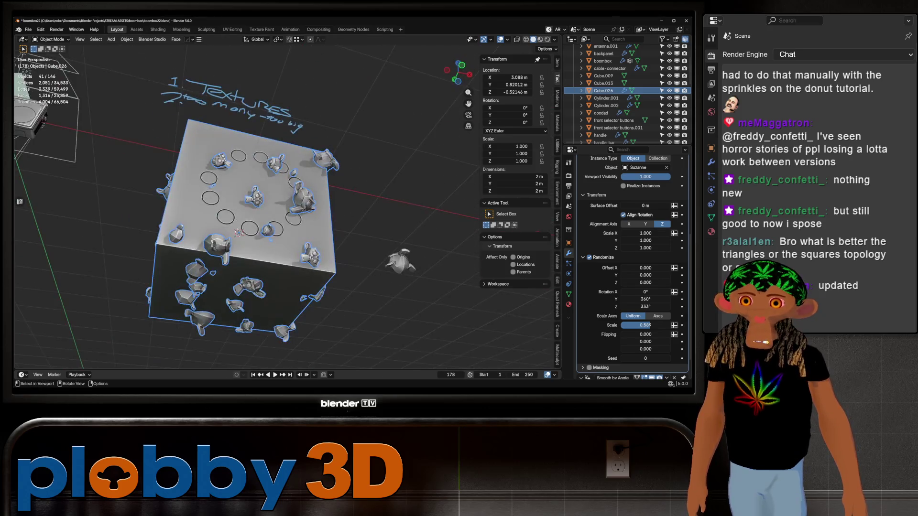
- Inset the cube's top face and extrude it upward into a tall column
key(Tab)
click(219, 208)
key(i)
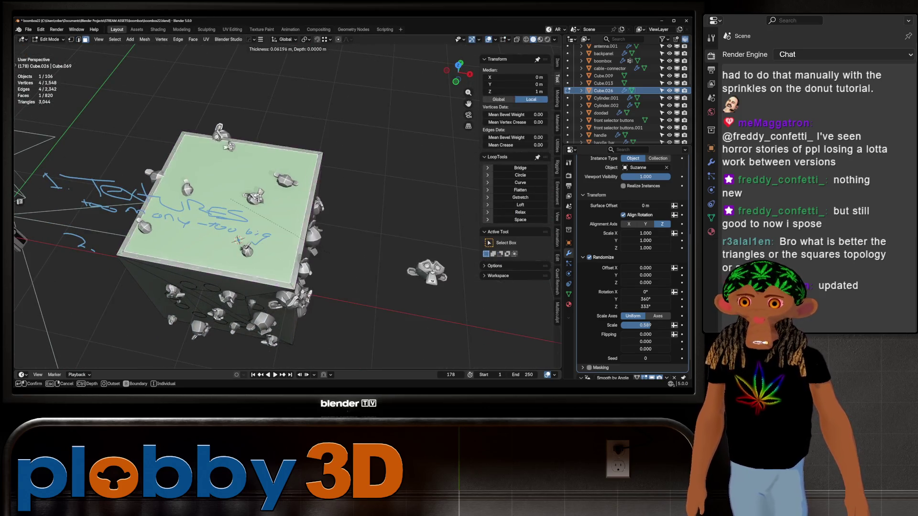
click(245, 244)
mouse_move(243, 243)
middle_down()
mouse_move(273, 247)
mouse_move(302, 216)
mouse_move(287, 187)
mouse_move(316, 200)
mouse_move(316, 216)
mouse_move(316, 201)
middle_up()
key(e)
click(272, 243)
key(Tab)
scroll(301, 201, up, 3)
- Loop-cut and bevel a band around the column, then extrude its faces outward into planks
key(Tab)
key(ctrl+r)
click(310, 274)
key(ctrl+b)
key(Return)
key(i)
key(i)
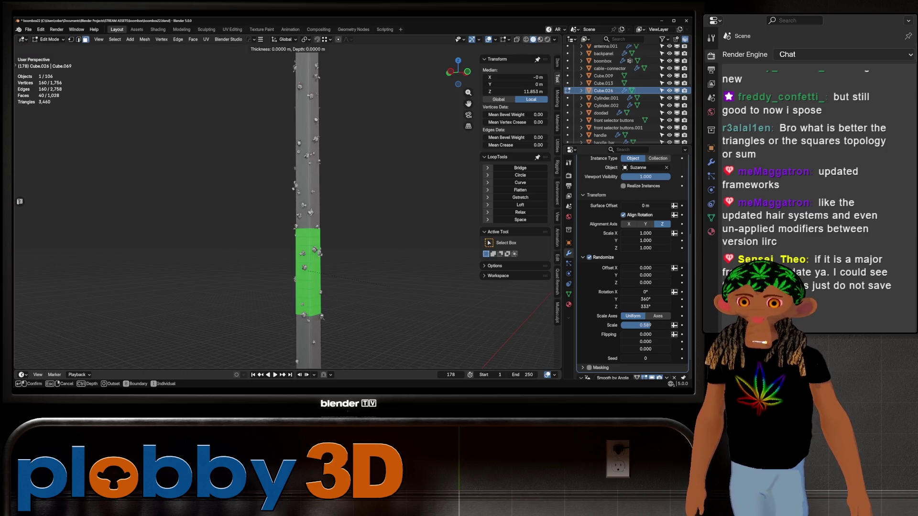
key(Return)
key(e)
key(Return)
key(Tab)
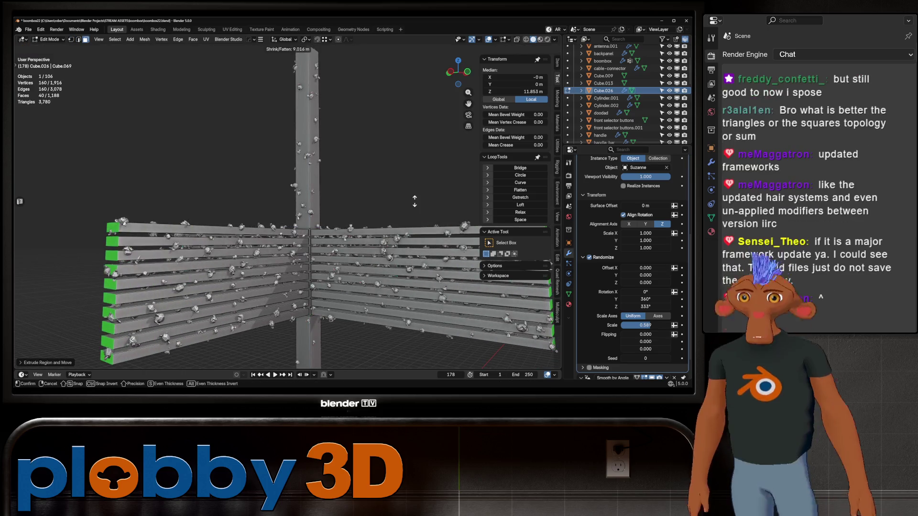
- Select everything and delete the plank column so only the boombox scene remains
key(a)
middle_drag(321, 316, 309, 287)
scroll(287, 217, down, 5)
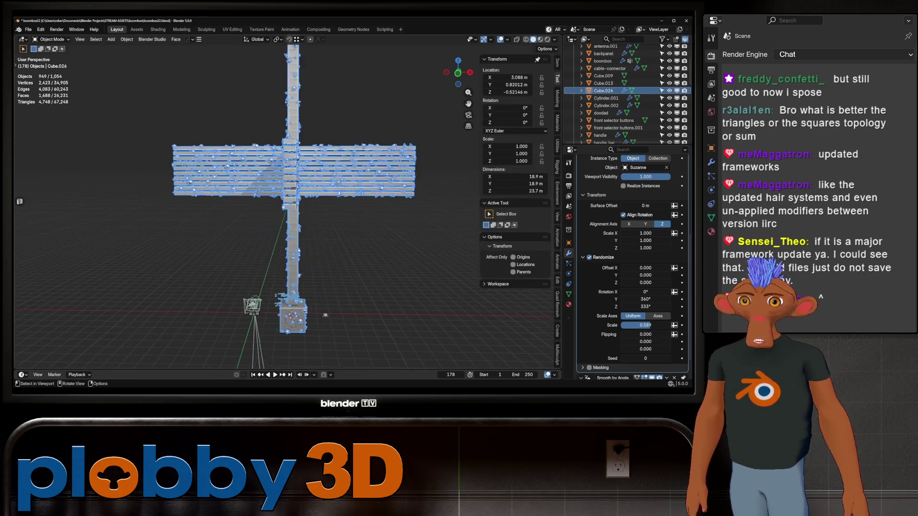
mouse_move(287, 216)
middle_down()
mouse_move(316, 281)
mouse_move(337, 244)
mouse_move(359, 258)
mouse_move(373, 252)
middle_up()
key(Delete)
scroll(395, 316, up, 3)
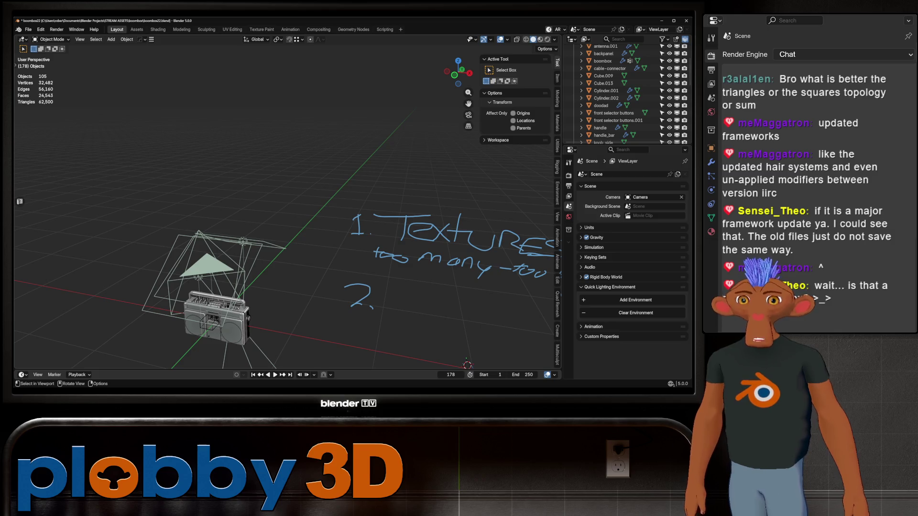
mouse_move(286, 215)
middle_down()
mouse_move(344, 237)
mouse_move(316, 223)
mouse_move(366, 230)
middle_up()
scroll(345, 201, up, 3)
scroll(344, 201, up, 3)
scroll(344, 201, up, 3)
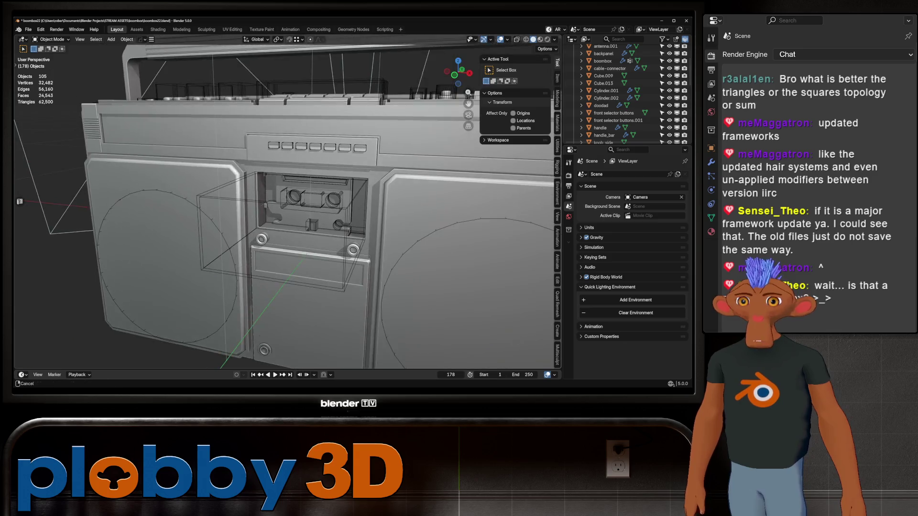
scroll(344, 201, up, 3)
middle_drag(344, 201, 345, 230)
scroll(287, 215, down, 3)
middle_drag(287, 215, 330, 222)
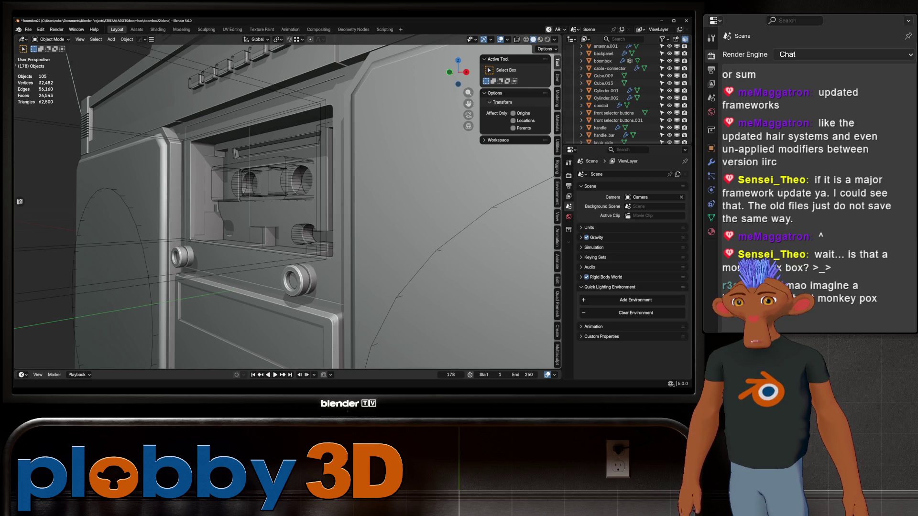
mouse_move(287, 215)
middle_down()
mouse_move(272, 215)
mouse_move(302, 48)
mouse_move(273, 180)
mouse_move(215, 215)
mouse_move(323, 216)
mouse_move(215, 209)
mouse_move(301, 209)
mouse_move(287, 172)
mouse_move(273, 187)
mouse_move(272, 129)
mouse_move(280, 180)
mouse_move(301, 201)
mouse_move(345, 186)
mouse_move(266, 197)
middle_up()
scroll(303, 48, down, 4)
scroll(287, 208, up, 4)
scroll(287, 208, up, 3)
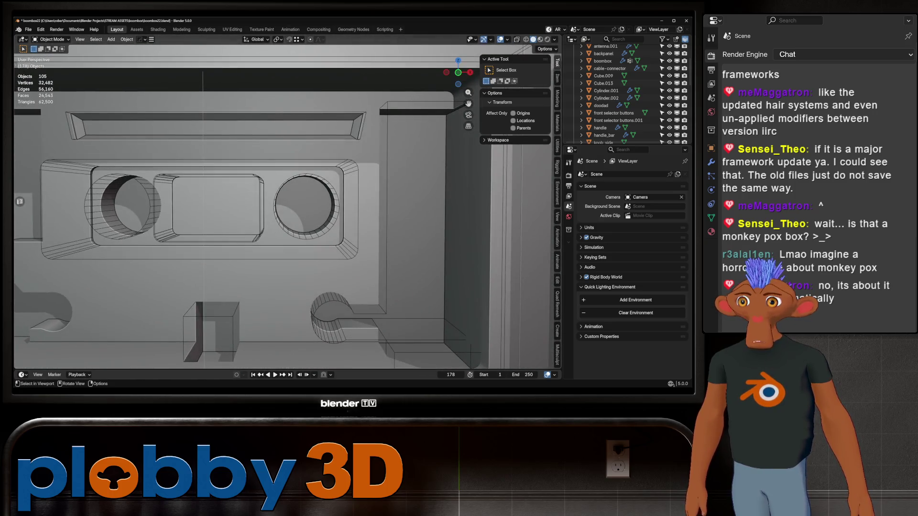
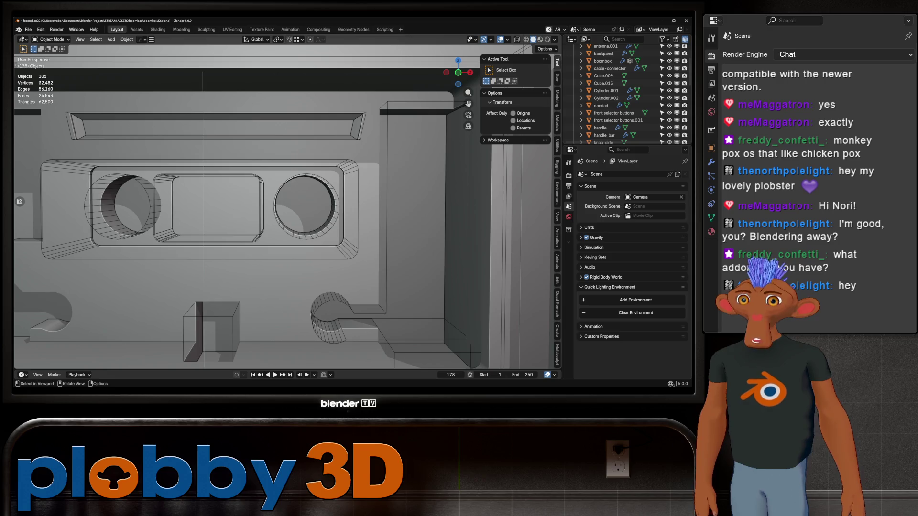
scroll(287, 205, down, 3)
scroll(287, 205, down, 3)
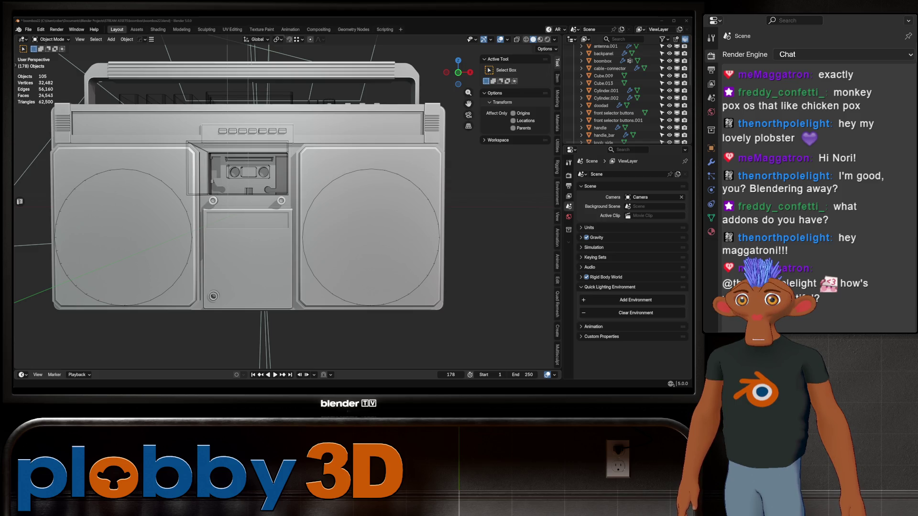
- Switch from the Blender boombox scene to the browser's marketplace Orders page
key(alt+Tab)
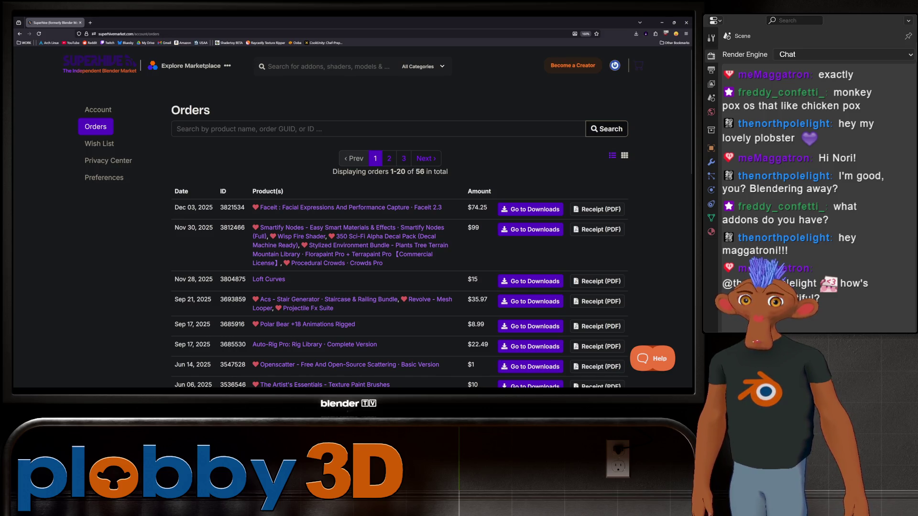
scroll(398, 216, down, 6)
scroll(398, 215, down, 1)
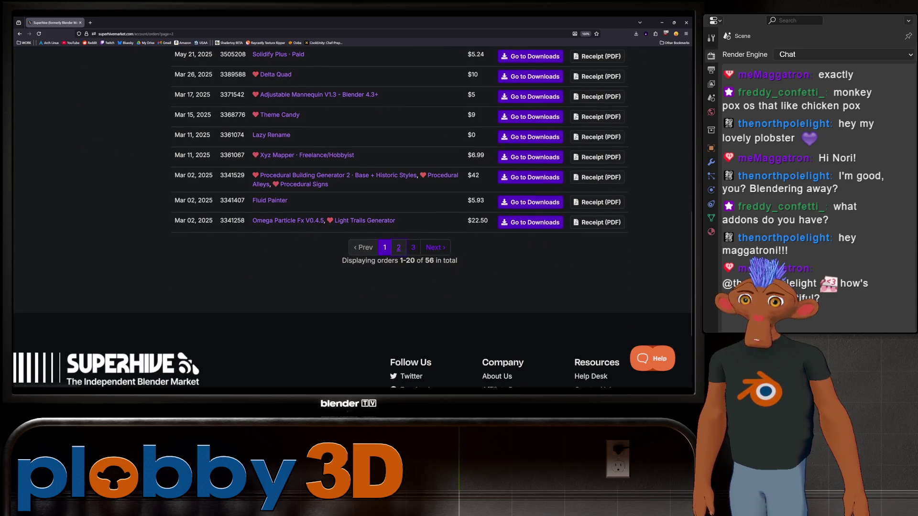
- Review pages 2 and 3 of past purchase orders, then return to Blender
click(397, 247)
scroll(398, 247, down, 5)
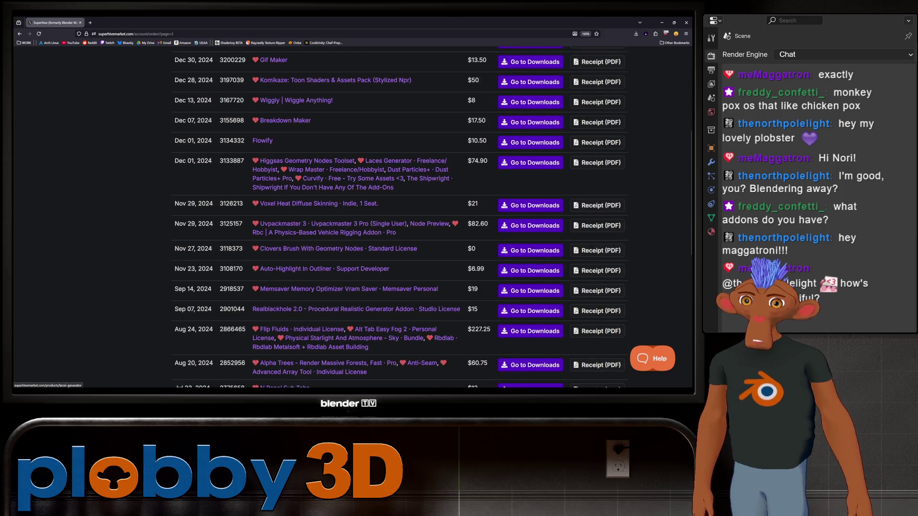
scroll(398, 247, down, 3)
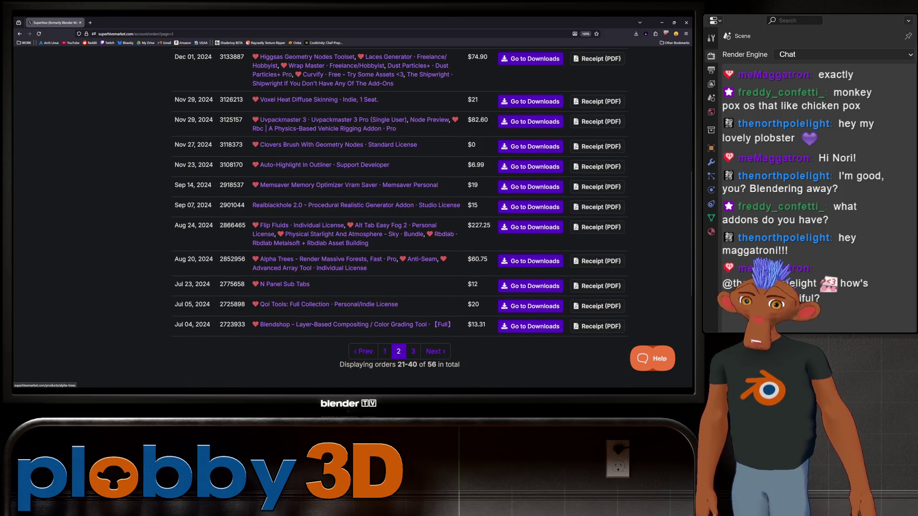
scroll(398, 251, up, 3)
scroll(398, 251, up, 2)
scroll(398, 252, down, 6)
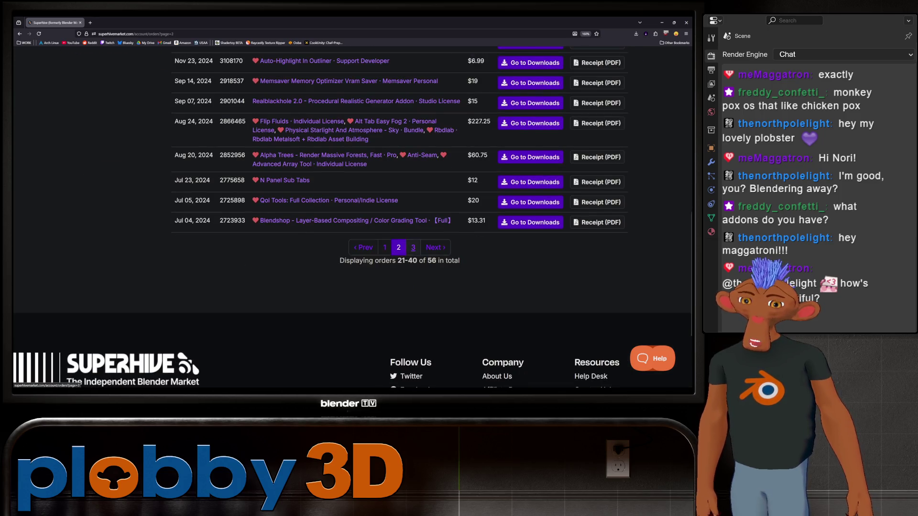
click(413, 247)
scroll(413, 247, down, 3)
scroll(413, 246, down, 3)
scroll(412, 247, down, 3)
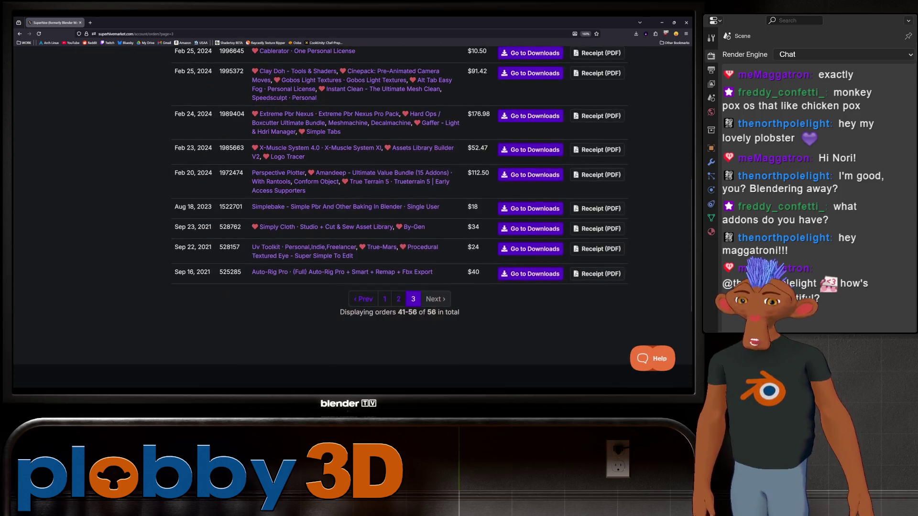
scroll(352, 215, down, 2)
scroll(352, 216, up, 3)
scroll(351, 215, up, 4)
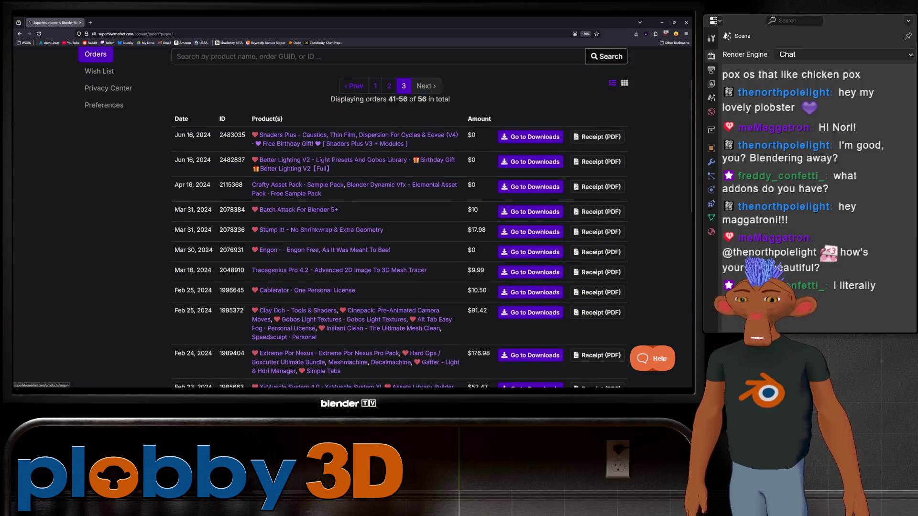
scroll(398, 216, down, 2)
scroll(398, 215, down, 2)
scroll(398, 216, up, 3)
scroll(398, 216, up, 2)
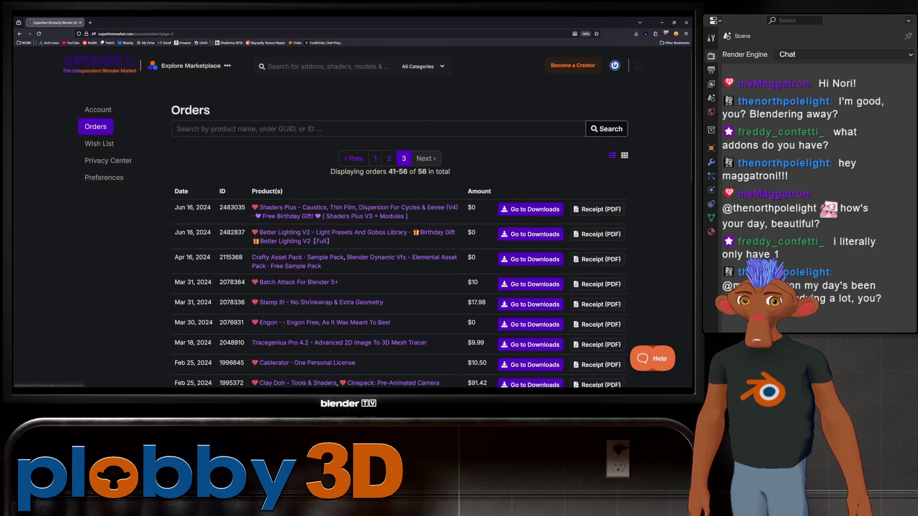
scroll(352, 216, down, 3)
scroll(351, 216, up, 1)
scroll(351, 215, up, 3)
key(alt+Tab)
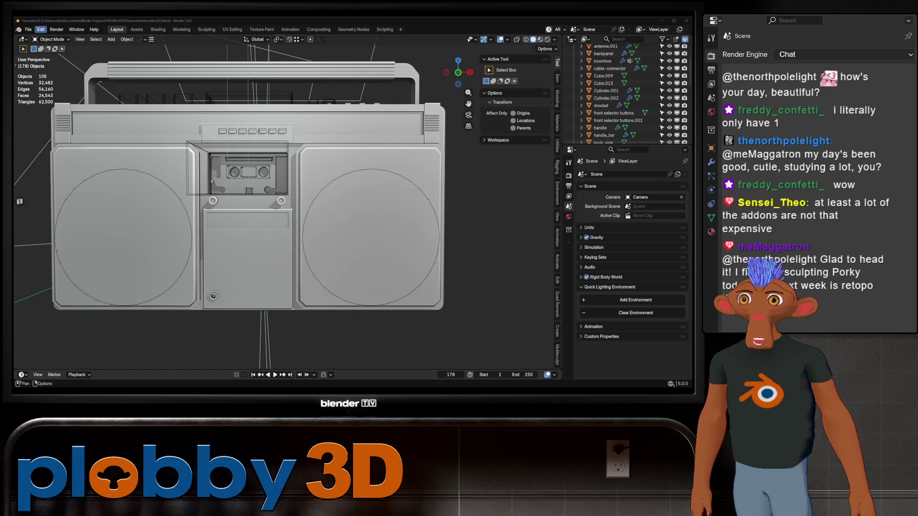
- Show the enabled add-ons list in Blender Preferences via Edit > Preferences > Add-ons
click(40, 30)
click(57, 133)
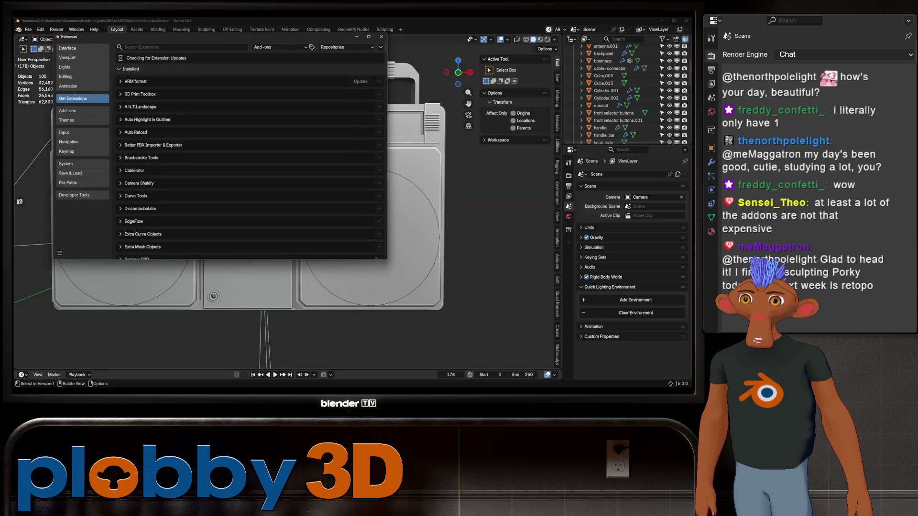
click(71, 111)
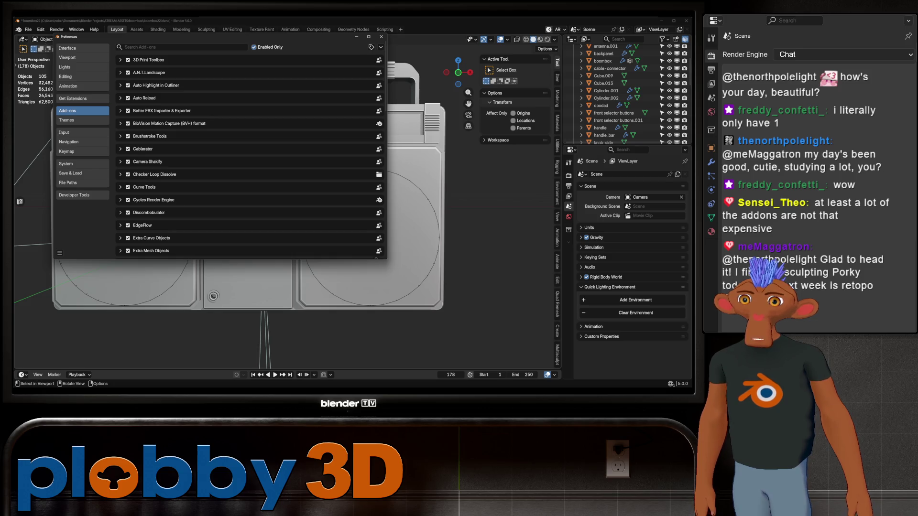
scroll(251, 151, down, 10)
scroll(251, 151, down, 10)
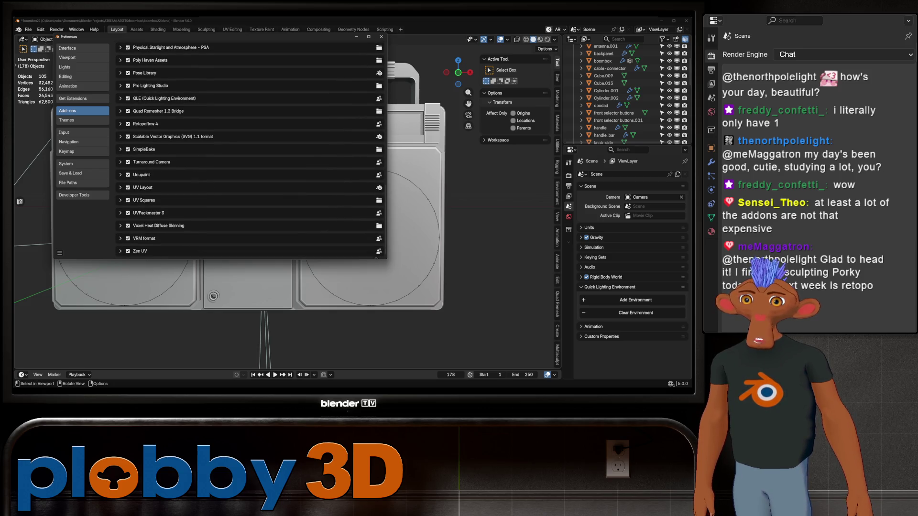
scroll(251, 151, up, 5)
scroll(251, 150, up, 5)
scroll(251, 150, up, 5)
scroll(251, 151, up, 5)
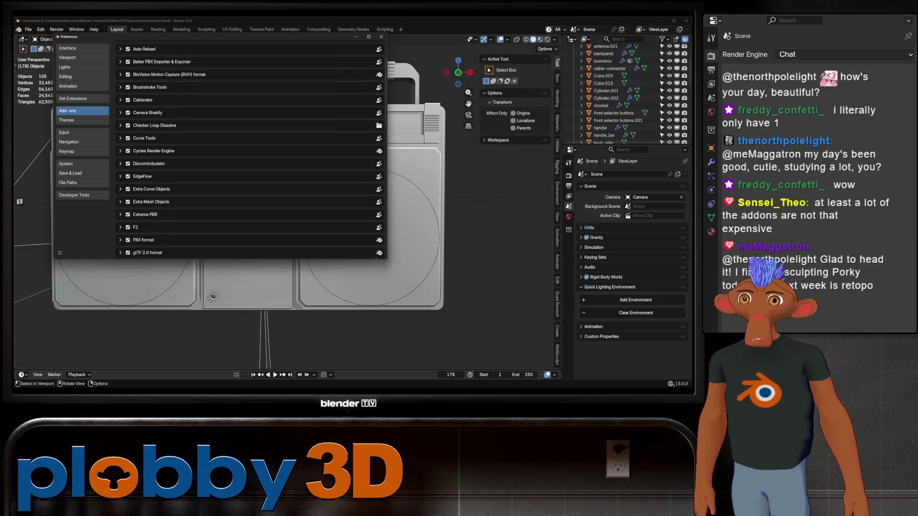
scroll(252, 150, up, 2)
scroll(251, 150, up, 2)
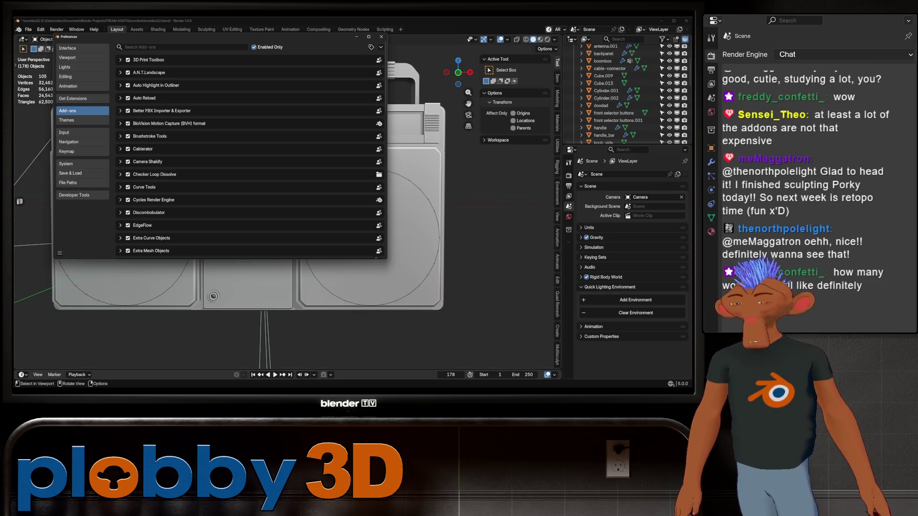
scroll(251, 150, down, 2)
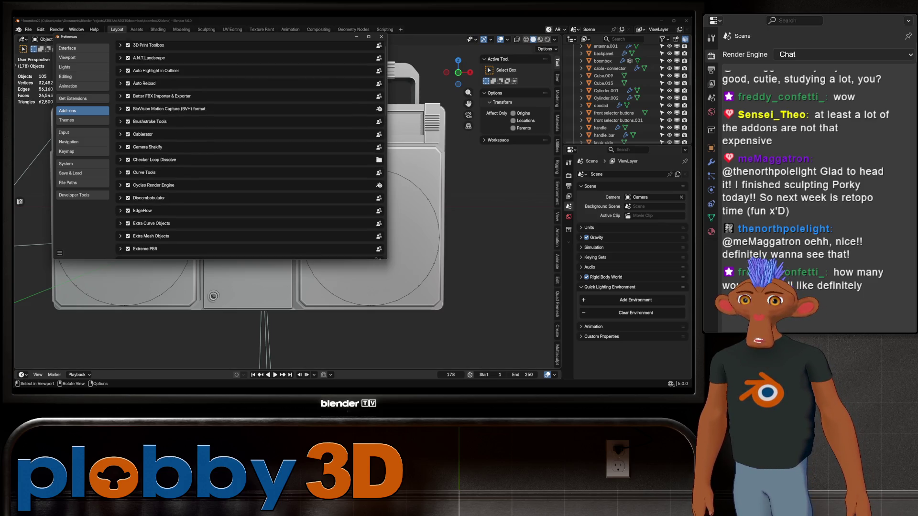
scroll(251, 150, up, 2)
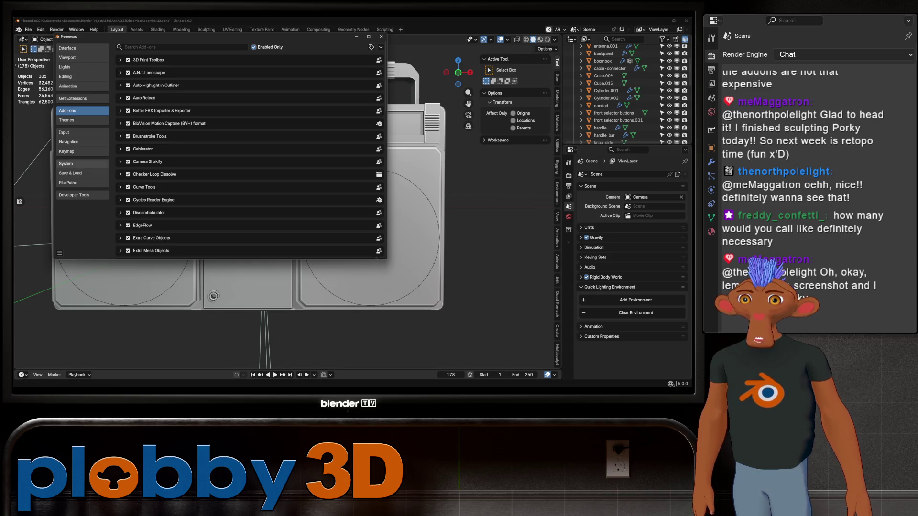
scroll(251, 152, down, 5)
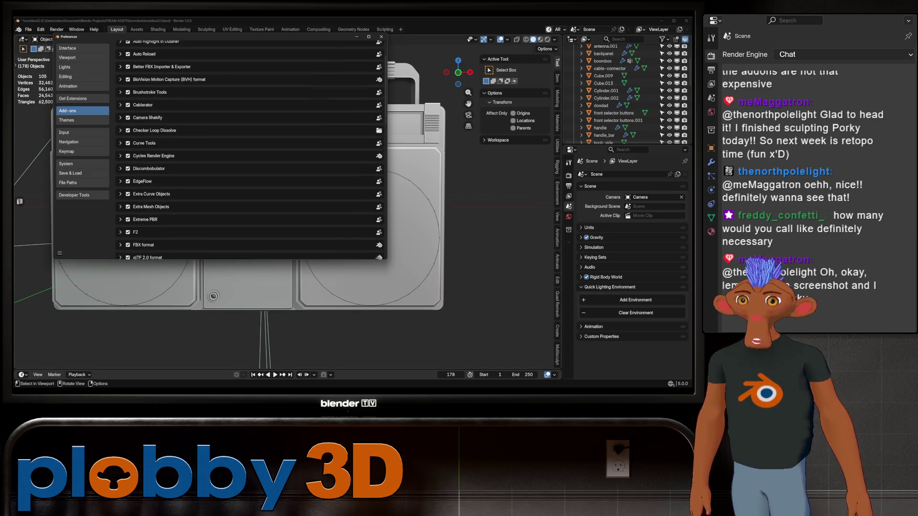
scroll(251, 151, down, 5)
scroll(251, 151, down, 5)
scroll(251, 150, down, 5)
scroll(252, 151, down, 3)
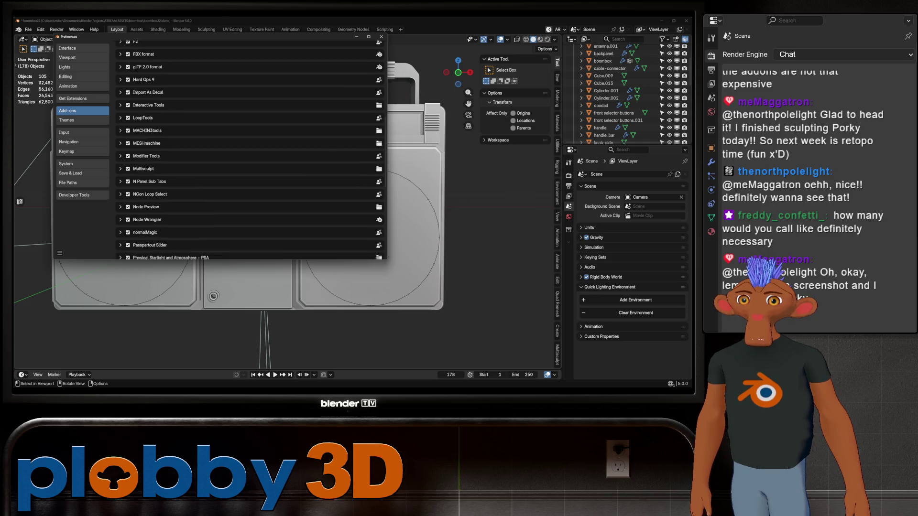
- Close Preferences and erase the old handwritten texture notes with the Annotate tool
click(380, 36)
scroll(323, 216, down, 5)
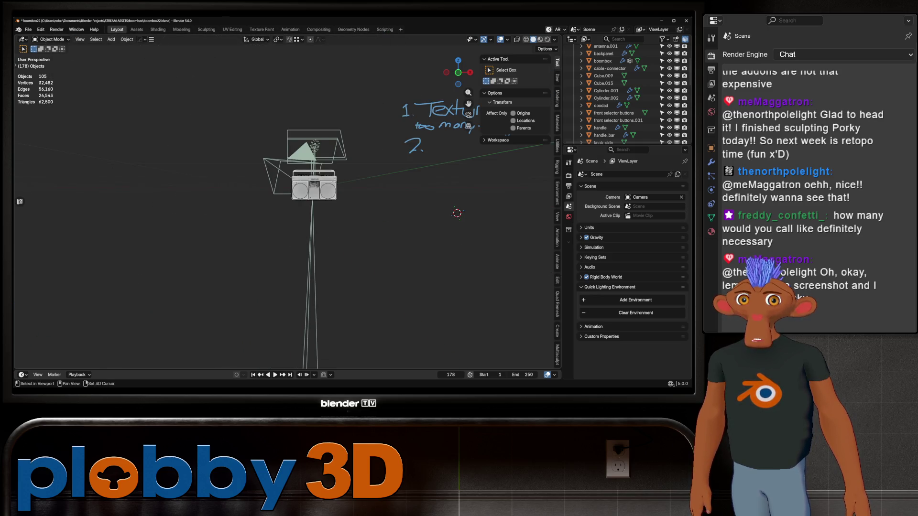
middle_drag(323, 215, 309, 252)
scroll(155, 137, up, 2)
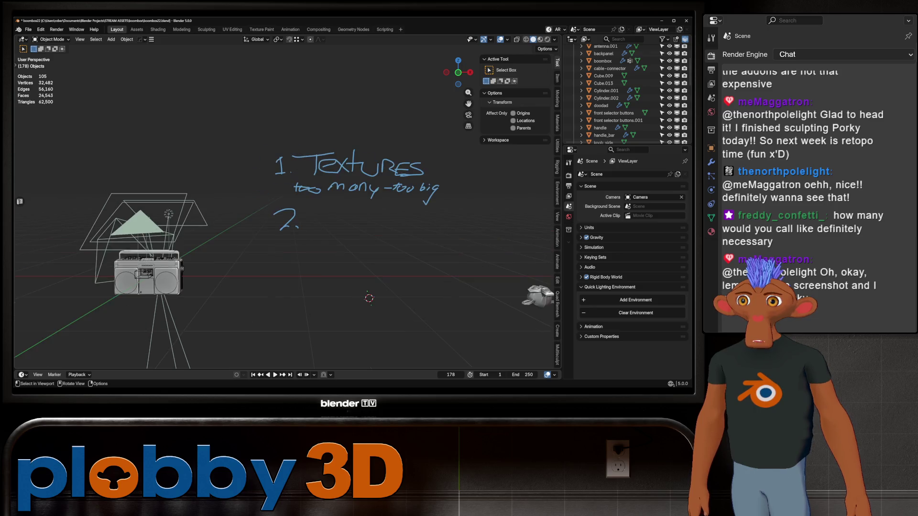
key(t)
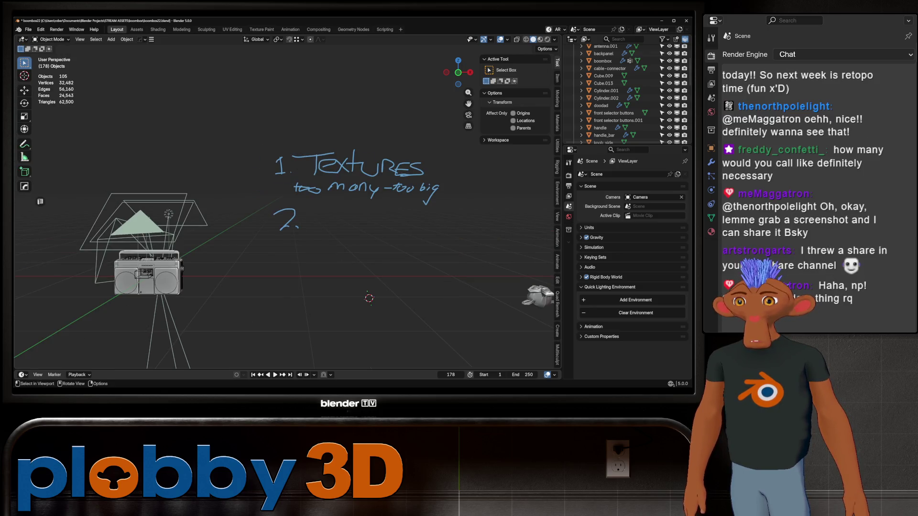
key(shift+space)
key(d)
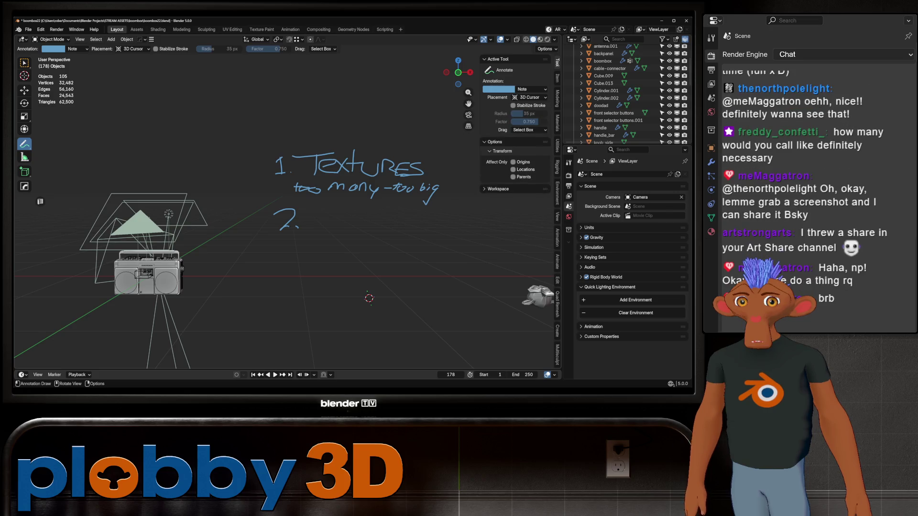
scroll(287, 209, down, 2)
scroll(313, 186, up, 3)
scroll(312, 186, down, 2)
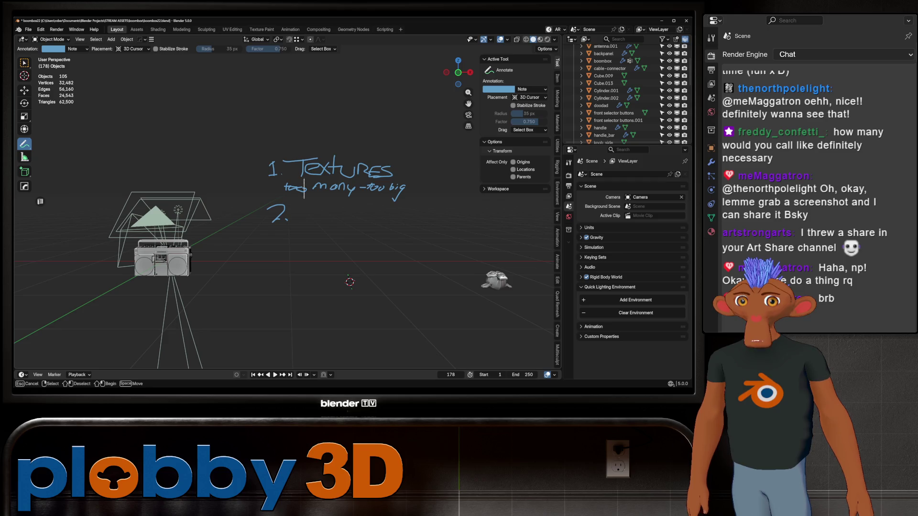
mouse_move(290, 188)
right_down()
mouse_move(295, 204)
mouse_move(288, 184)
mouse_move(281, 215)
mouse_move(313, 164)
mouse_move(399, 200)
mouse_move(405, 169)
right_up()
right_click(273, 175)
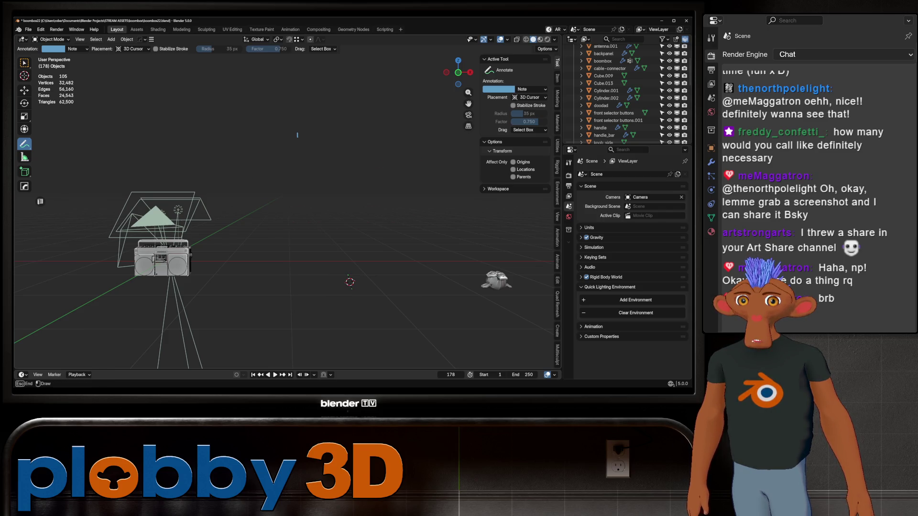
- Handwrite the add-on names Loop Tools, F2 and Node wrangler as viewport notes
mouse_move(274, 113)
mouse_down()
mouse_move(290, 134)
mouse_move(318, 123)
mouse_move(324, 143)
mouse_move(334, 128)
mouse_move(354, 139)
mouse_move(365, 125)
mouse_move(383, 125)
mouse_move(398, 137)
mouse_up()
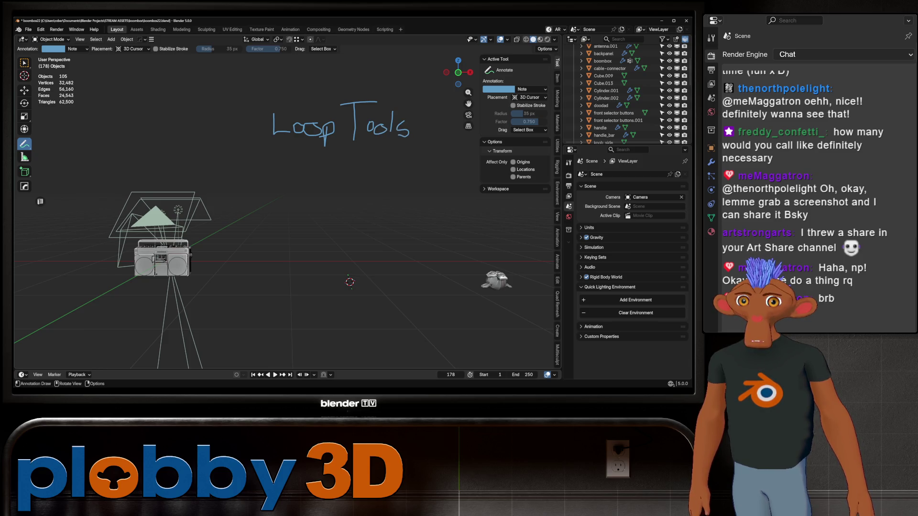
mouse_move(279, 149)
mouse_down()
mouse_move(280, 171)
mouse_move(299, 149)
mouse_move(347, 173)
mouse_up()
mouse_move(273, 208)
mouse_down()
mouse_move(296, 180)
mouse_move(297, 205)
mouse_move(315, 195)
mouse_move(332, 209)
mouse_move(352, 200)
mouse_move(354, 209)
mouse_move(370, 195)
mouse_move(429, 208)
mouse_up()
mouse_move(431, 208)
middle_down()
mouse_move(474, 212)
mouse_move(391, 204)
middle_up()
mouse_move(390, 204)
mouse_down()
mouse_move(409, 215)
mouse_move(466, 215)
mouse_up()
middle_drag(467, 215, 437, 216)
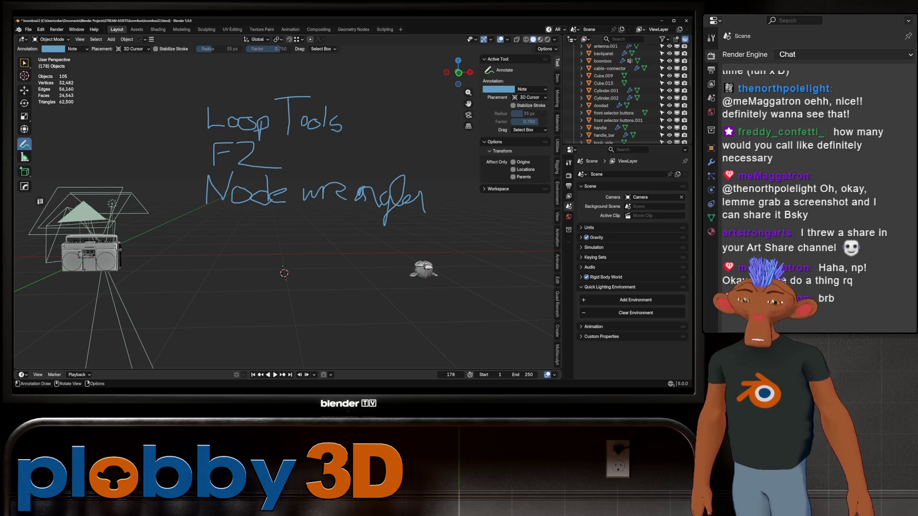
- From the front orthographic view, handwrite HARD OPS below Node wrangler
key(KP_1)
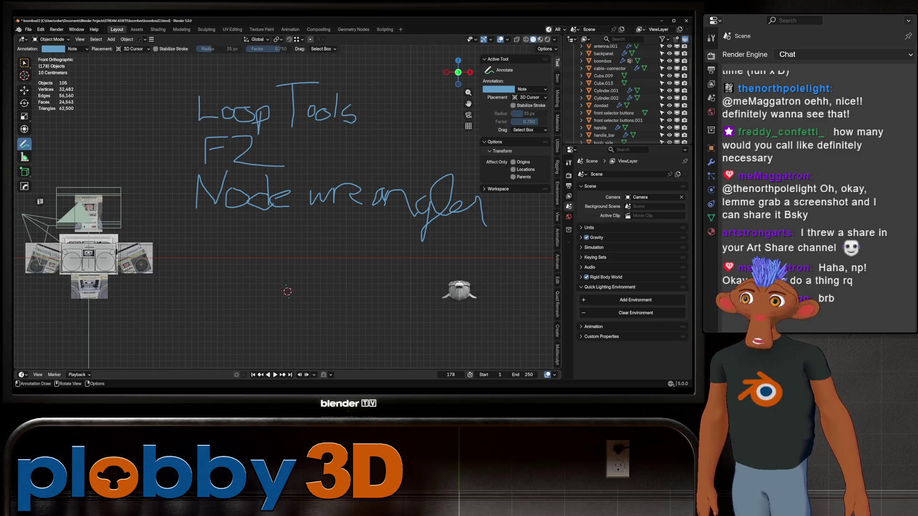
mouse_move(201, 230)
mouse_down()
mouse_move(201, 251)
mouse_move(220, 251)
mouse_move(222, 239)
mouse_move(237, 251)
mouse_move(248, 237)
mouse_up()
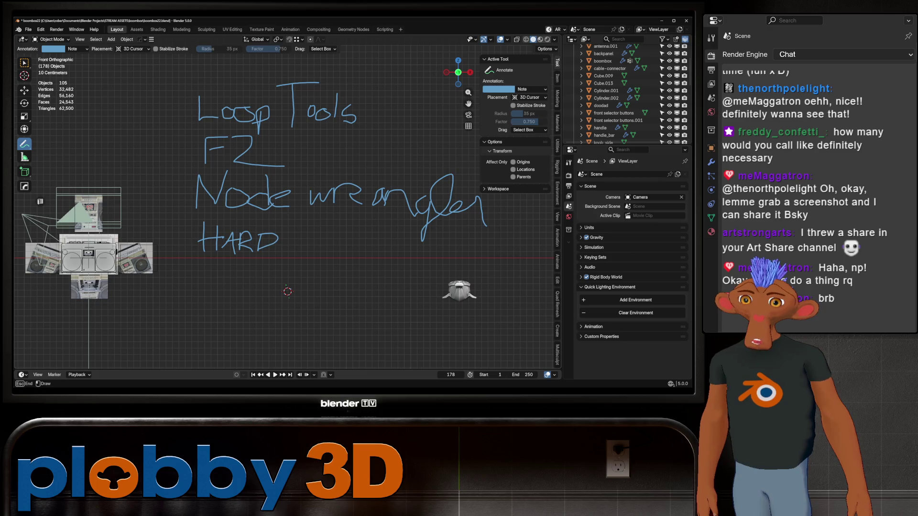
mouse_move(308, 234)
mouse_down()
mouse_move(324, 258)
mouse_move(325, 249)
mouse_move(344, 263)
mouse_up()
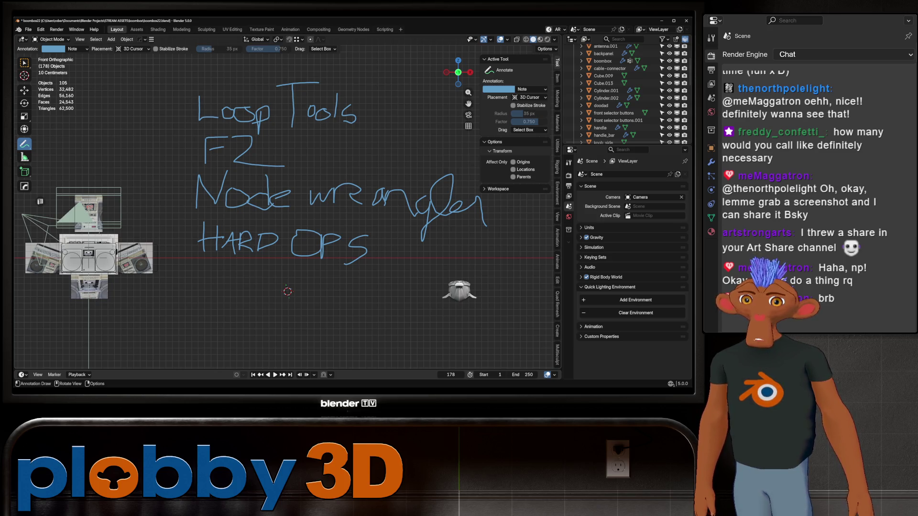
scroll(394, 285, up, 5)
- Select the Suzanne head and try HardOps mirrors on it, undoing or cancelling each one
right_click(341, 259)
key(Escape)
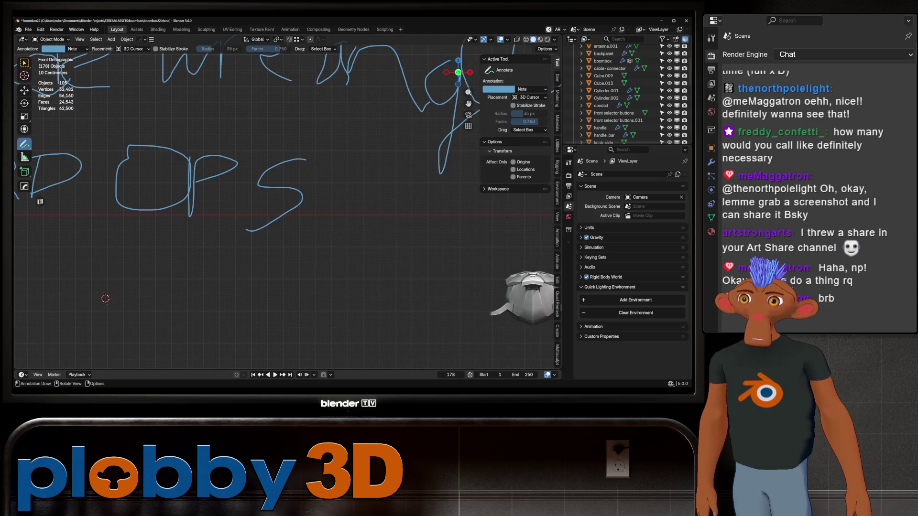
key(w)
mouse_move(527, 294)
shift+middle_down()
mouse_move(346, 254)
mouse_move(373, 237)
shift+middle_up()
click(346, 251)
mouse_move(338, 251)
middle_down()
mouse_move(330, 265)
mouse_move(308, 215)
mouse_move(315, 237)
middle_up()
key(alt+x)
click(316, 208)
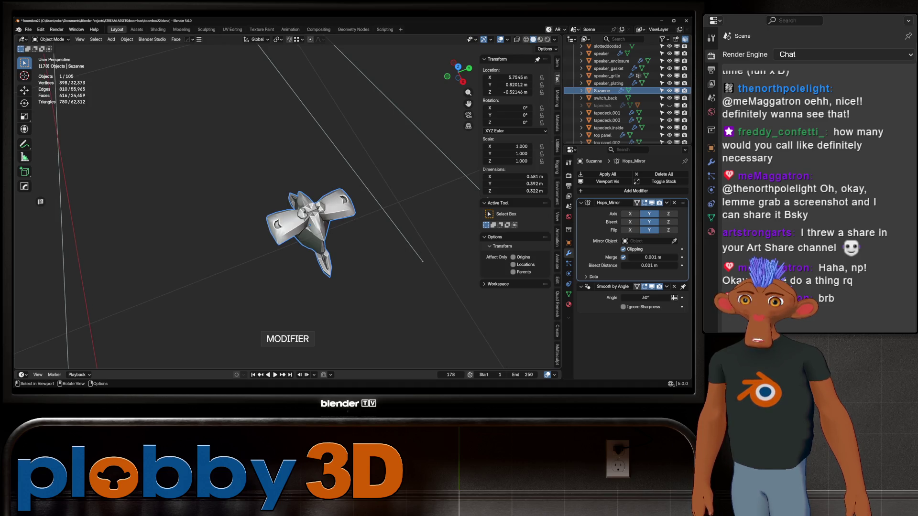
key(ctrl+z)
key(alt+x)
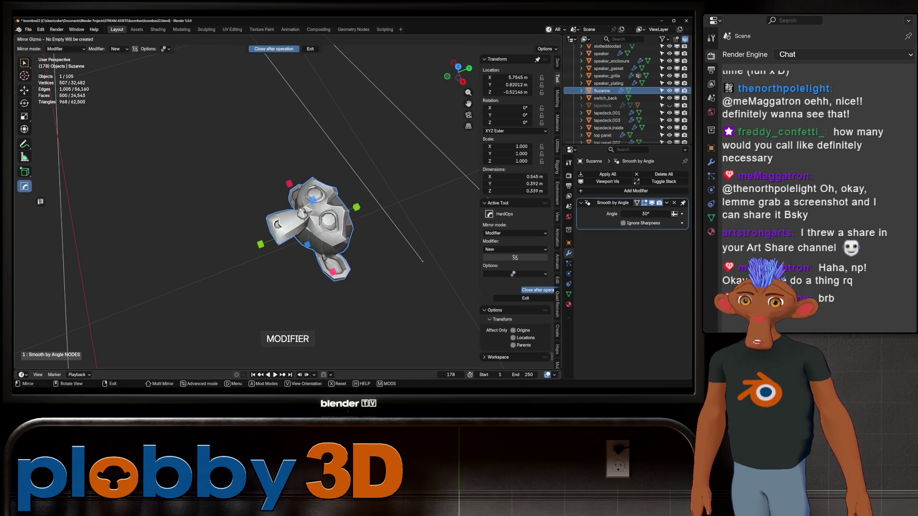
click(308, 244)
mouse_move(308, 244)
middle_down()
mouse_move(308, 215)
mouse_move(309, 229)
middle_up()
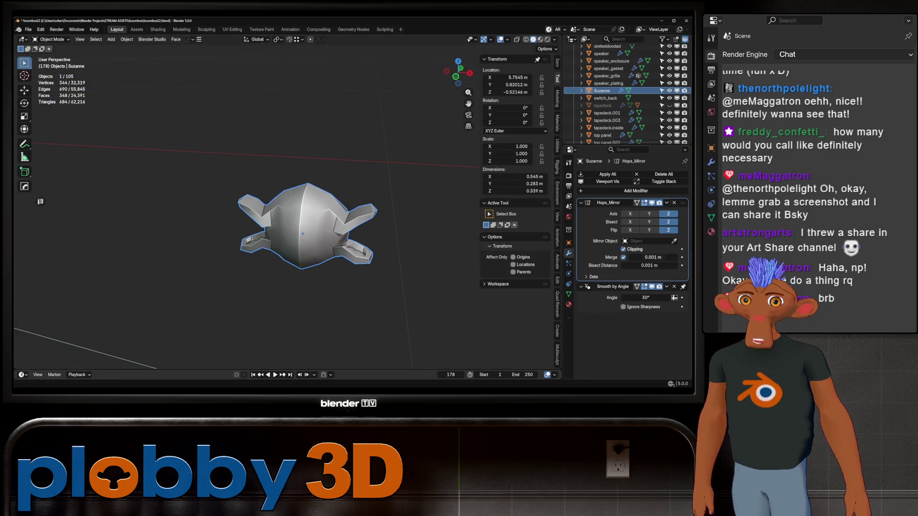
key(ctrl+z)
middle_drag(309, 230, 302, 215)
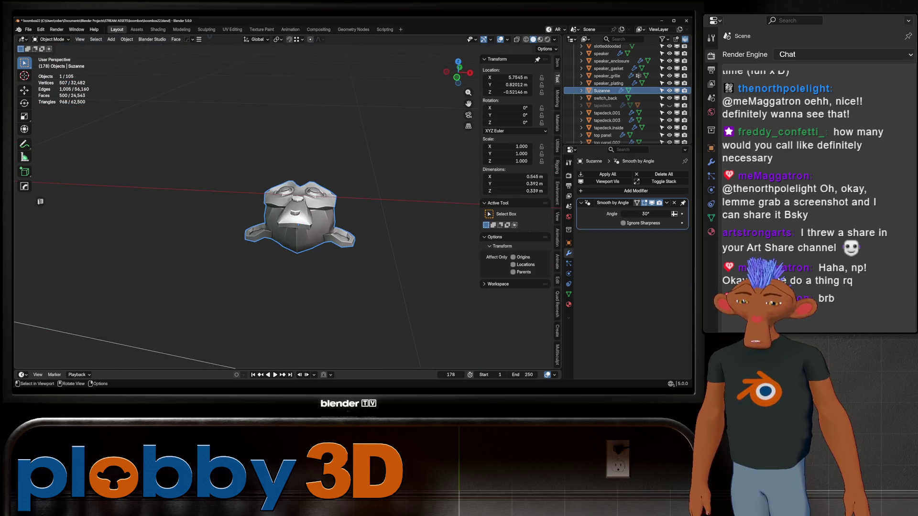
key(alt+x)
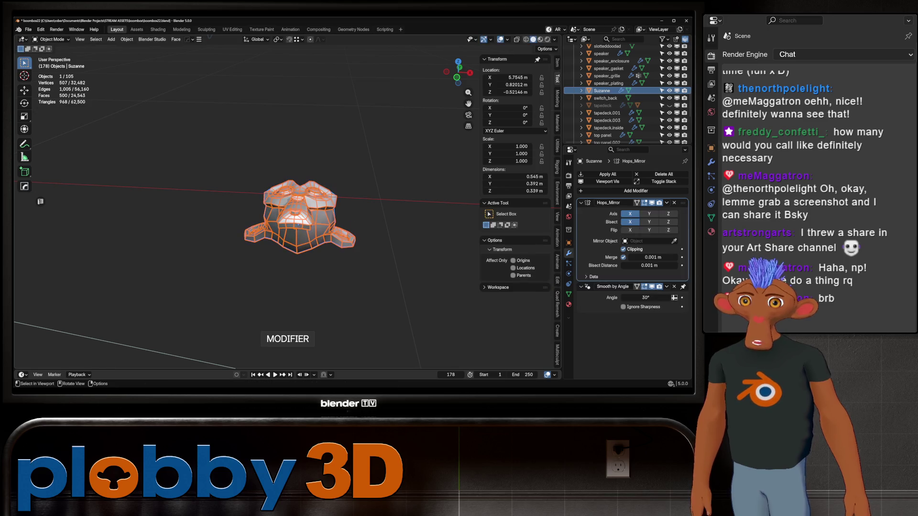
key(Escape)
- Try a HardOps array of Suzanne copies twice and cancel it both times
middle_drag(304, 215, 315, 222)
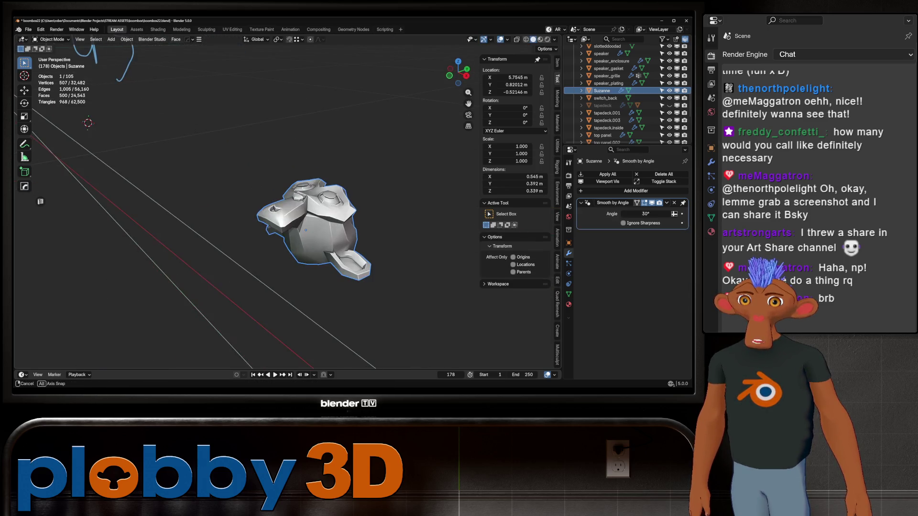
key(q)
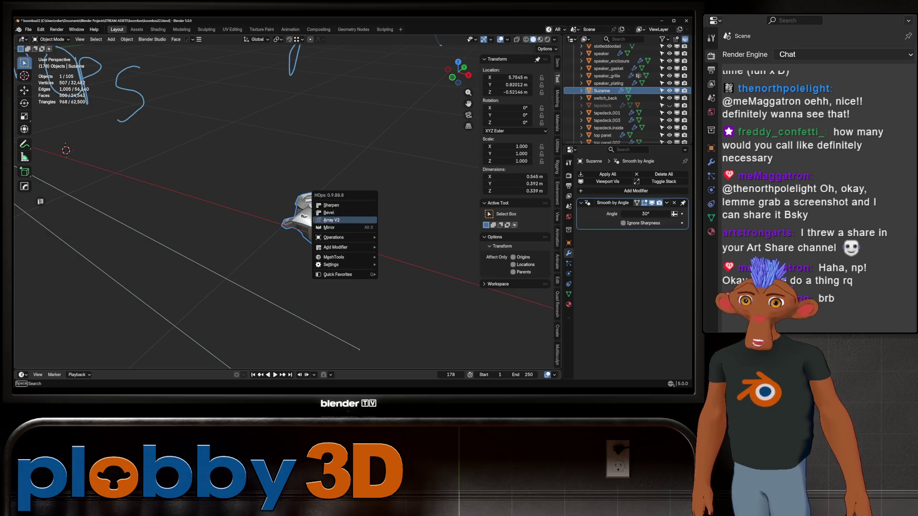
click(345, 219)
scroll(359, 230, down, 1)
scroll(358, 231, up, 4)
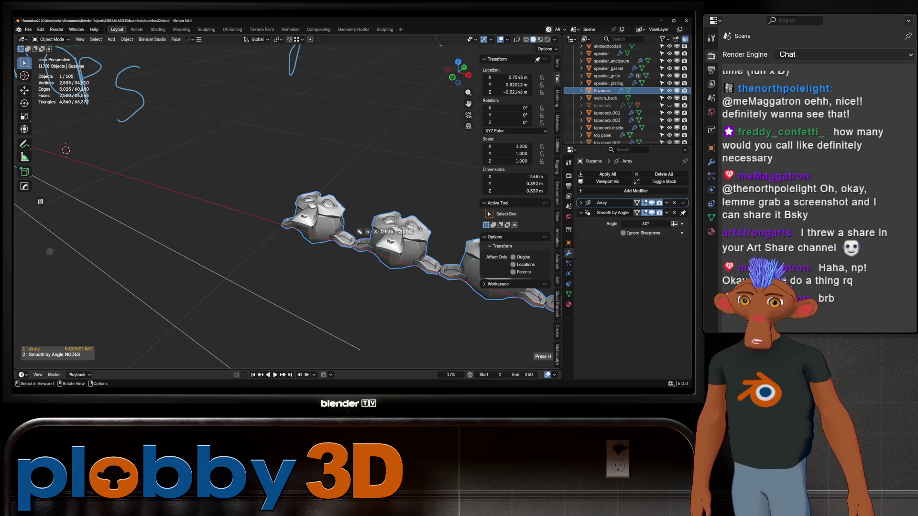
key(Escape)
middle_drag(359, 231, 287, 178)
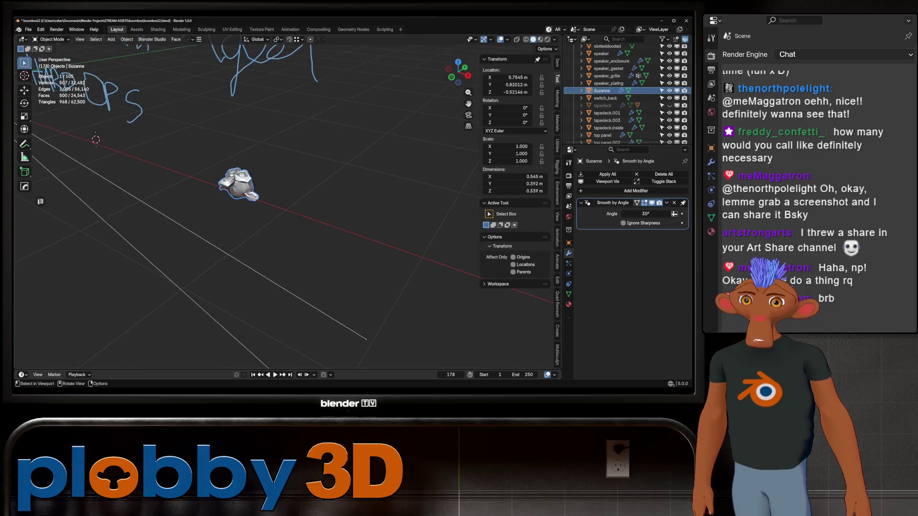
key(q)
click(283, 179)
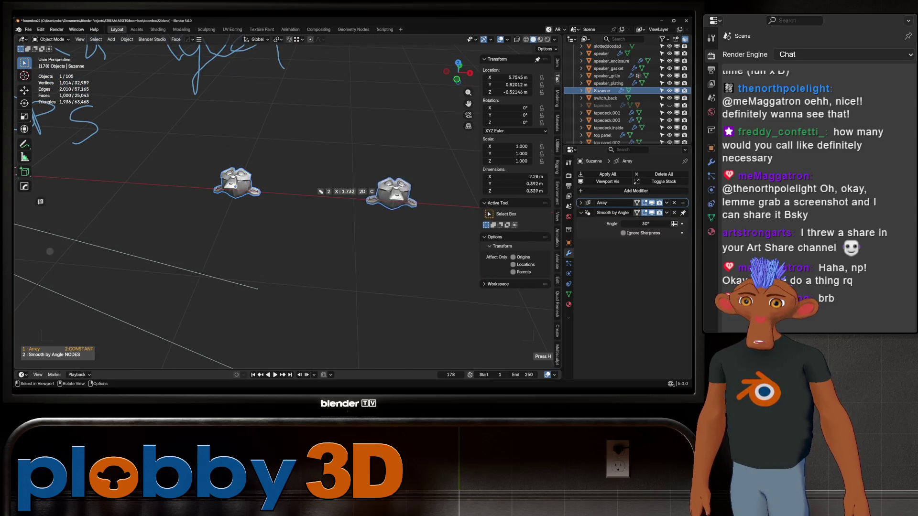
scroll(319, 189, up, 7)
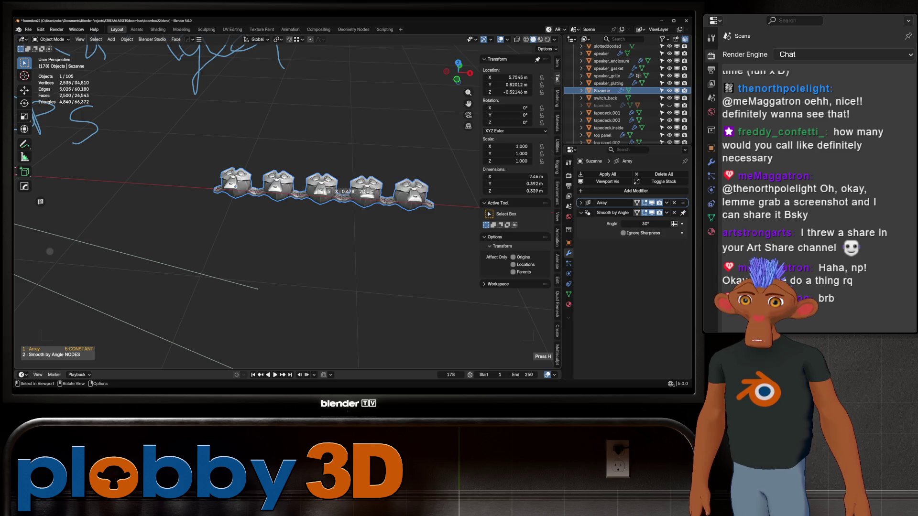
key(Escape)
middle_drag(320, 189, 287, 180)
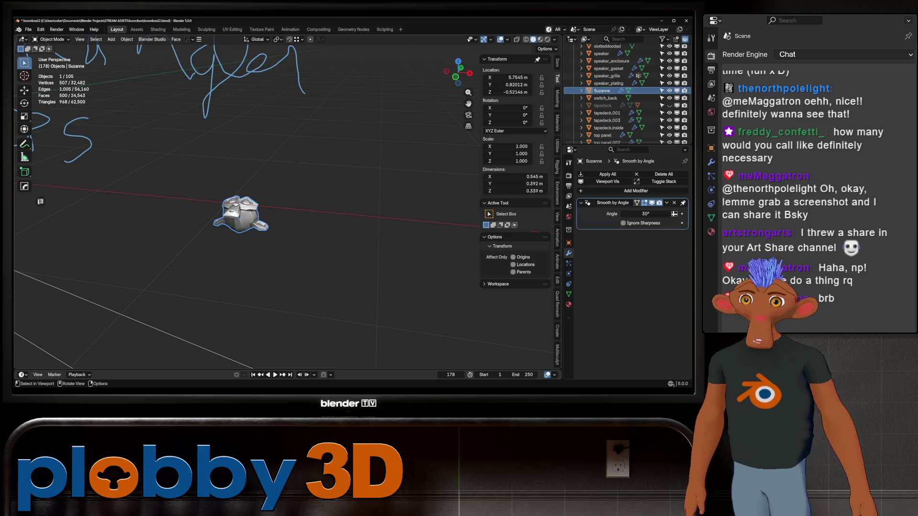
middle_drag(244, 216, 216, 201)
- Scale Suzanne up about four times, snap it to the 3D cursor and cut a boolean difference into it
right_click(316, 194)
key(Escape)
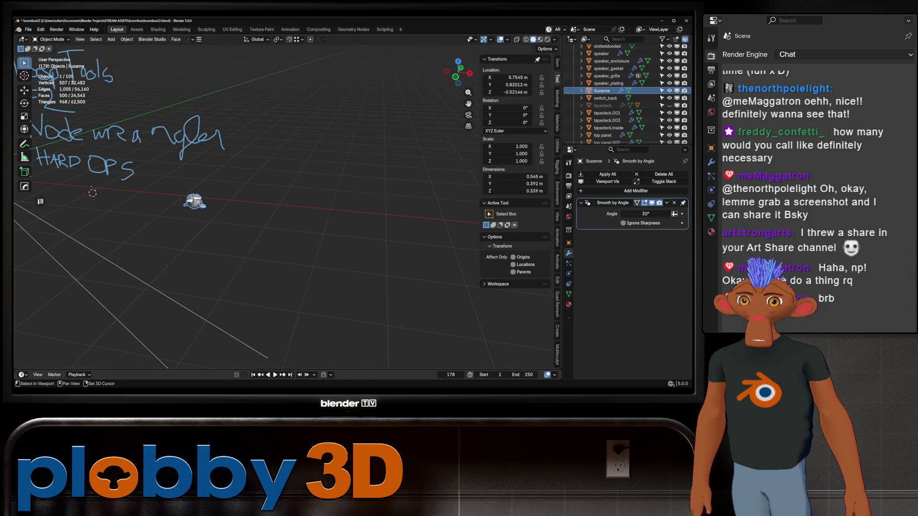
key(s)
click(382, 142)
key(shift+s)
click(382, 108)
scroll(237, 215, up, 5)
key(ctrl+KP_Subtract)
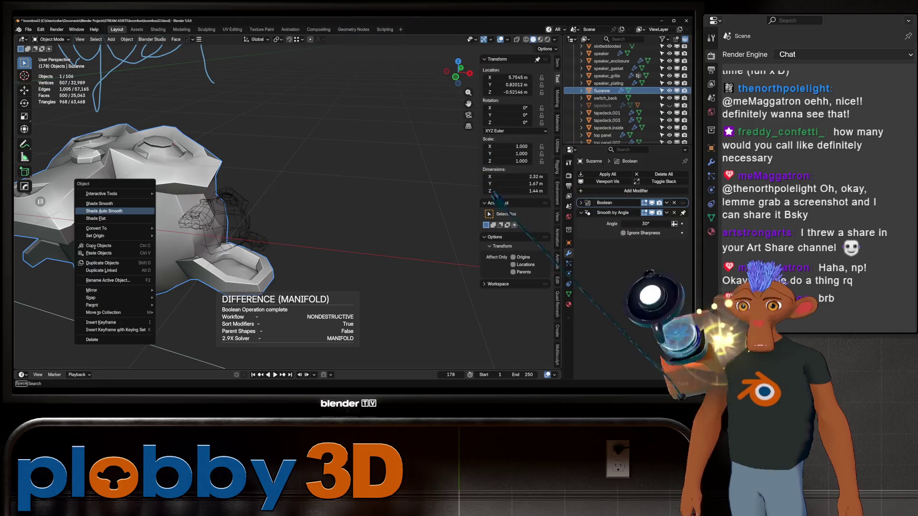
- Inspect the boolean cut on Suzanne and set the Boolean modifier solver to Exact
click(190, 200)
right_click(190, 202)
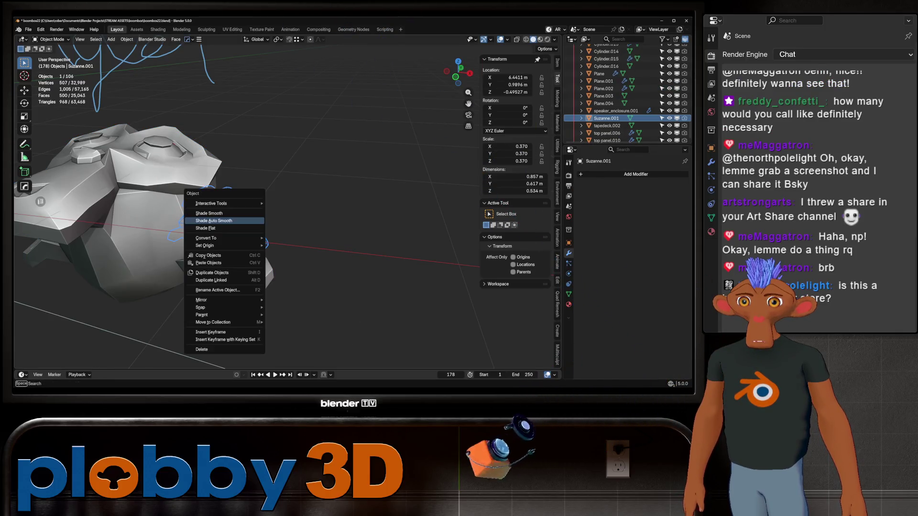
key(Escape)
middle_drag(190, 202, 237, 216)
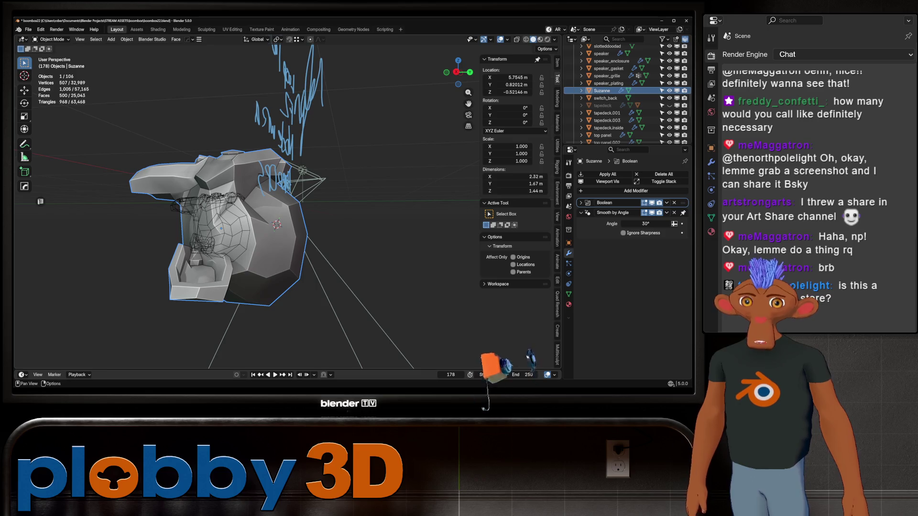
click(583, 203)
click(649, 241)
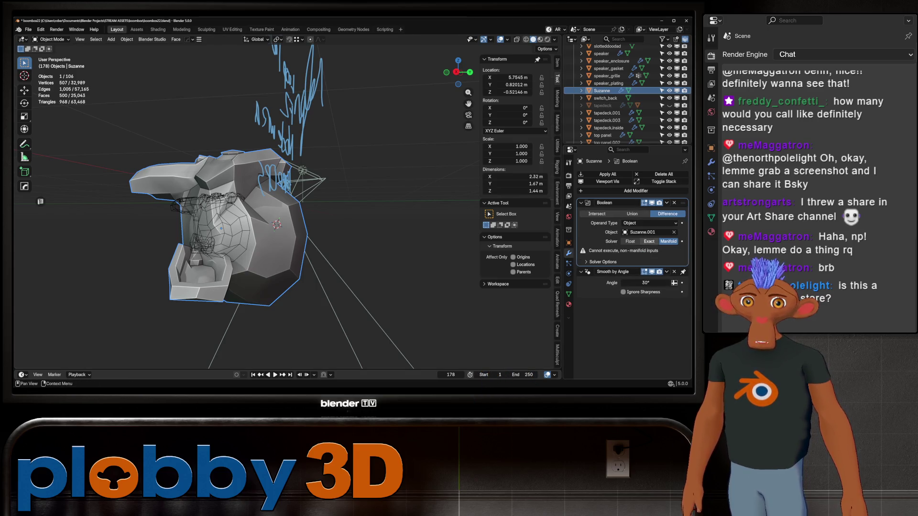
middle_drag(237, 215, 216, 215)
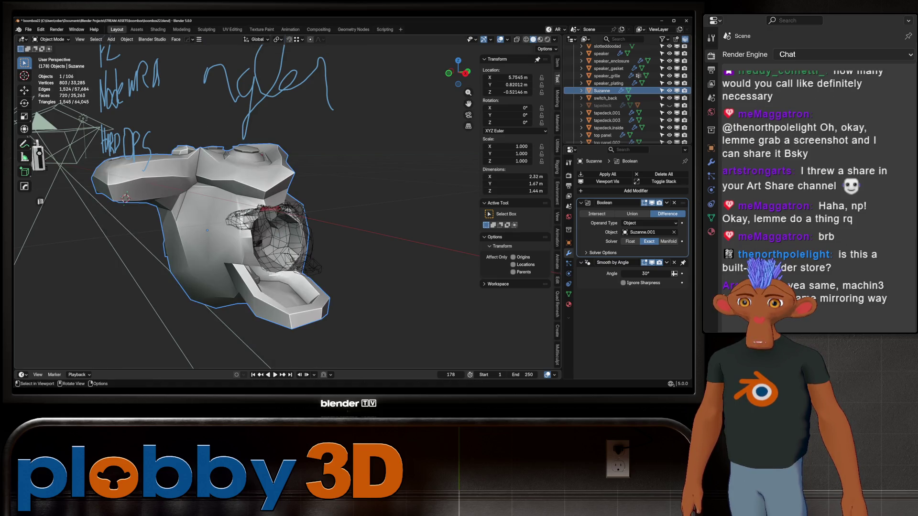
- Select the Suzanne.001 cutter, nudge it along Y and delete it along with the head
key(ctrl+shift+b)
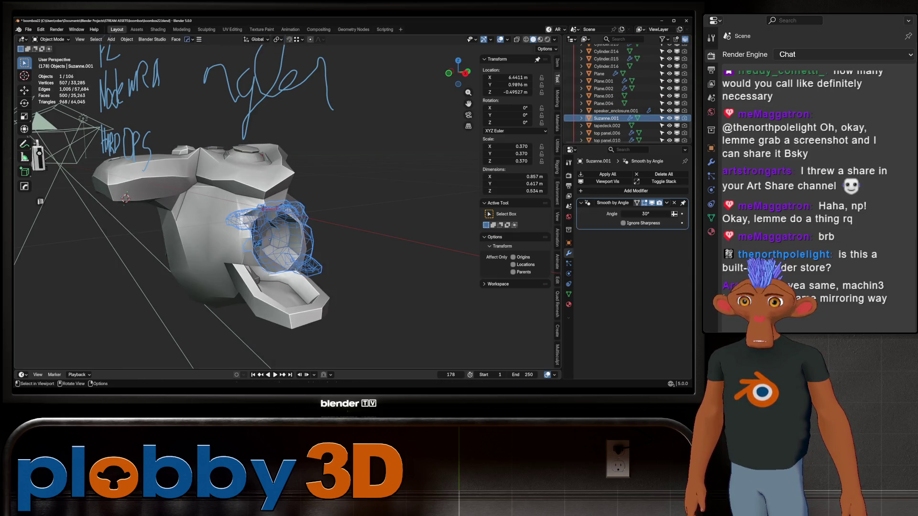
key(g)
key(y)
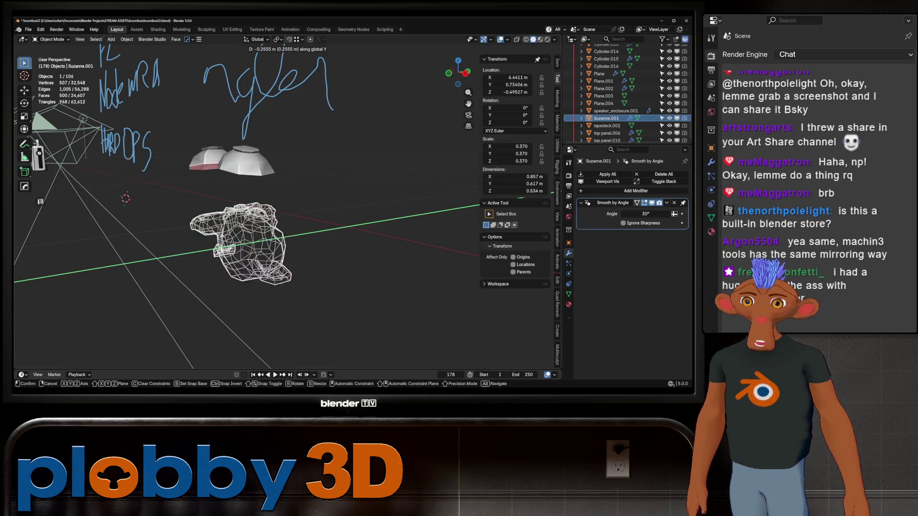
key(Return)
key(Delete)
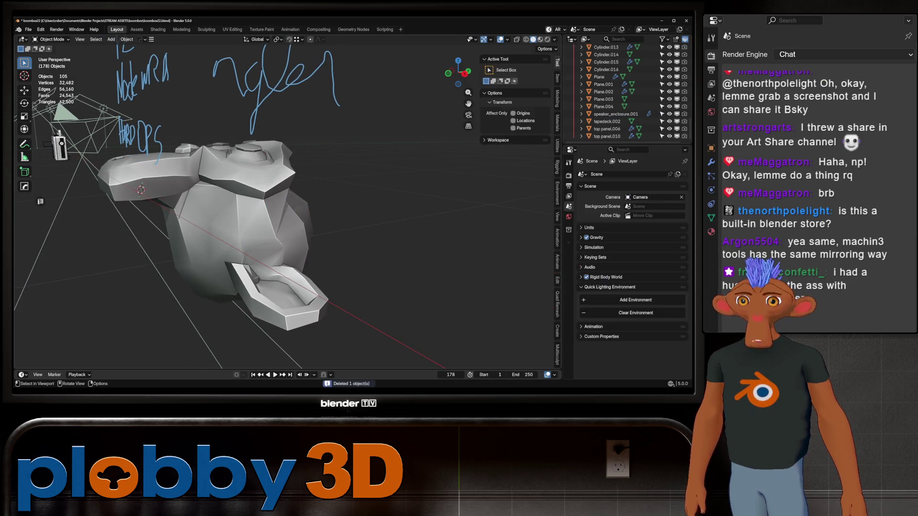
key(Delete)
- Frame the scene after removing Suzanne and return to the flat front view of the notes
key(Home)
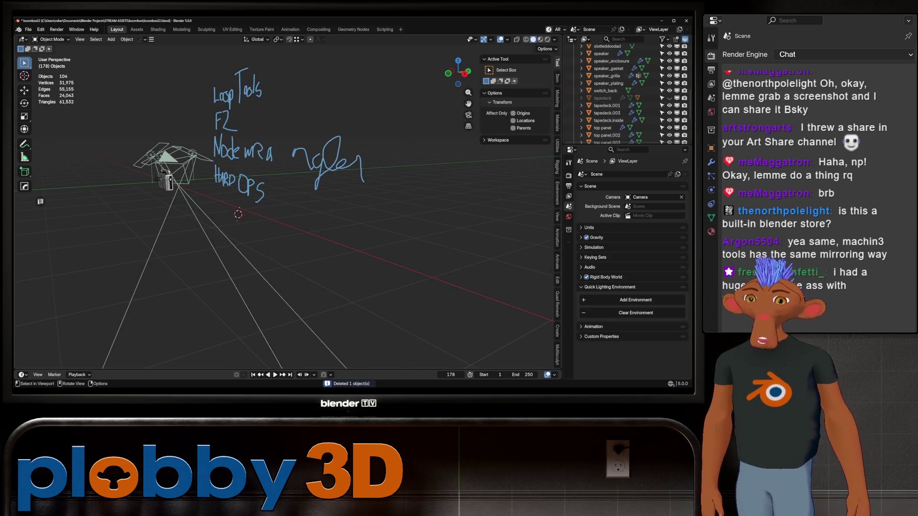
mouse_move(287, 215)
middle_down()
mouse_move(327, 229)
mouse_move(314, 250)
middle_up()
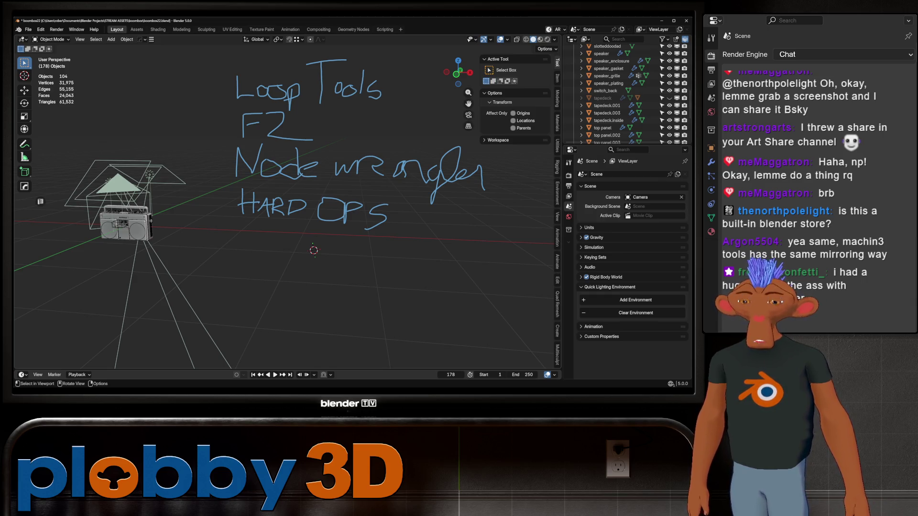
key(KP_1)
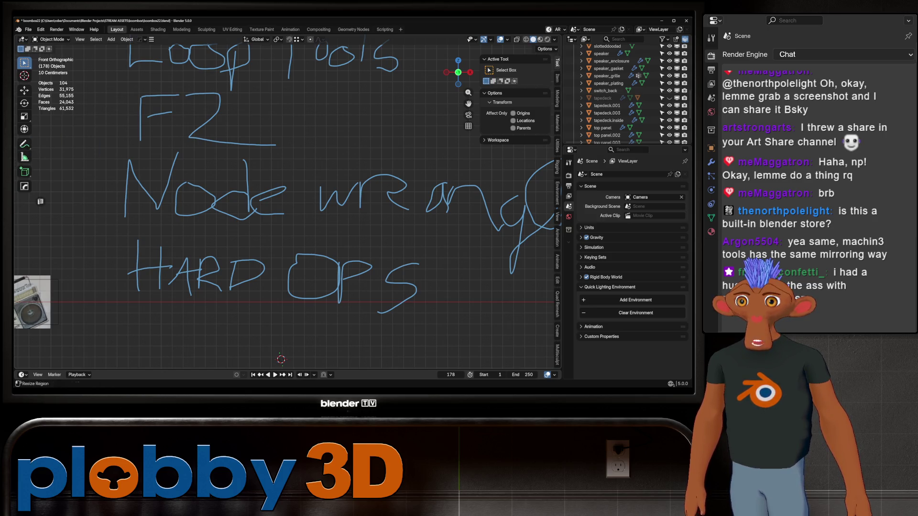
- Draw a dollar sign before the HARD OPS note with the Annotate tool
click(23, 144)
shift+middle_drag(215, 216, 278, 191)
drag(178, 225, 167, 240)
mouse_move(142, 247)
mouse_down()
mouse_move(188, 241)
mouse_move(172, 250)
mouse_up()
scroll(345, 333, down, 4)
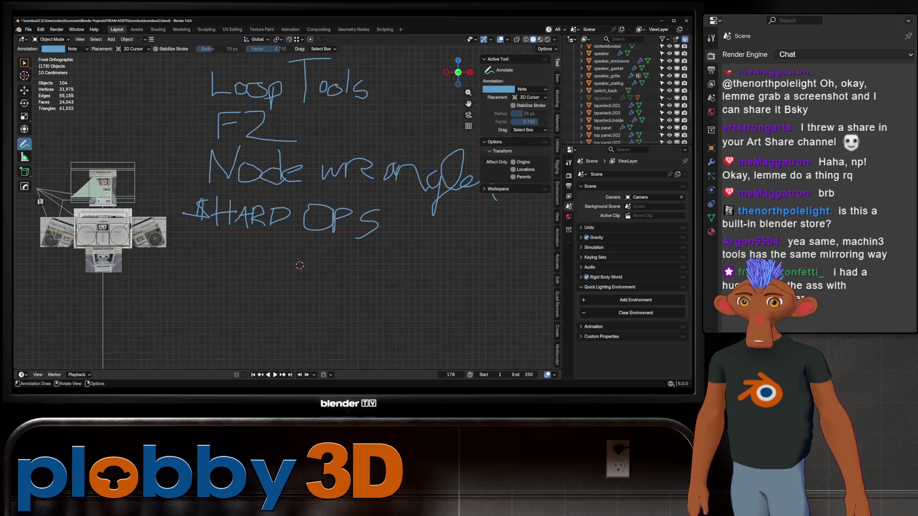
scroll(246, 258, down, 2)
scroll(246, 258, up, 2)
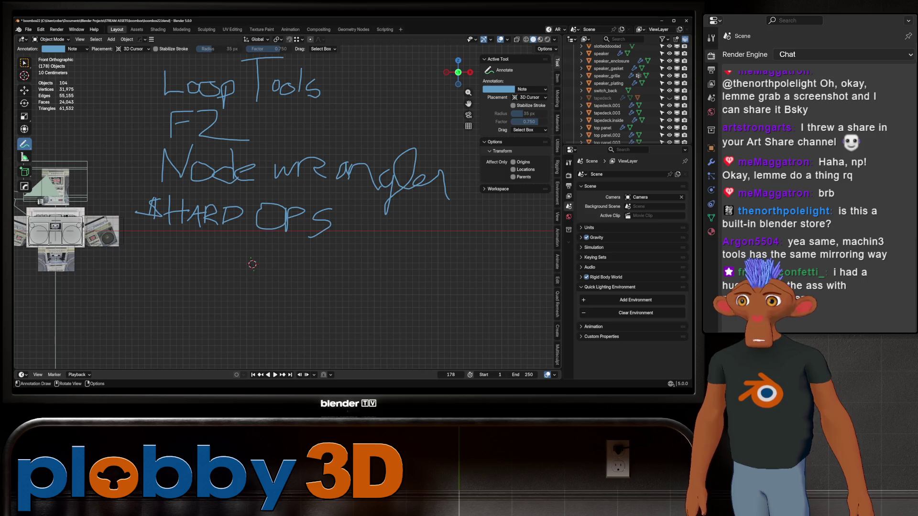
scroll(252, 263, down, 1)
scroll(255, 244, down, 1)
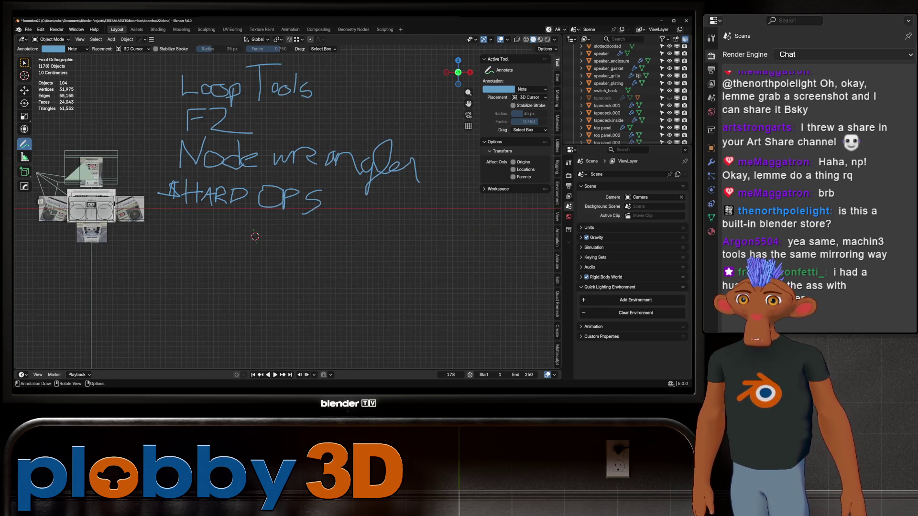
scroll(254, 237, up, 2)
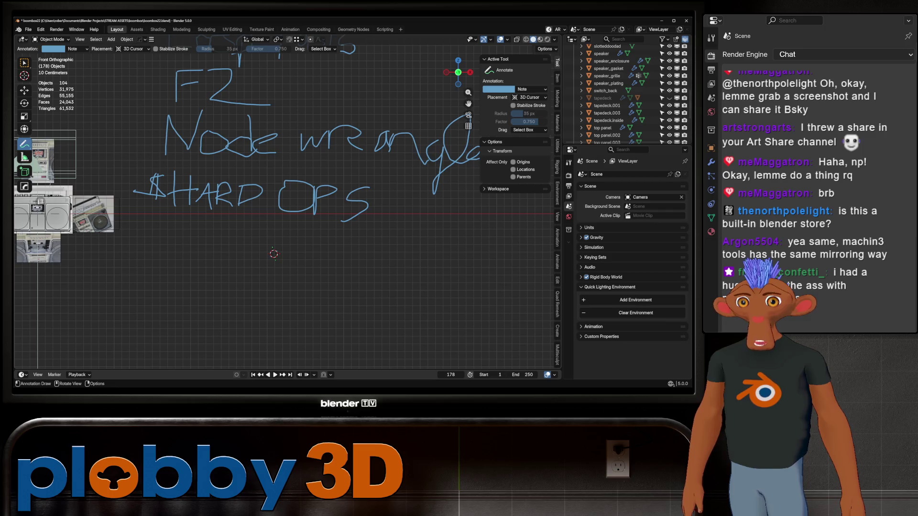
shift+middle_drag(255, 236, 302, 239)
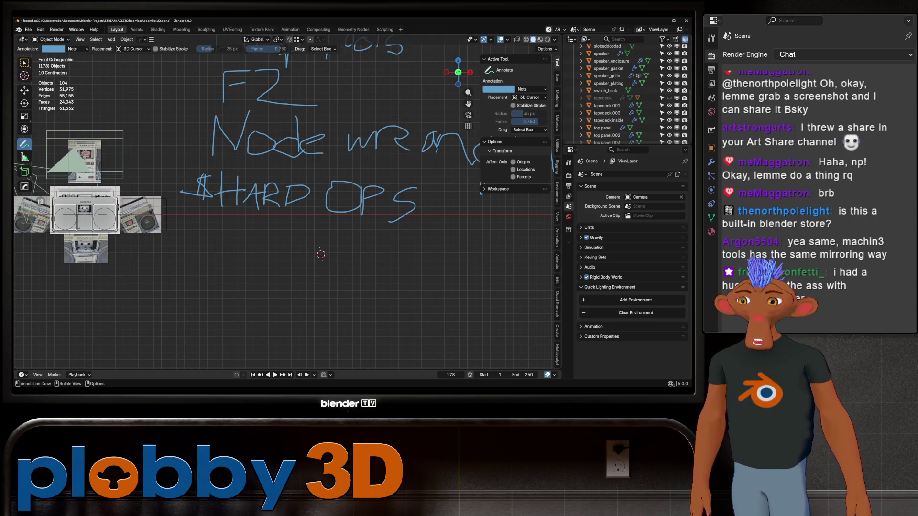
- Return to the Select Box tool and bring the boombox and notes back to a front view
right_click(79, 187)
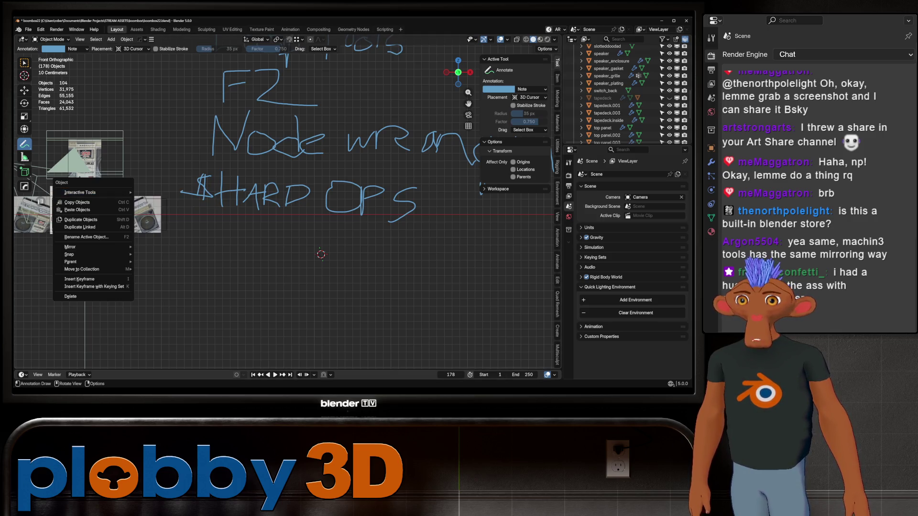
click(24, 62)
scroll(151, 201, up, 6)
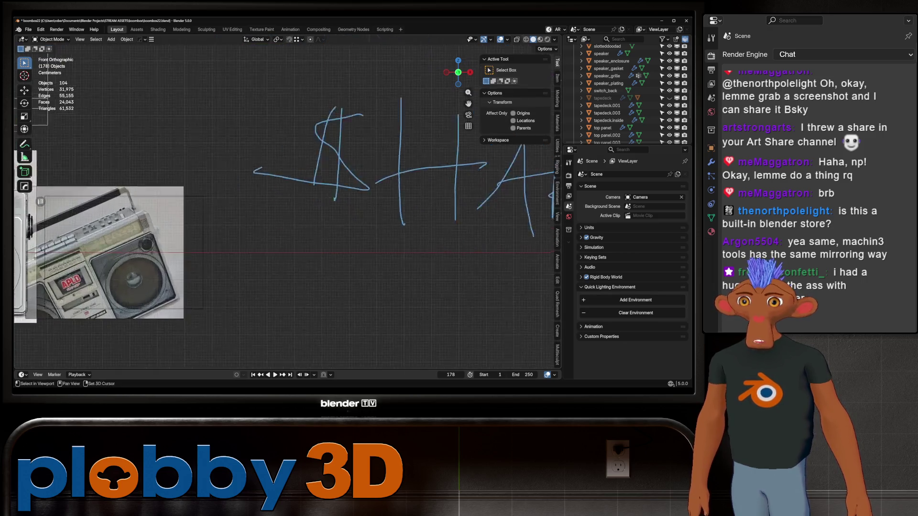
scroll(279, 209, down, 4)
shift+middle_drag(287, 215, 380, 215)
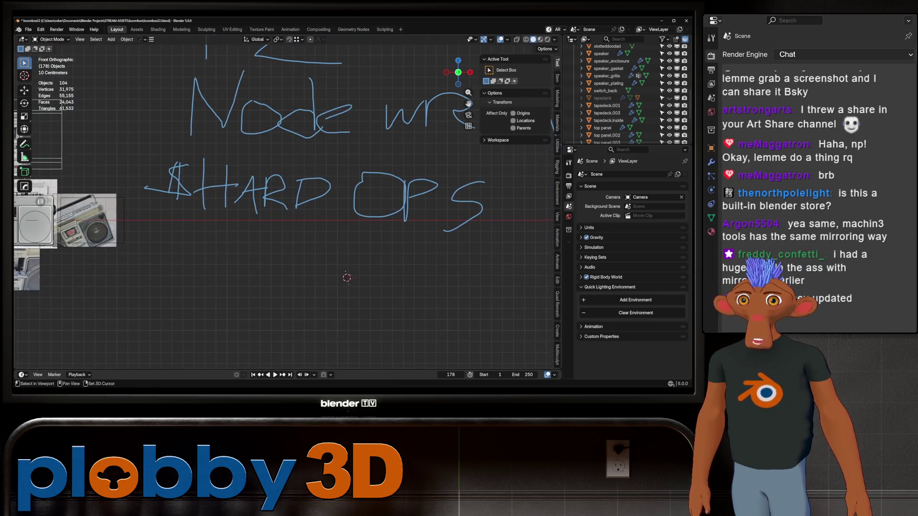
middle_drag(287, 215, 345, 201)
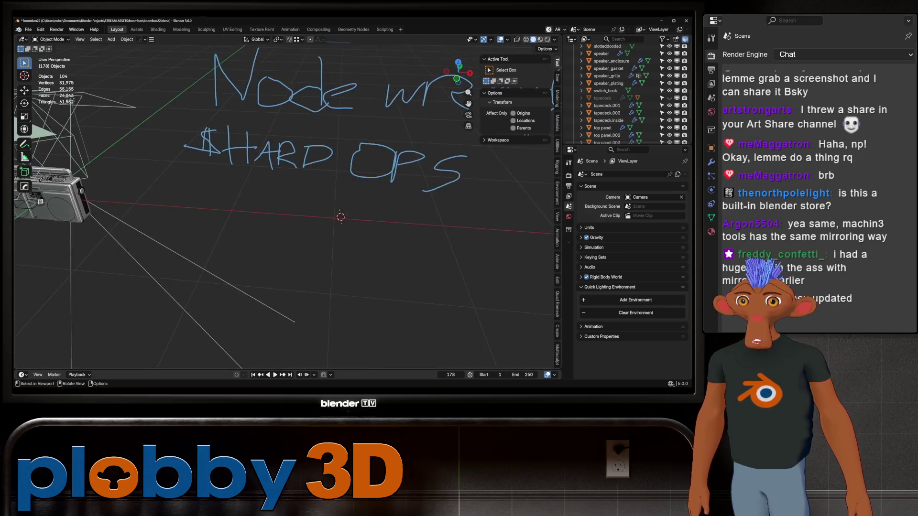
key(KP_1)
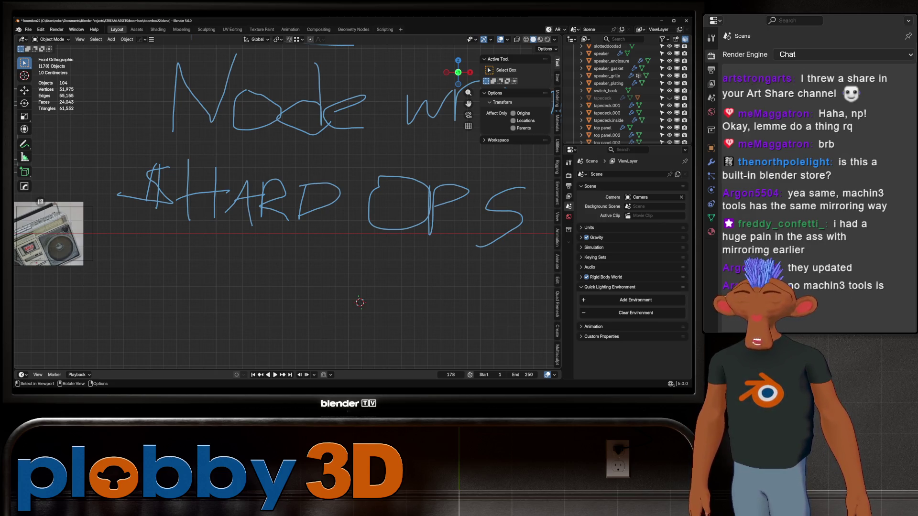
scroll(288, 216, down, 2)
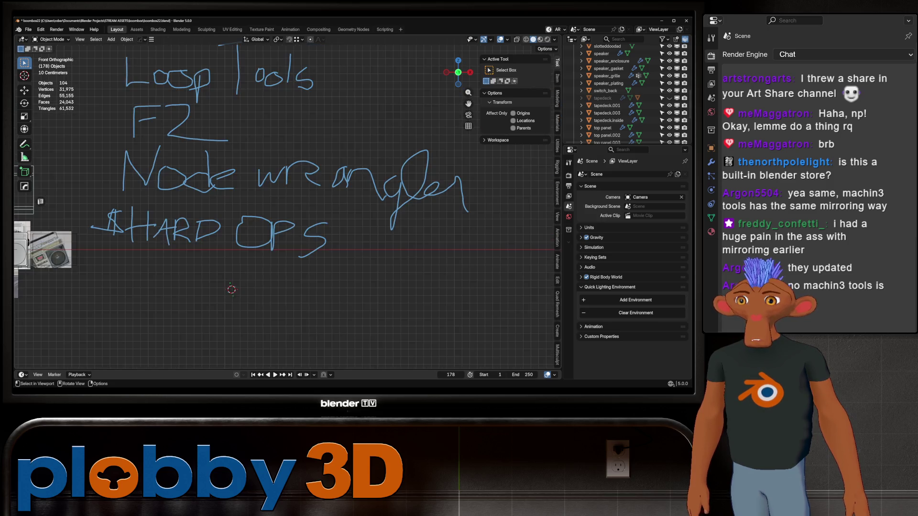
middle_drag(286, 216, 344, 237)
- Orbit around the notes, frame the whole scene and settle on the front orthographic view
middle_drag(287, 216, 315, 201)
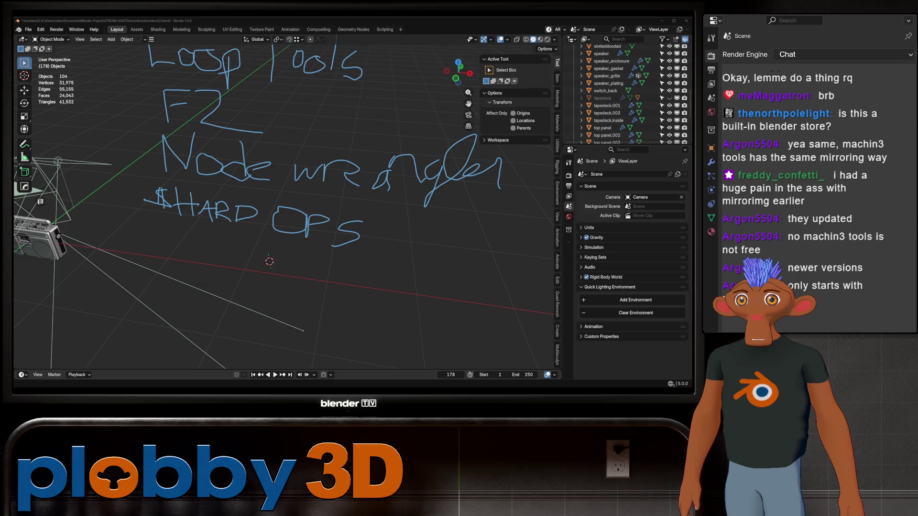
scroll(269, 260, down, 3)
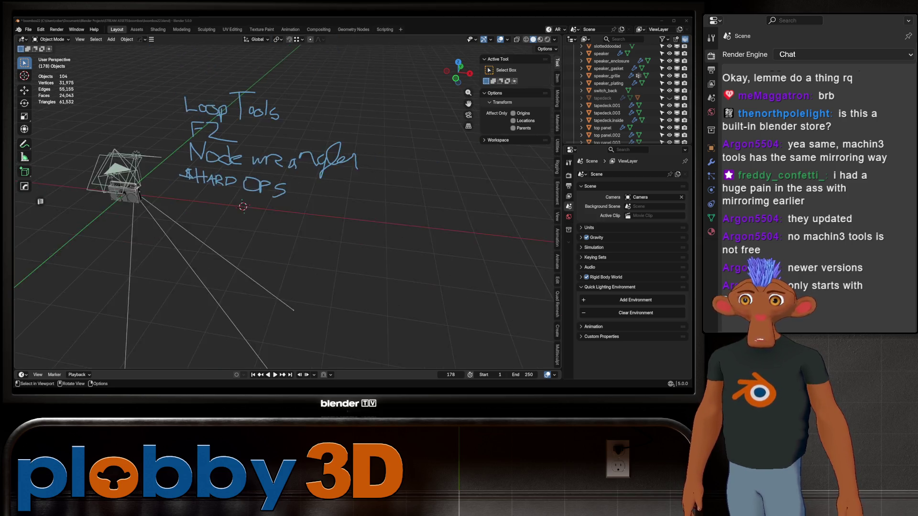
scroll(242, 240, up, 3)
middle_drag(242, 239, 246, 244)
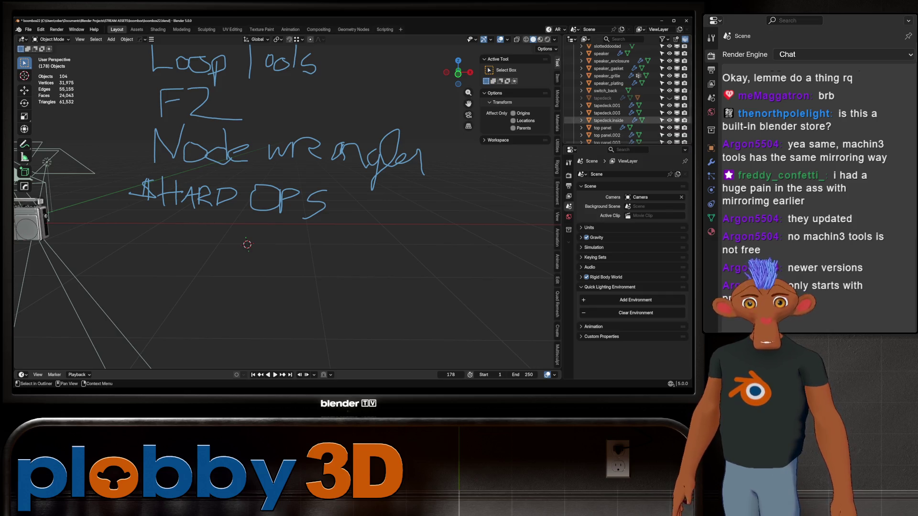
key(Home)
shift+middle_drag(348, 220, 264, 187)
scroll(466, 222, up, 3)
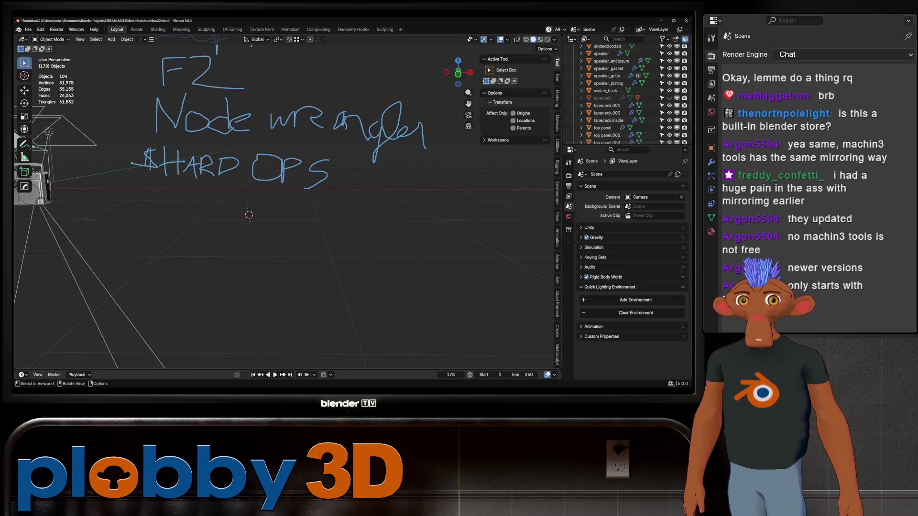
key(KP_1)
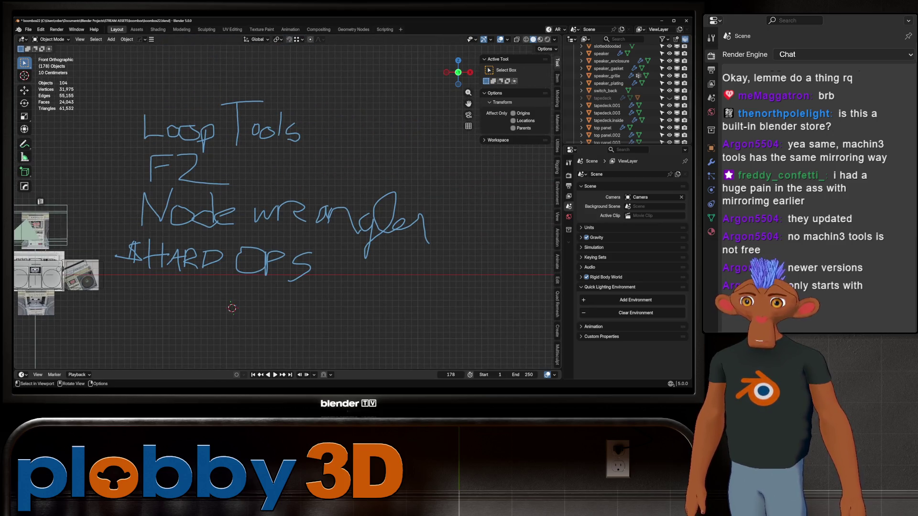
shift+middle_drag(287, 215, 299, 189)
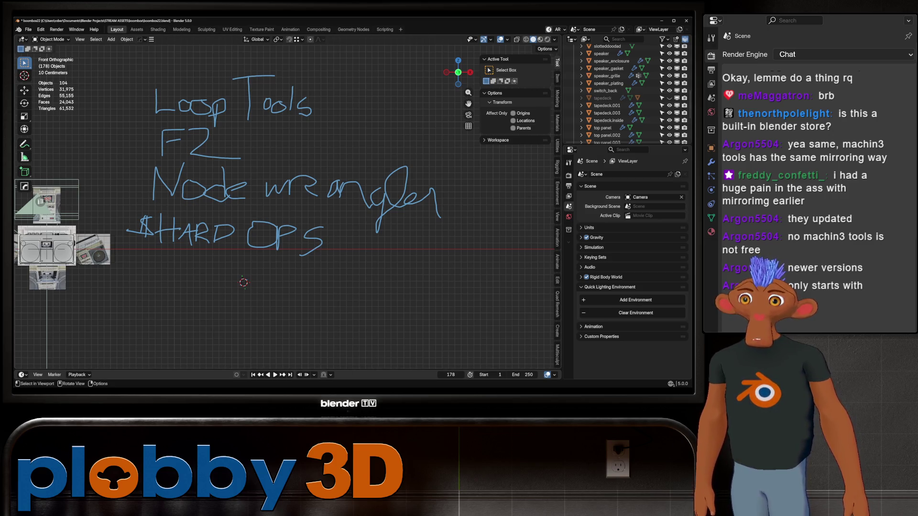
- Handwrite UV Packmaster below HARD OPS, redrawing an oversized V stroke
key(shift+space)
key(d)
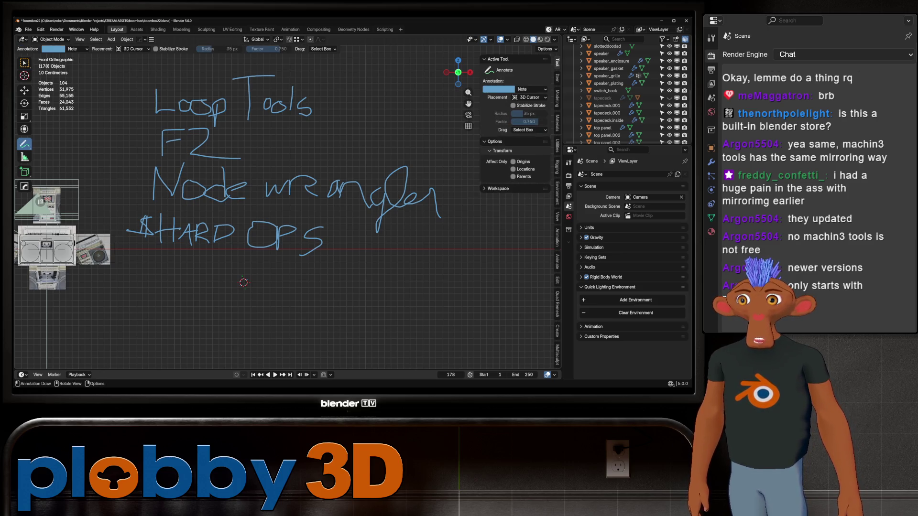
drag(155, 260, 243, 259)
key(ctrl+z)
mouse_move(182, 258)
mouse_down()
mouse_move(245, 255)
mouse_move(241, 269)
mouse_move(260, 280)
mouse_move(283, 264)
mouse_move(269, 284)
mouse_move(337, 281)
mouse_up()
mouse_move(181, 307)
mouse_down()
mouse_move(169, 324)
mouse_move(194, 319)
mouse_up()
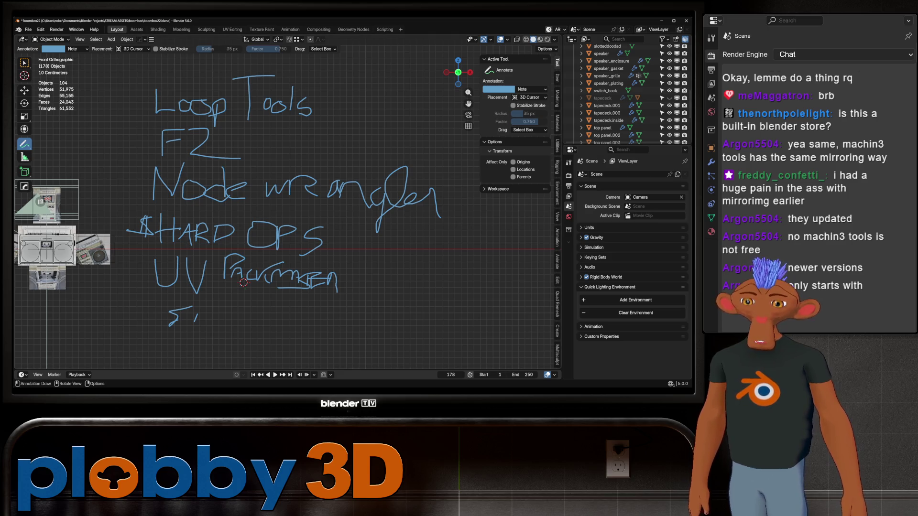
drag(188, 316, 273, 315)
scroll(219, 264, down, 4)
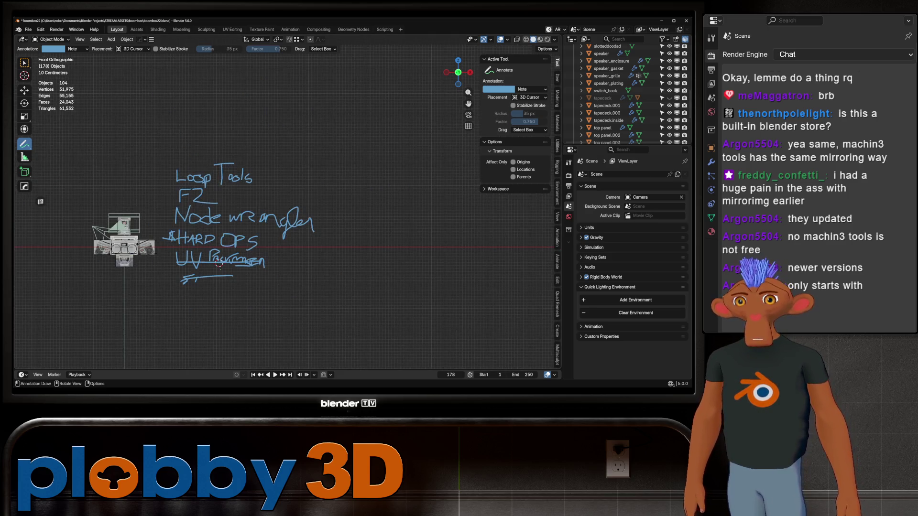
scroll(219, 264, up, 4)
- Mark up the list with a bracket, three dashes, a check mark and an oval around the first three notes
drag(150, 113, 193, 293)
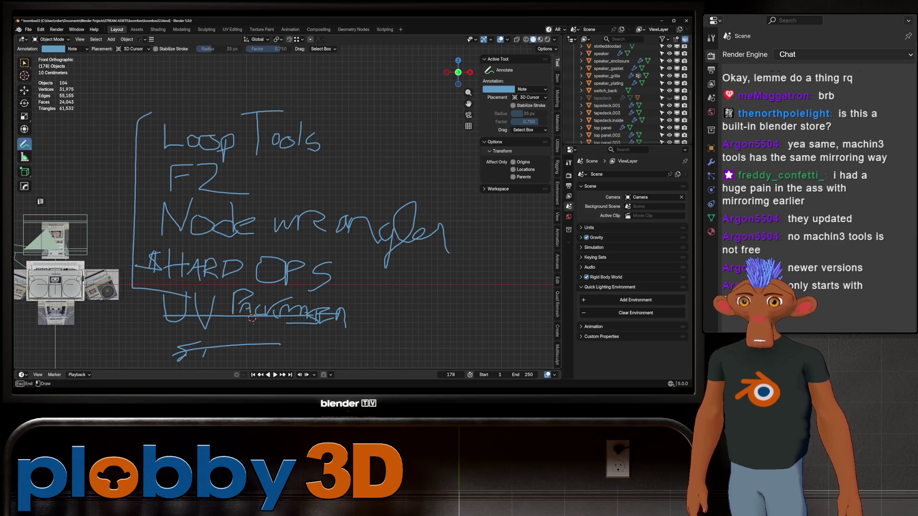
drag(109, 236, 143, 234)
drag(103, 172, 143, 171)
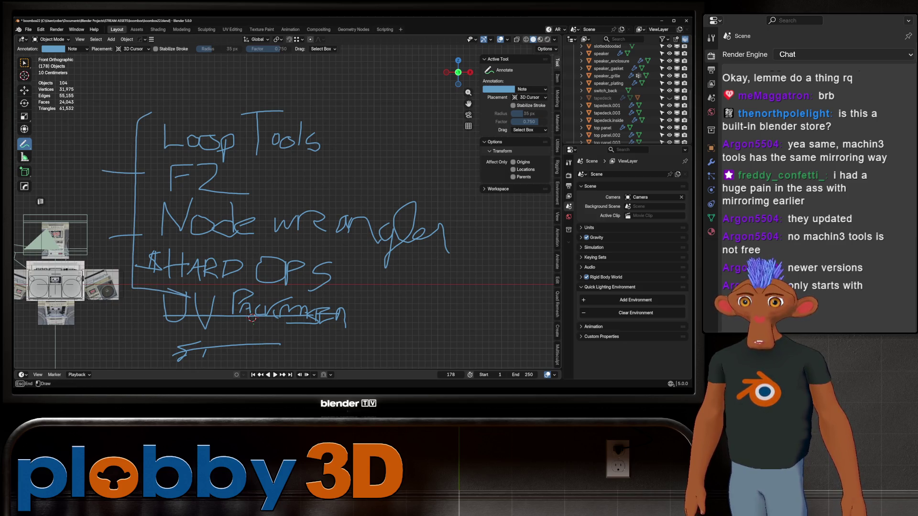
drag(98, 141, 145, 140)
drag(119, 83, 176, 49)
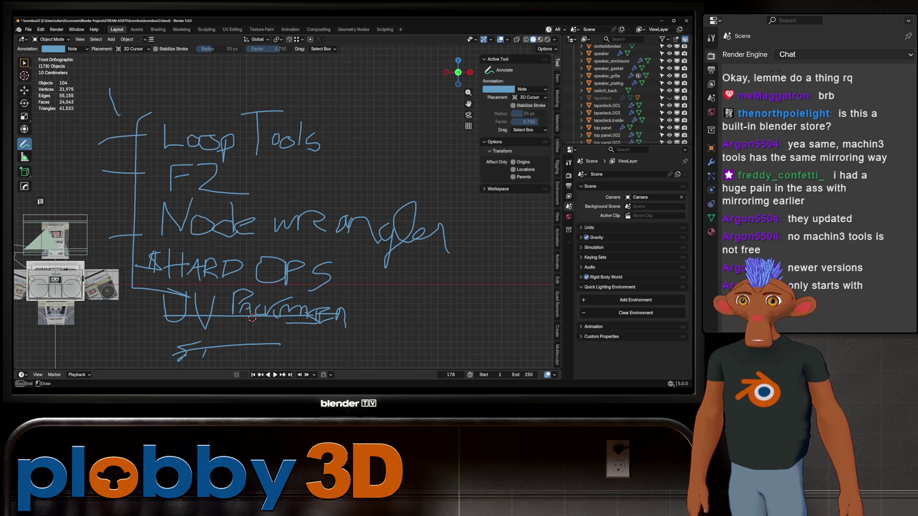
scroll(215, 226, down, 4)
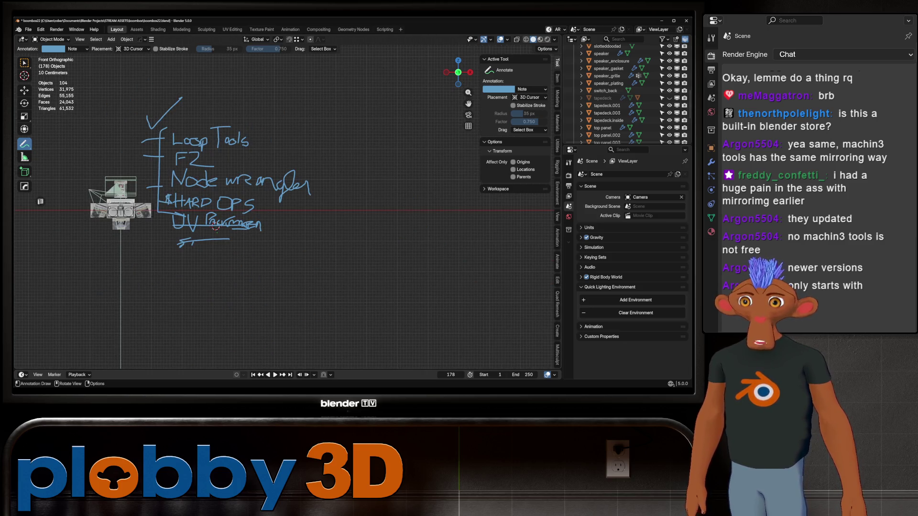
mouse_move(159, 124)
mouse_down()
mouse_move(299, 171)
mouse_move(212, 188)
mouse_move(144, 132)
mouse_move(244, 133)
mouse_up()
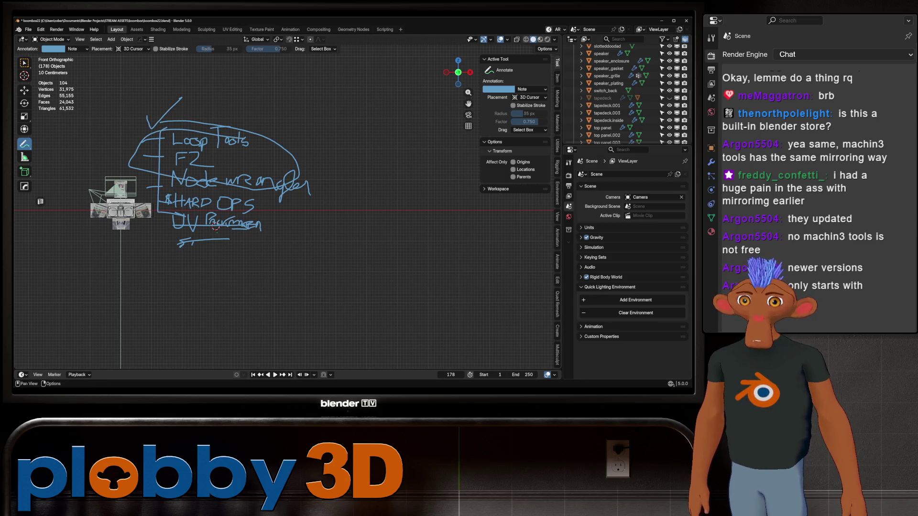
scroll(233, 208, down, 3)
scroll(232, 207, up, 2)
scroll(310, 350, up, 5)
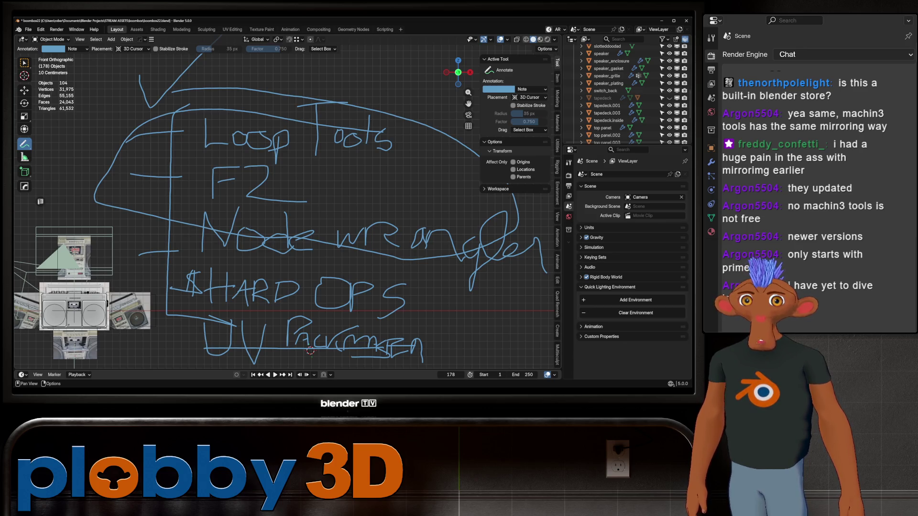
scroll(557, 216, down, 3)
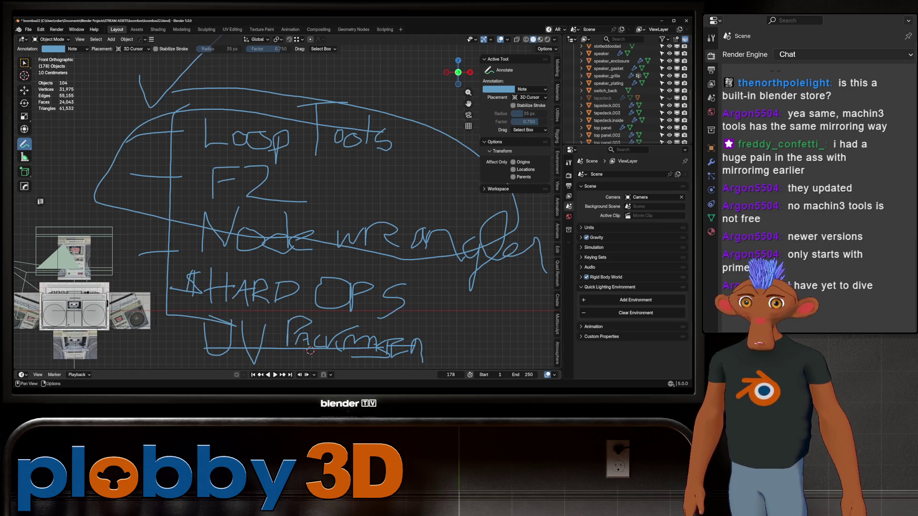
scroll(310, 350, up, 3)
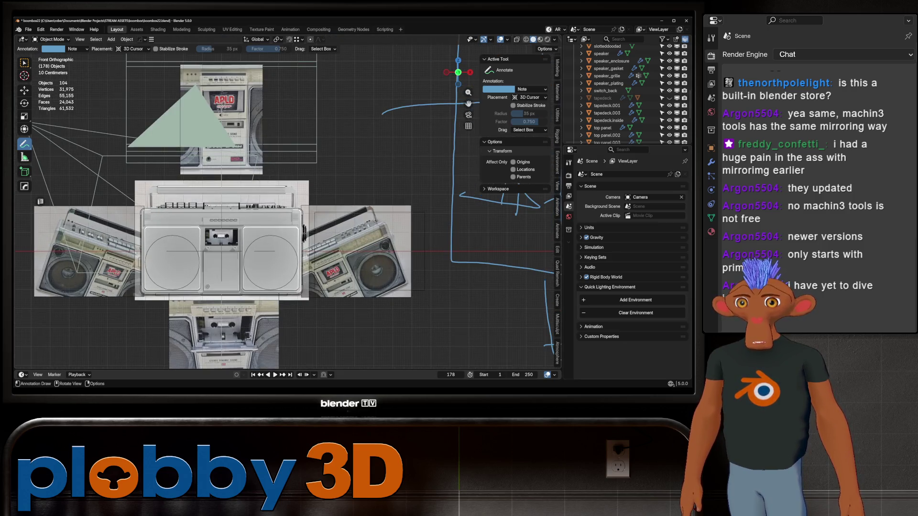
scroll(288, 208, up, 4)
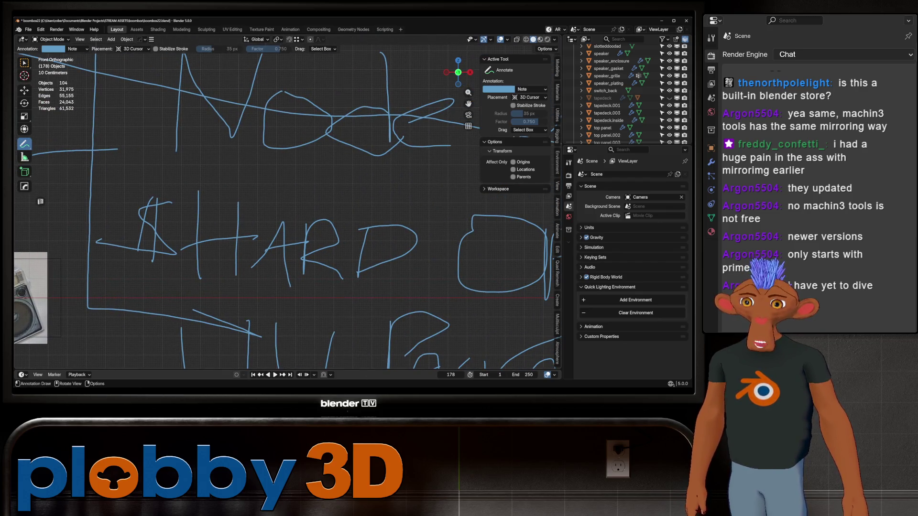
scroll(287, 208, down, 4)
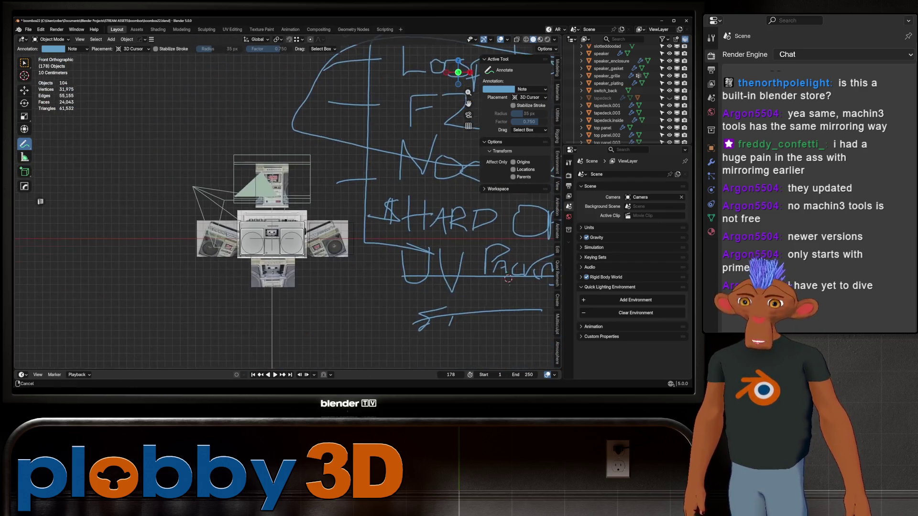
scroll(308, 204, up, 6)
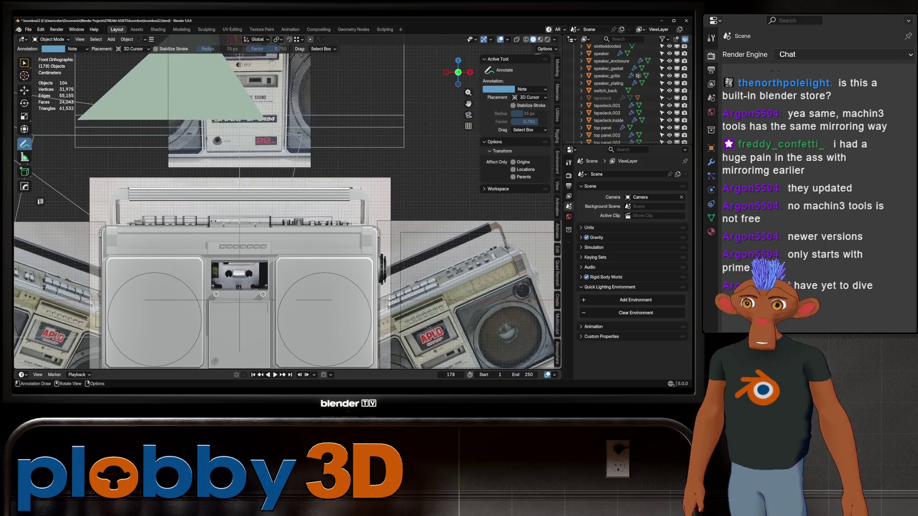
scroll(308, 204, down, 3)
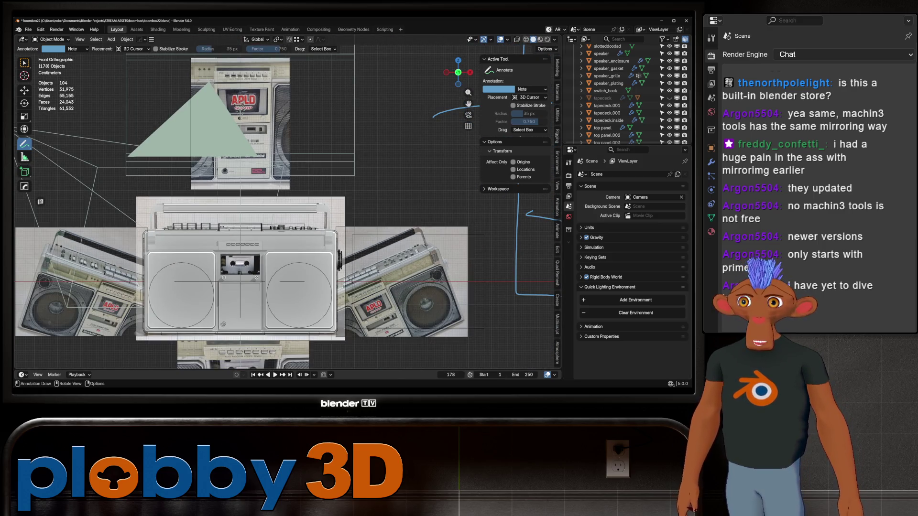
- Switch back to selecting and pick the boombox body to inspect its modifiers
key(w)
click(299, 287)
click(569, 252)
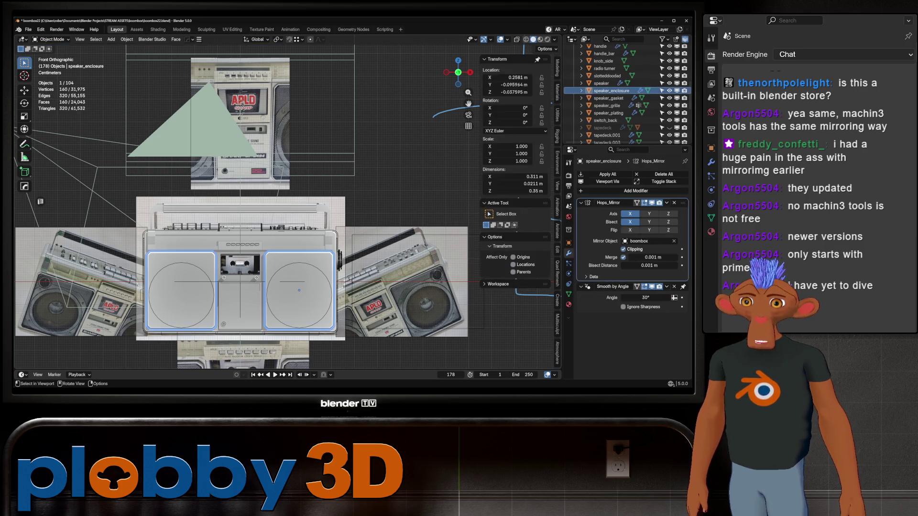
middle_drag(299, 290, 237, 287)
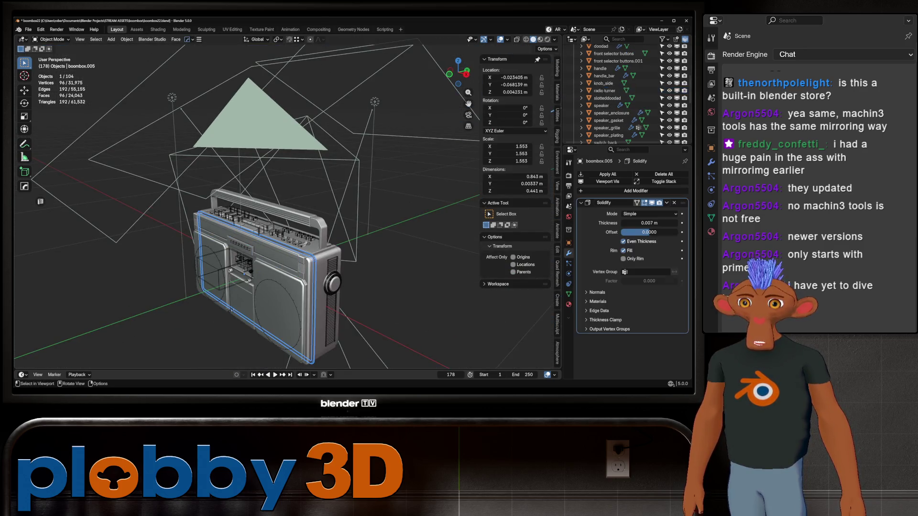
click(205, 280)
scroll(248, 204, up, 4)
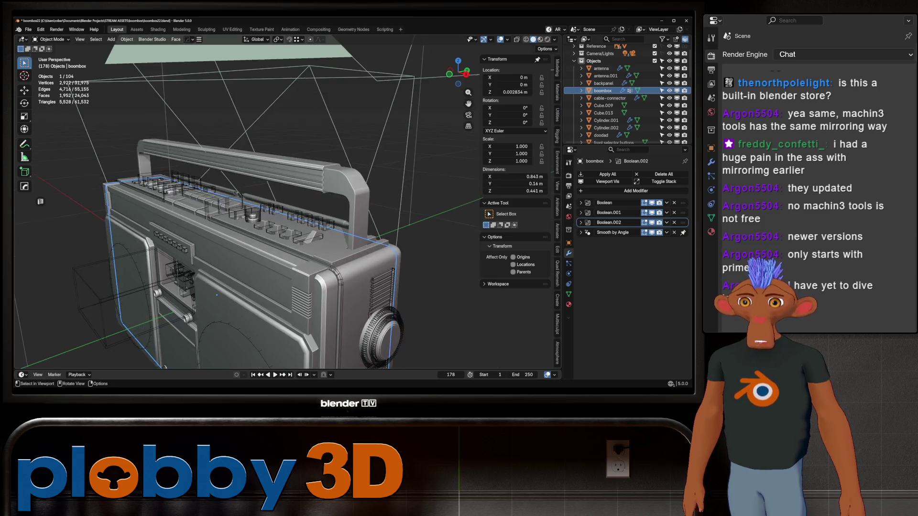
scroll(247, 204, up, 2)
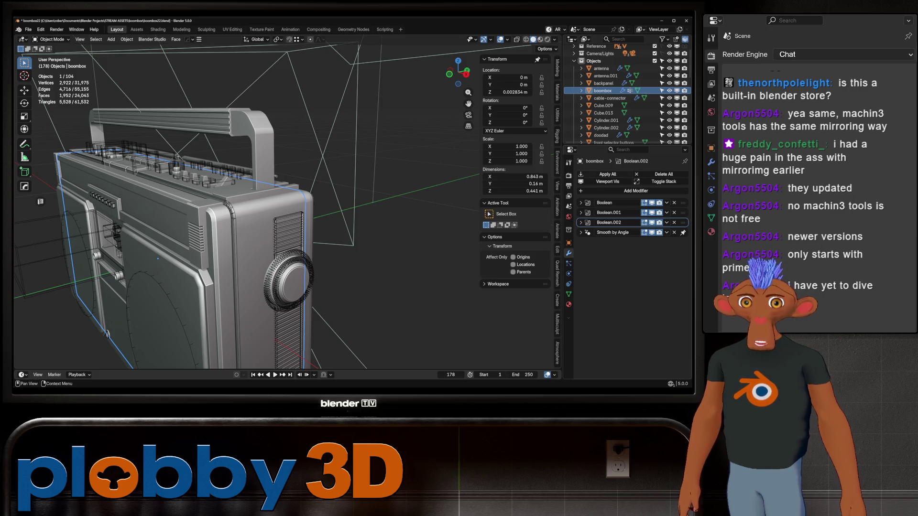
- Toggle the boombox's modifier viewport visibility off and on and collapse the Boolean panels
click(608, 181)
click(608, 181)
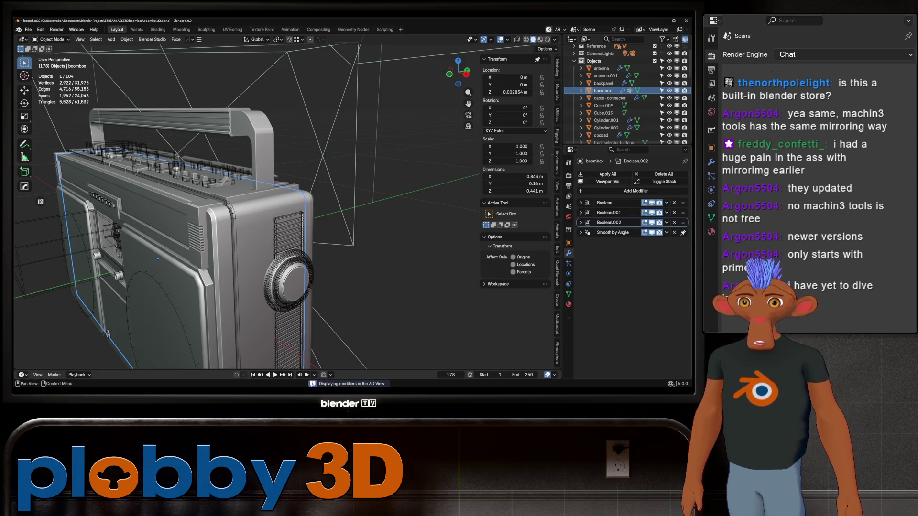
click(608, 181)
click(608, 181)
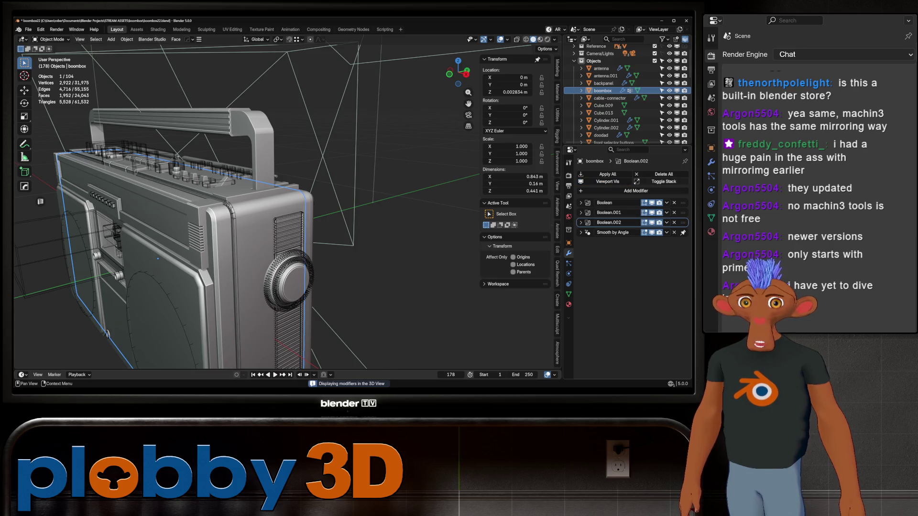
click(664, 182)
click(664, 181)
click(664, 182)
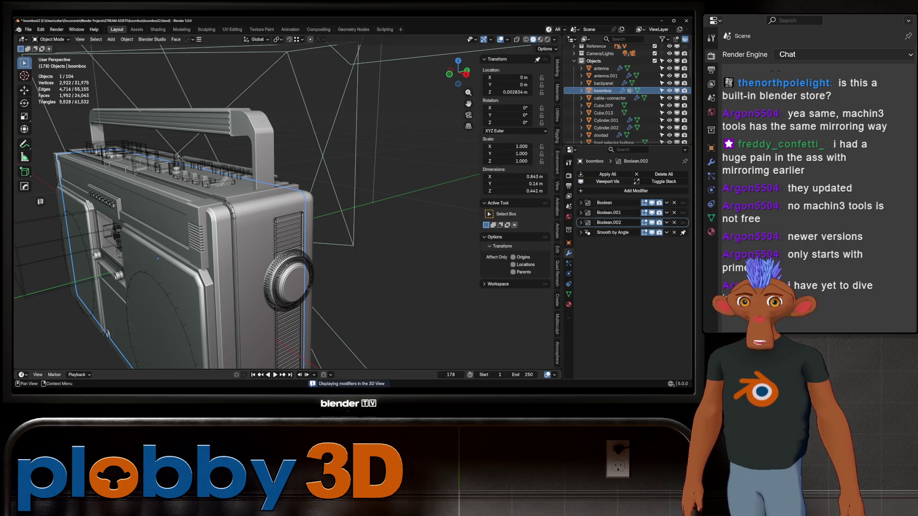
mouse_move(252, 215)
middle_down()
mouse_move(323, 222)
mouse_move(309, 212)
mouse_move(330, 209)
middle_up()
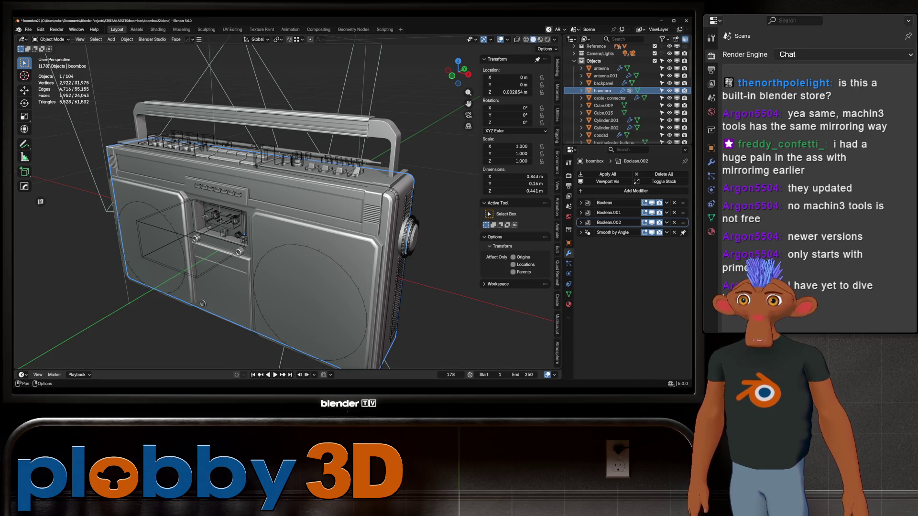
- Switch to the Modeling workspace via the Sculpting tab
click(206, 29)
click(181, 29)
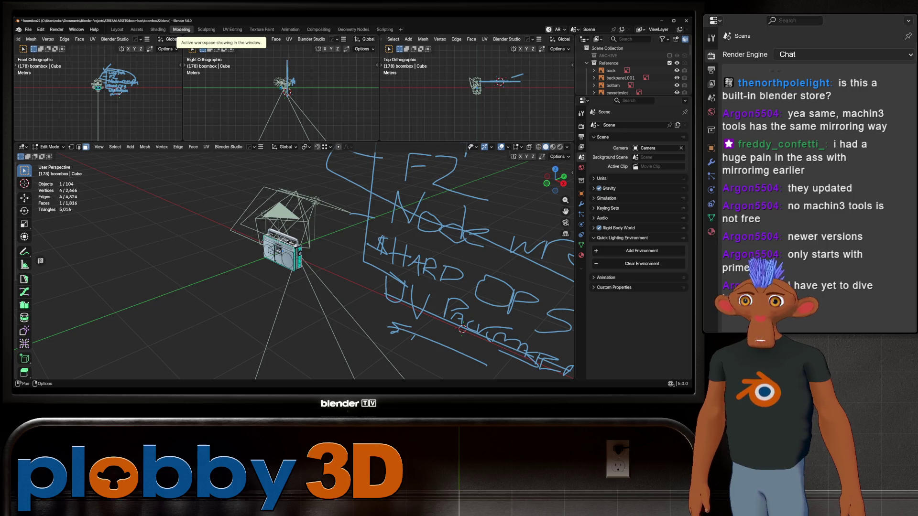
- Review the Zen UV unwrap options and UVPackmaster3 packing tools in the UV Editing workspace
click(232, 29)
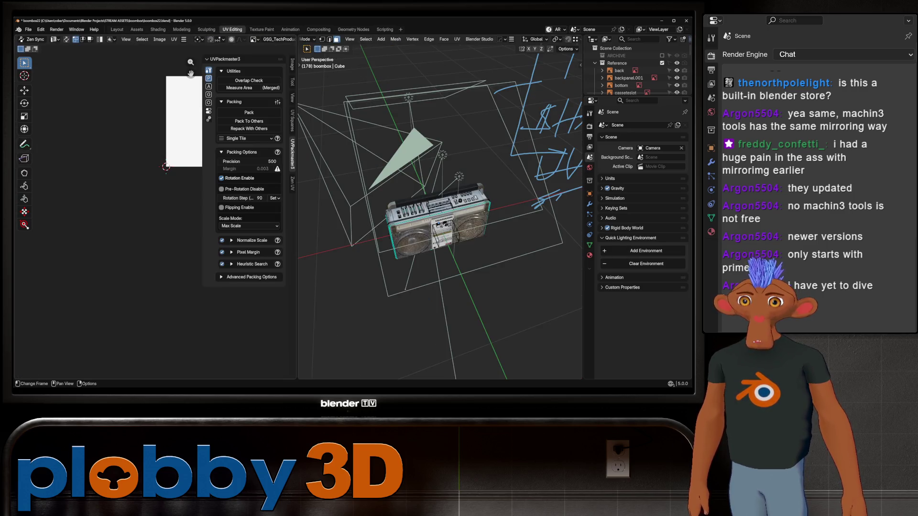
mouse_move(116, 230)
middle_down()
mouse_move(137, 236)
mouse_move(82, 231)
middle_up()
scroll(136, 230, down, 2)
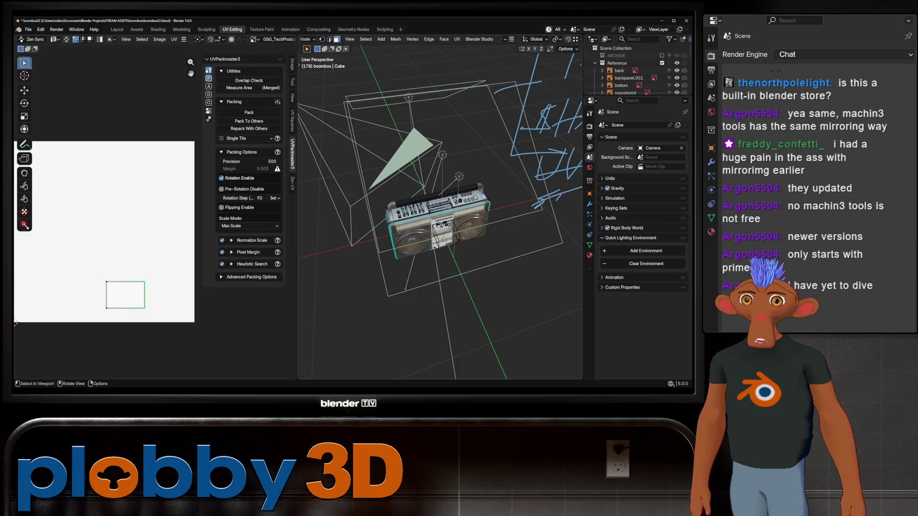
click(292, 183)
click(208, 90)
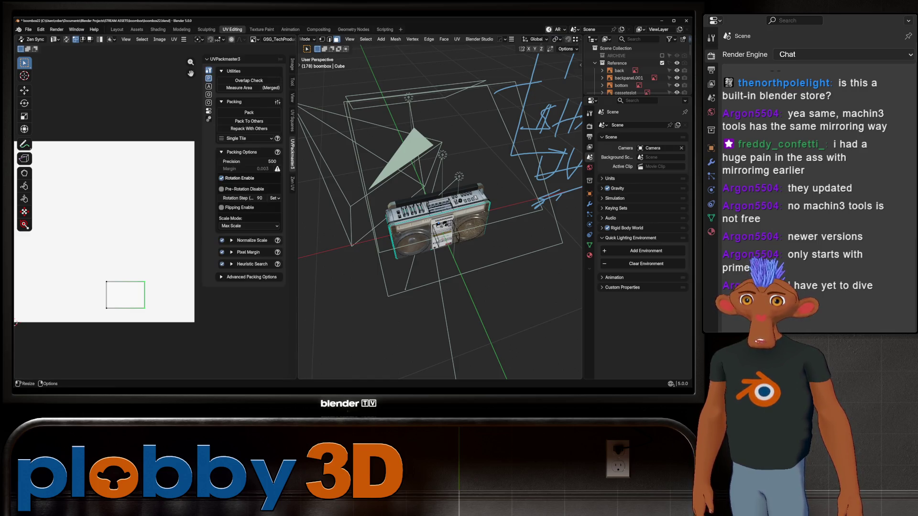
click(208, 79)
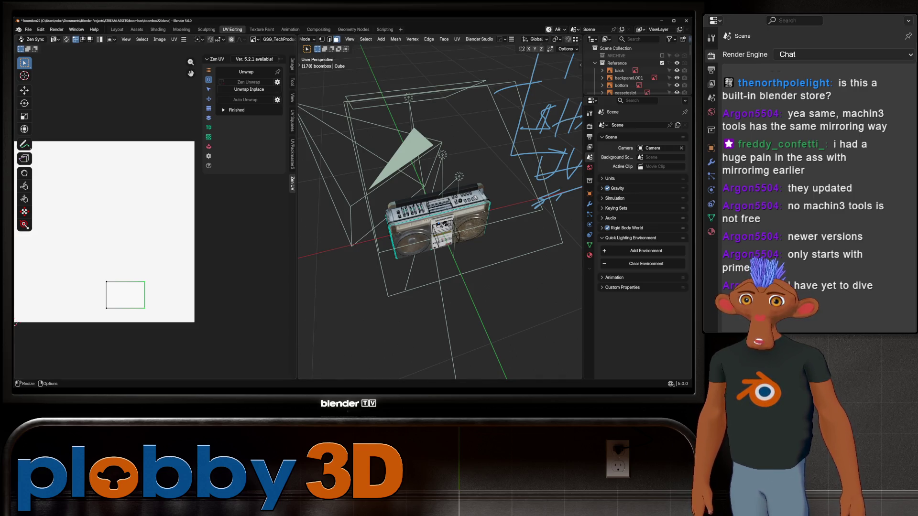
click(292, 153)
scroll(440, 215, up, 1)
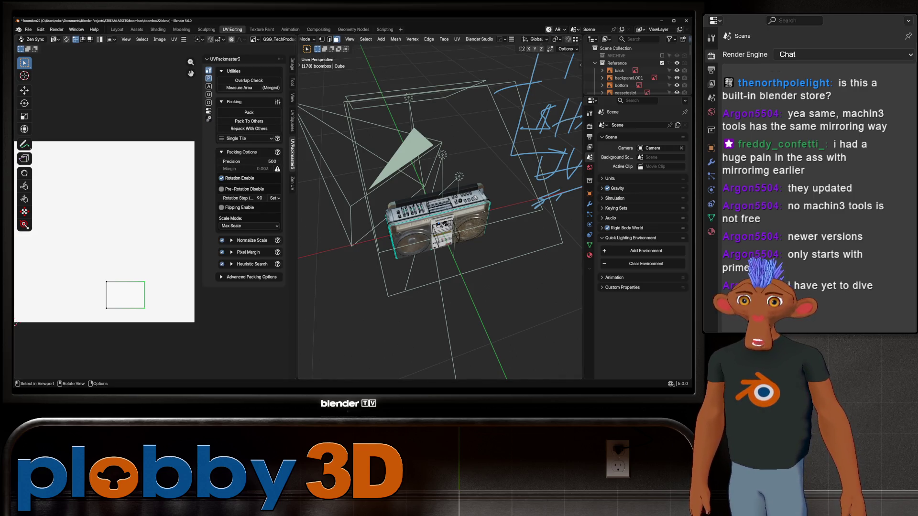
scroll(439, 215, up, 3)
scroll(439, 215, up, 3)
scroll(440, 216, up, 3)
middle_drag(439, 215, 439, 172)
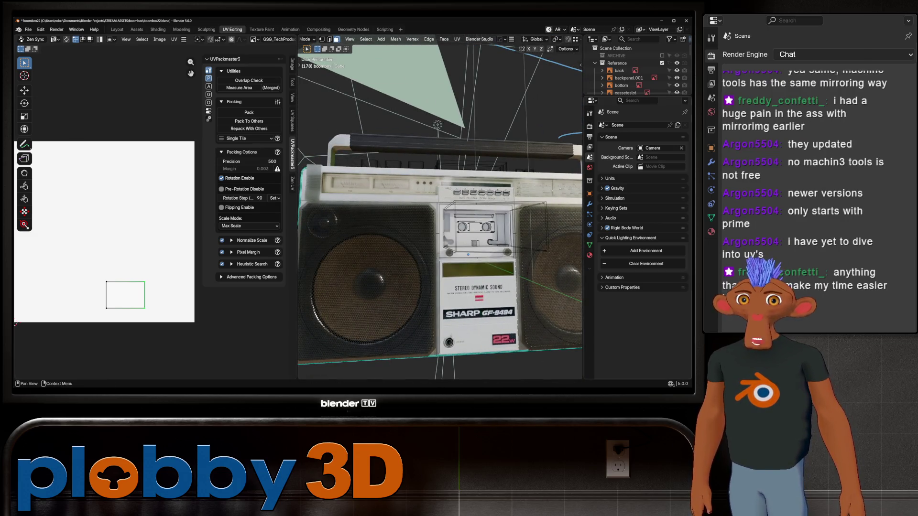
- Return to Layout, face the boombox front and bring up the Edit menu
click(117, 29)
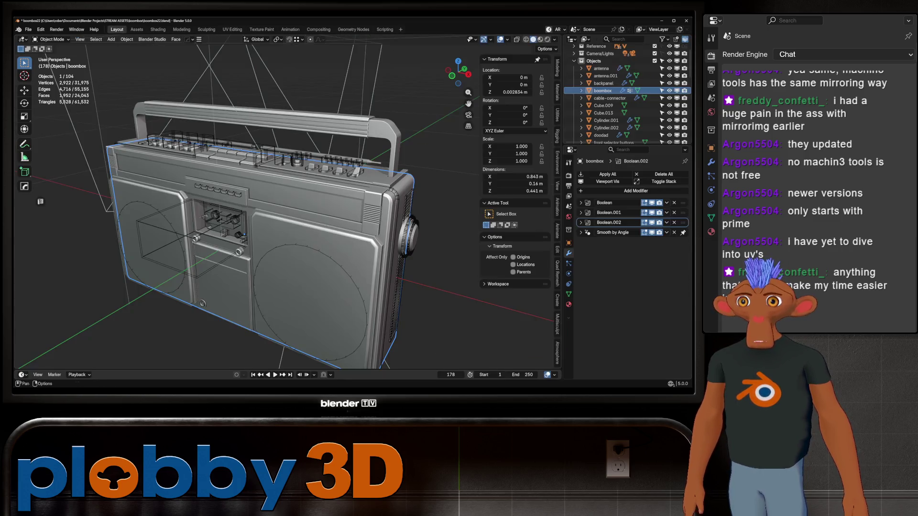
scroll(244, 216, down, 3)
middle_drag(244, 216, 287, 215)
scroll(247, 215, up, 3)
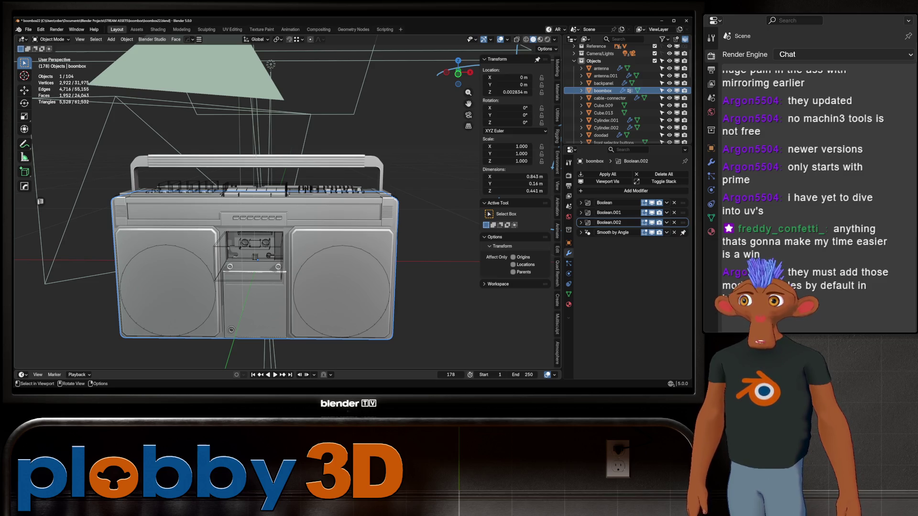
click(41, 29)
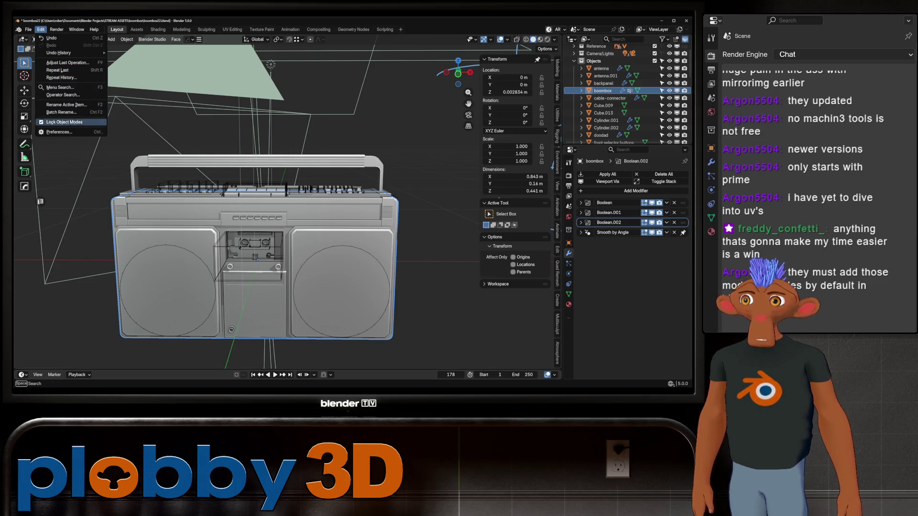
- In Preferences extensions, search 'modif', inspect the Modifier Tools add-on, then select the search text
click(59, 132)
click(73, 98)
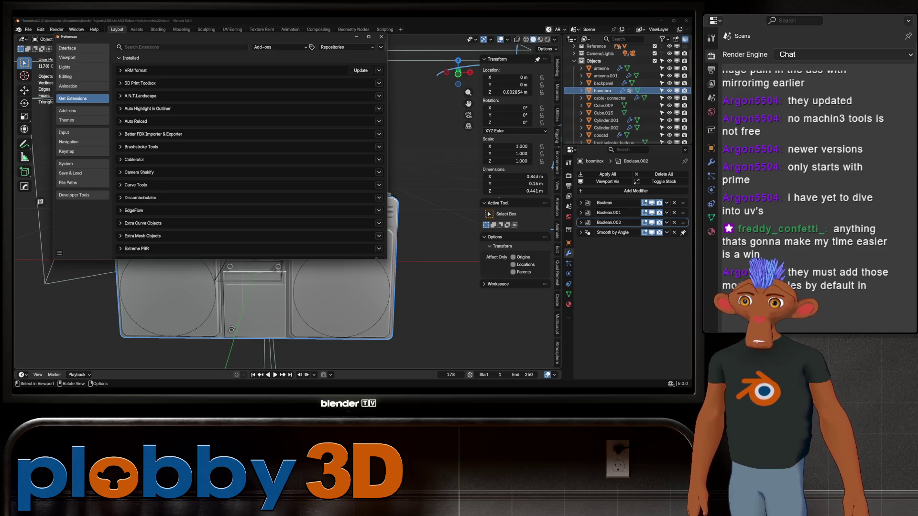
key(ctrl+f)
text(modif)
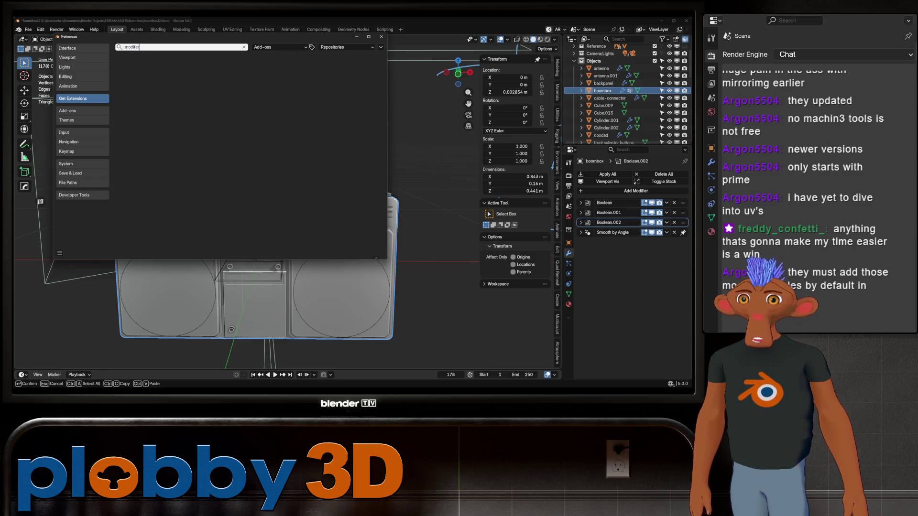
key(Return)
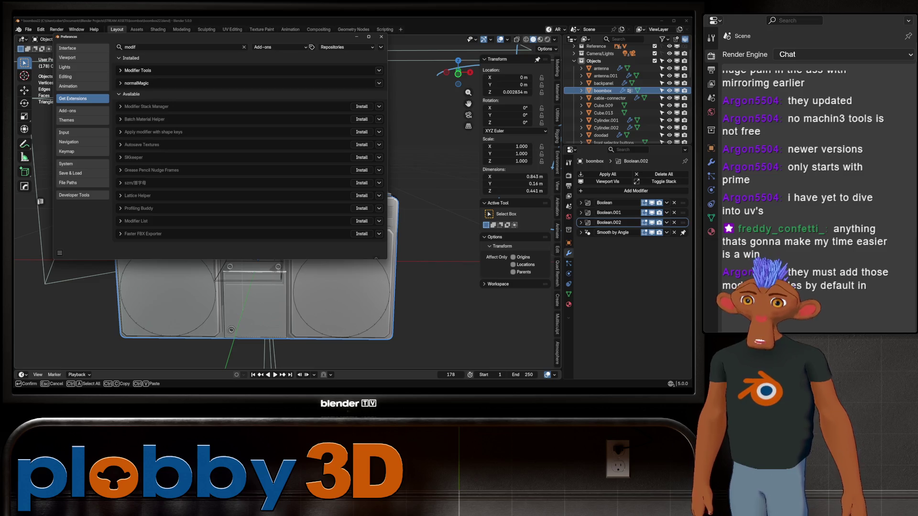
click(136, 71)
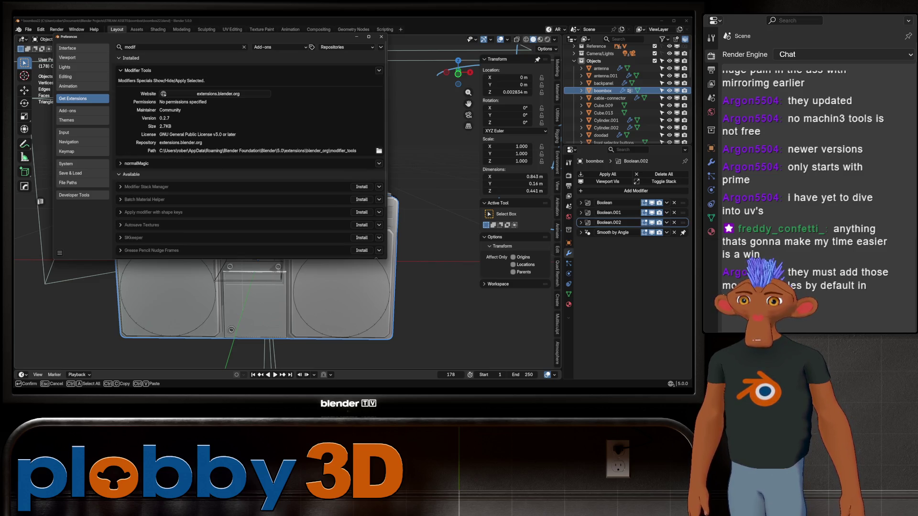
click(136, 70)
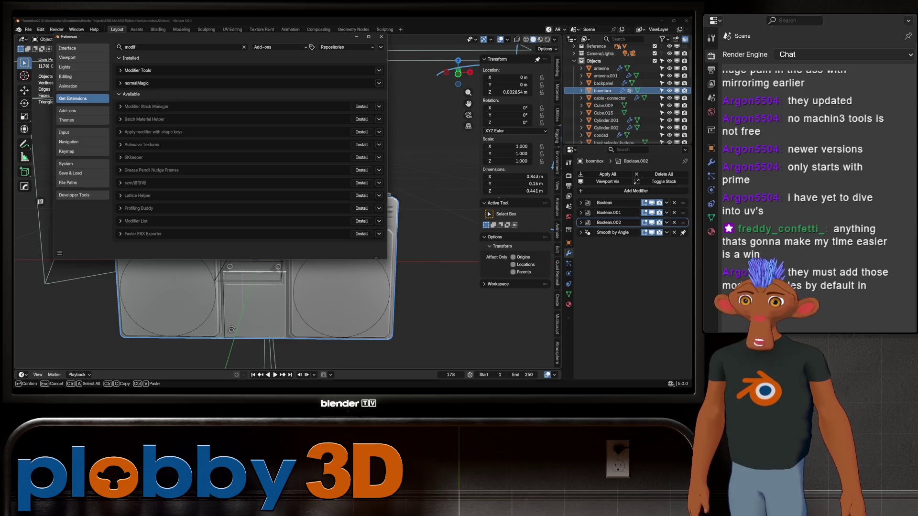
click(129, 48)
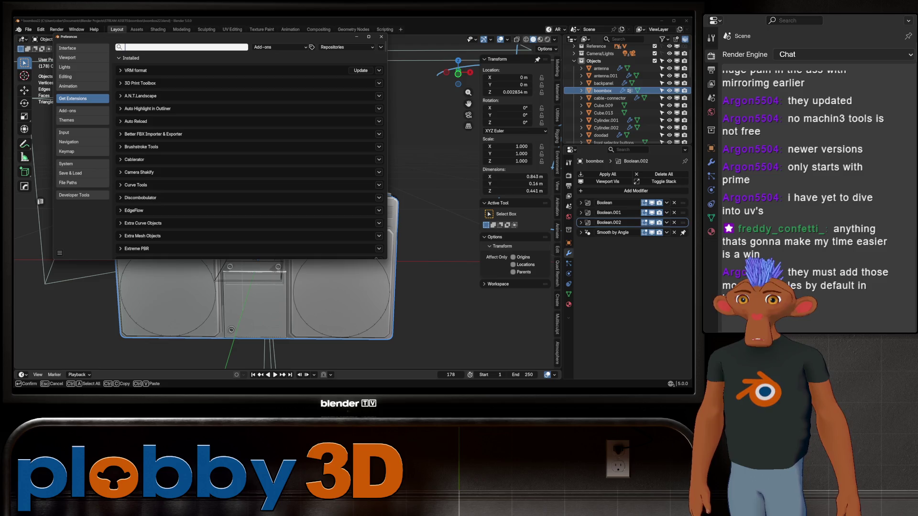
- Clear the extensions search filter and peek at an installed add-on's details
key(BackSpace)
key(Return)
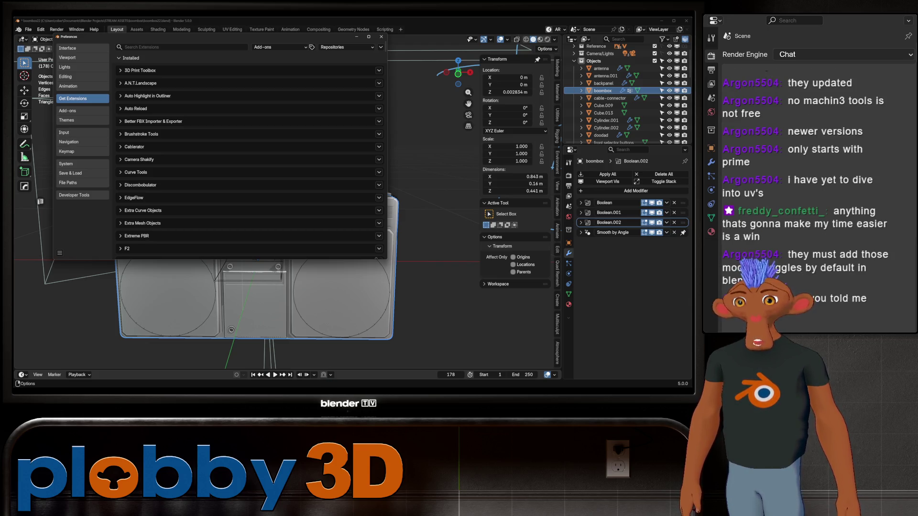
click(136, 173)
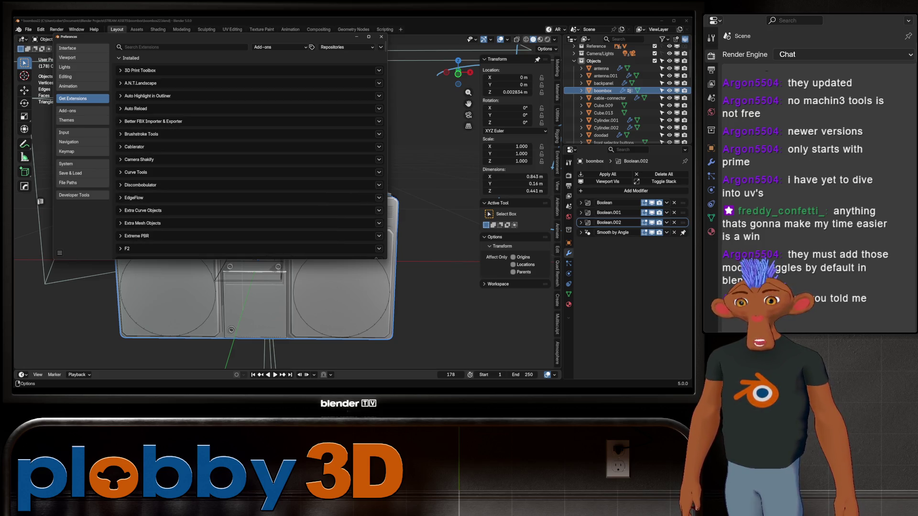
- Click through the side knob, speaker grille and tapedeck.001 to check their modifiers
middle_drag(431, 316, 459, 308)
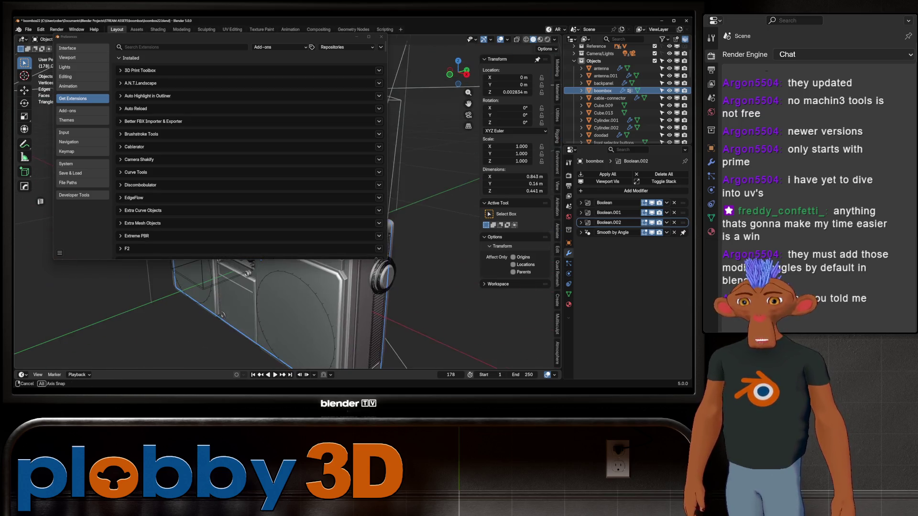
click(382, 274)
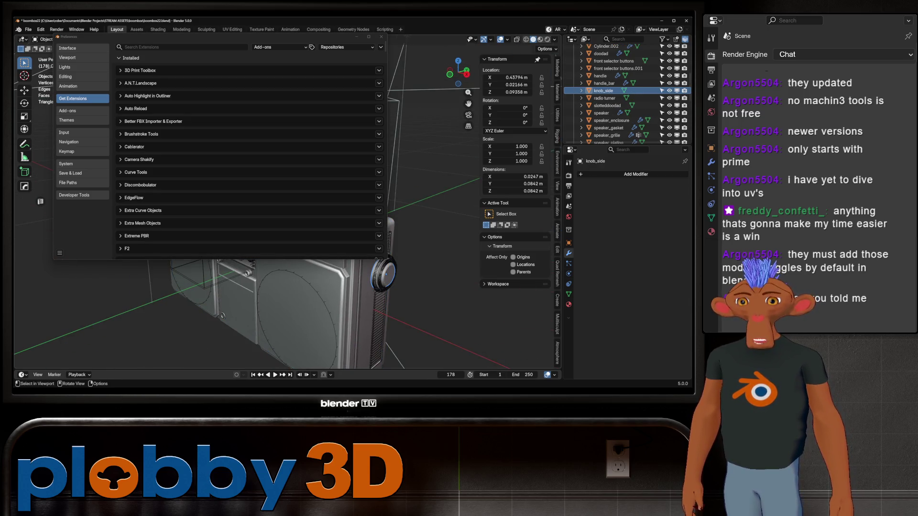
click(297, 312)
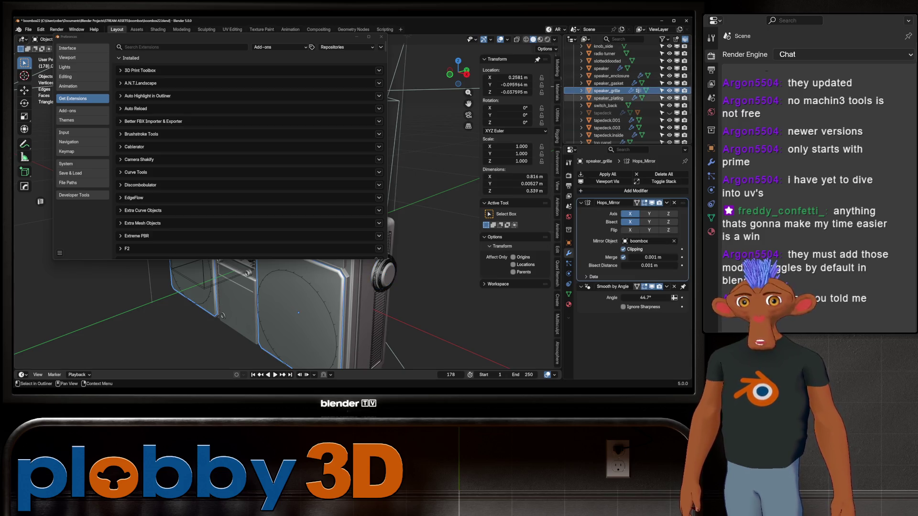
scroll(624, 94, down, 3)
scroll(624, 94, up, 3)
click(603, 90)
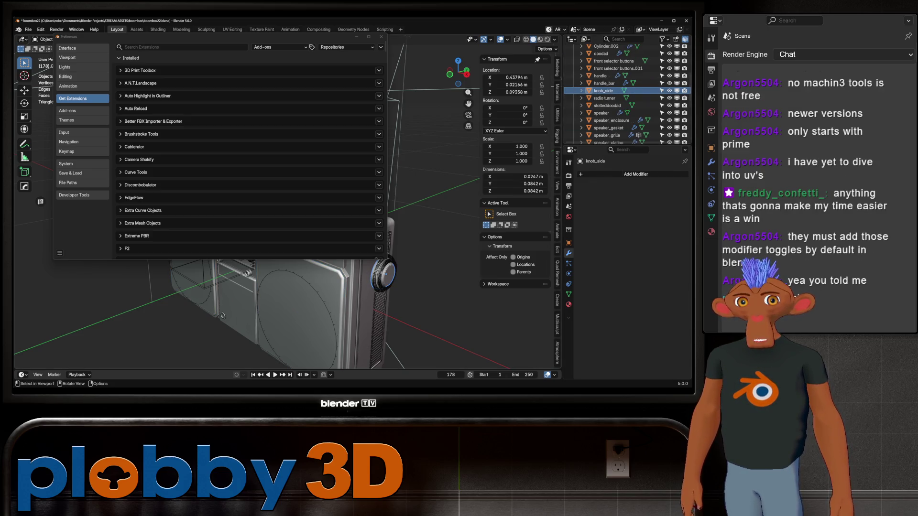
scroll(610, 91, down, 5)
click(606, 90)
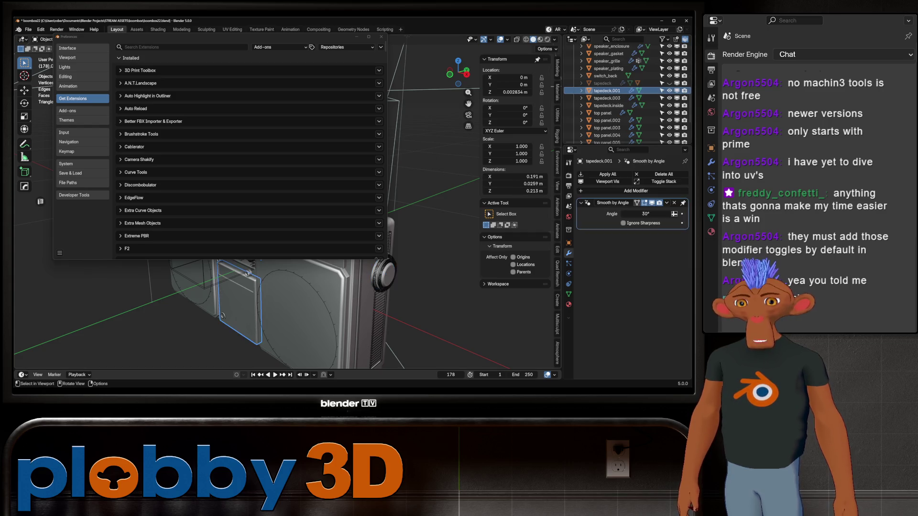
click(297, 312)
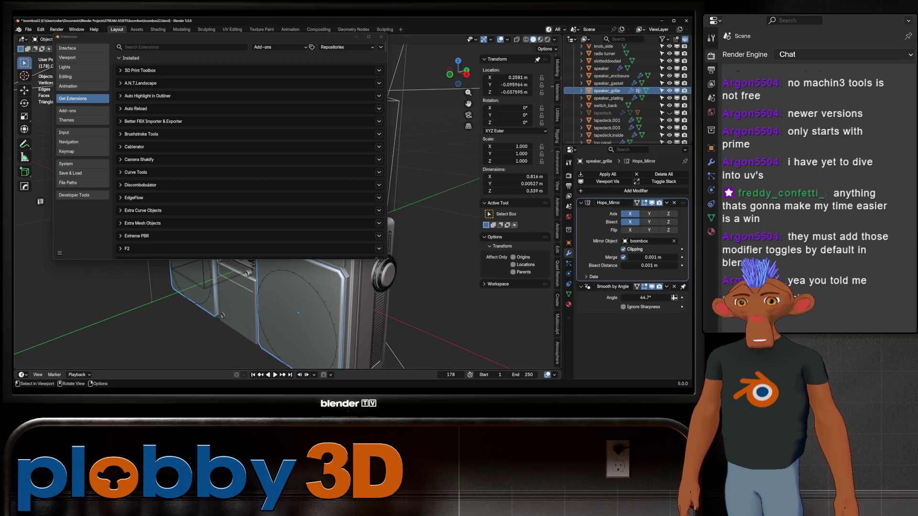
click(384, 274)
- Select the boombox handle and orbit to a close front view of the speaker
middle_drag(387, 287, 445, 273)
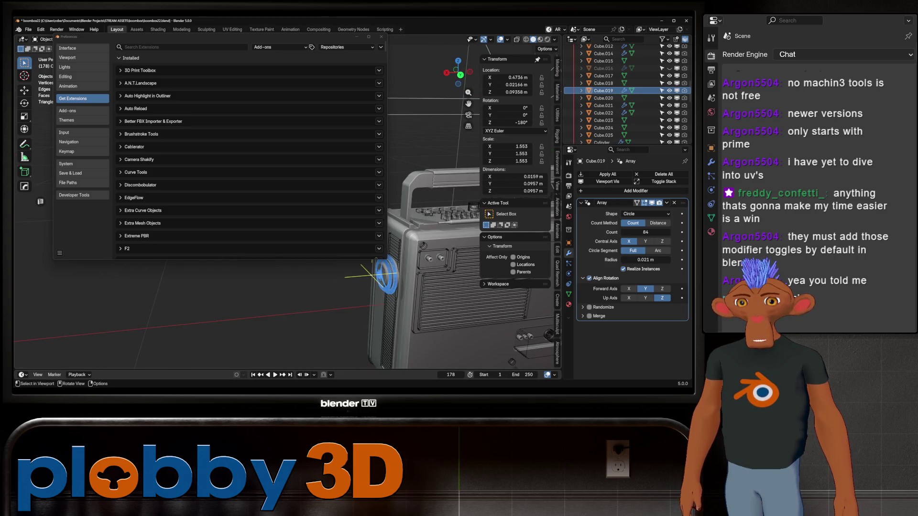
click(430, 237)
click(466, 287)
click(438, 179)
middle_drag(438, 179, 402, 215)
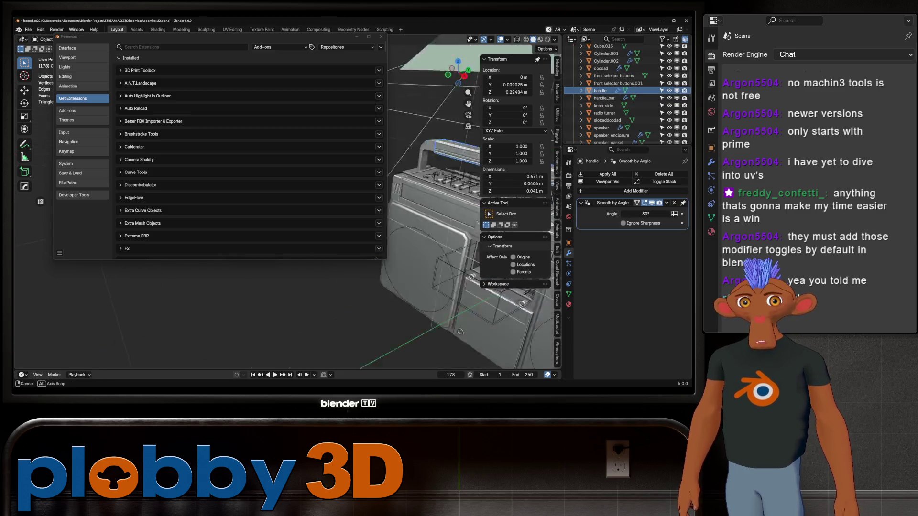
mouse_move(430, 251)
middle_down()
mouse_move(416, 237)
mouse_move(445, 258)
mouse_move(430, 273)
mouse_move(437, 251)
middle_up()
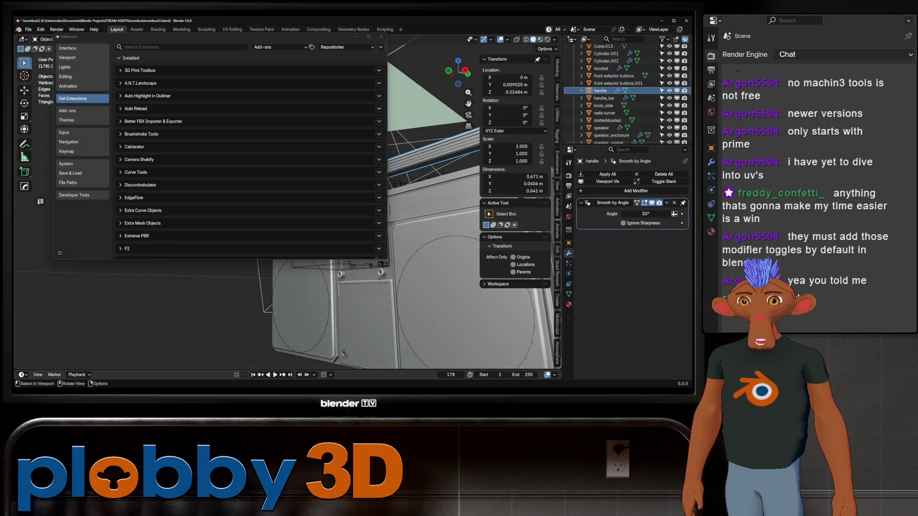
middle_drag(381, 266, 392, 180)
scroll(380, 133, down, 1)
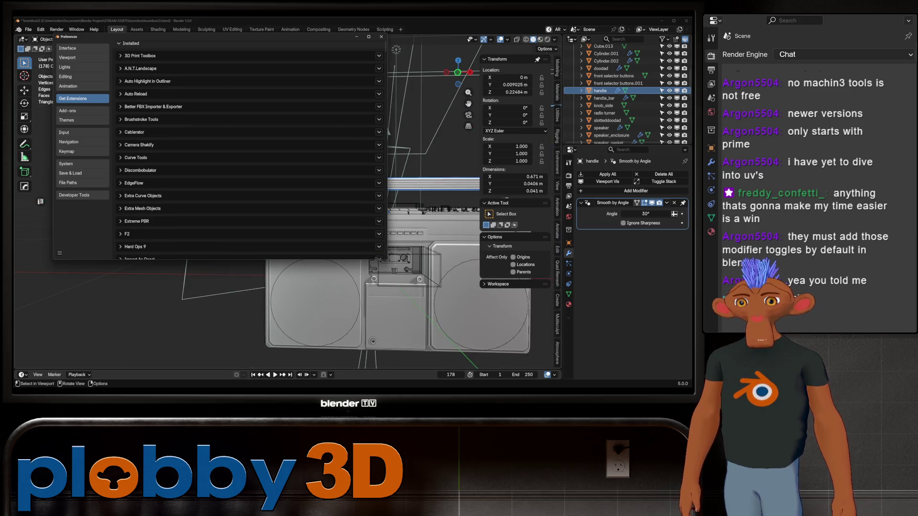
scroll(251, 151, down, 2)
scroll(251, 151, down, 1)
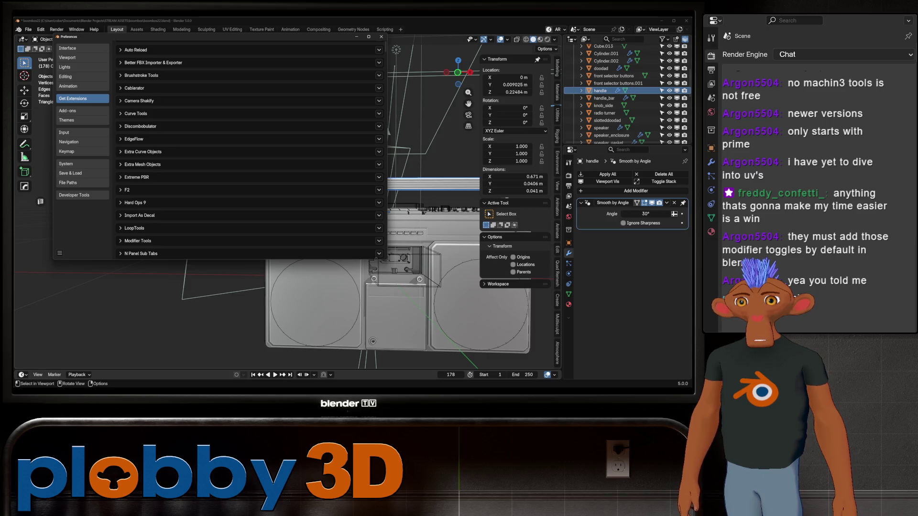
scroll(251, 151, down, 1)
scroll(251, 151, down, 1)
scroll(251, 150, down, 2)
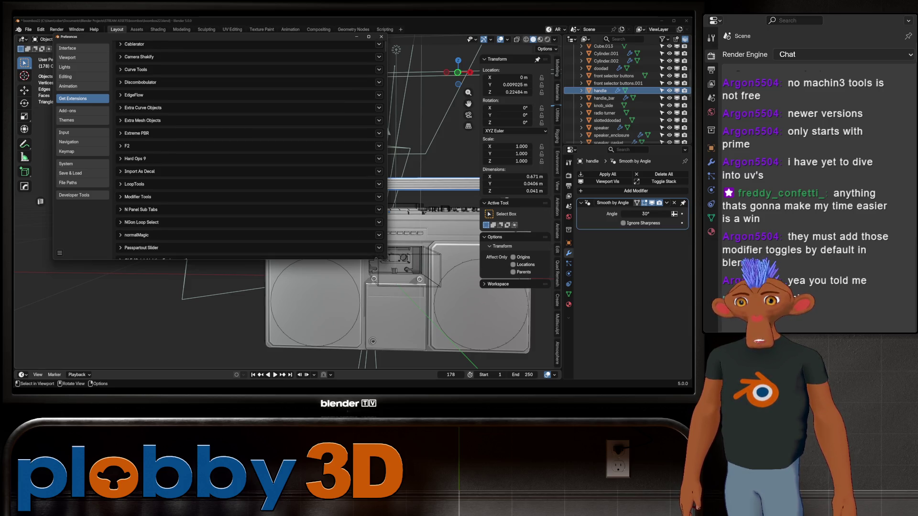
scroll(251, 151, down, 2)
scroll(251, 151, down, 2)
scroll(251, 151, down, 2)
scroll(251, 151, down, 2)
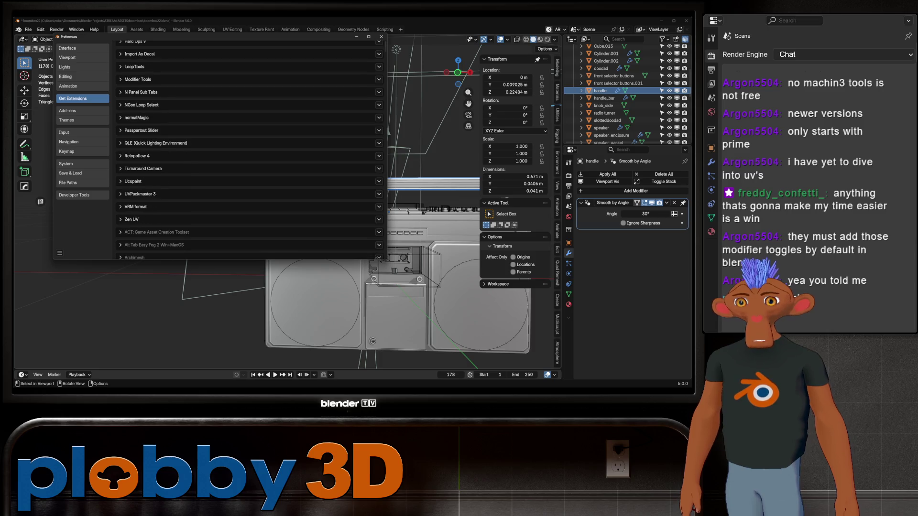
scroll(252, 152, down, 1)
scroll(251, 151, down, 2)
scroll(251, 152, down, 1)
scroll(251, 151, up, 2)
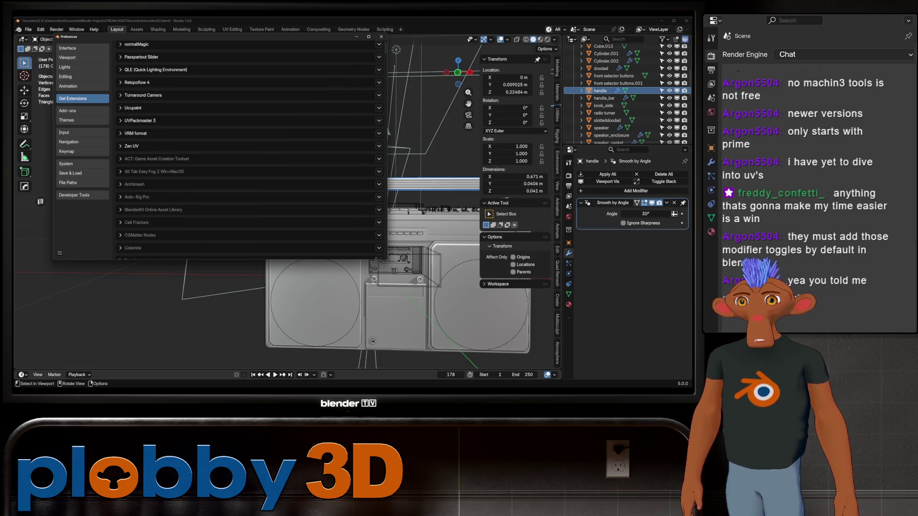
scroll(251, 151, up, 2)
scroll(251, 151, up, 2)
scroll(252, 150, up, 2)
- Show the Add-ons list in Preferences instead of the extensions page
click(68, 111)
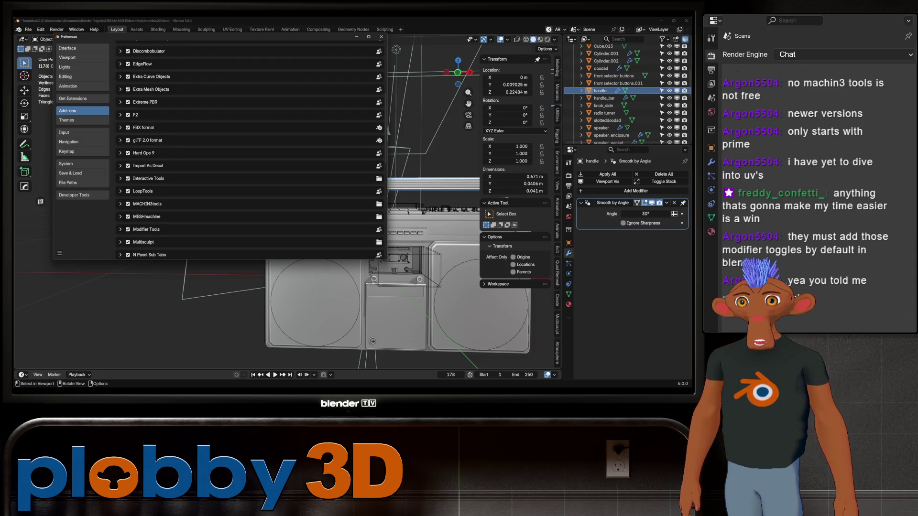
scroll(251, 151, up, 3)
scroll(251, 150, up, 2)
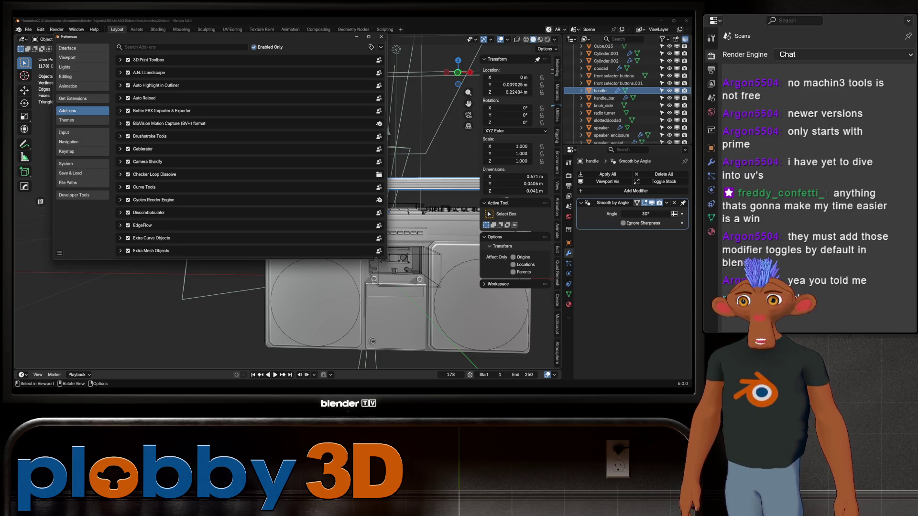
scroll(251, 150, down, 3)
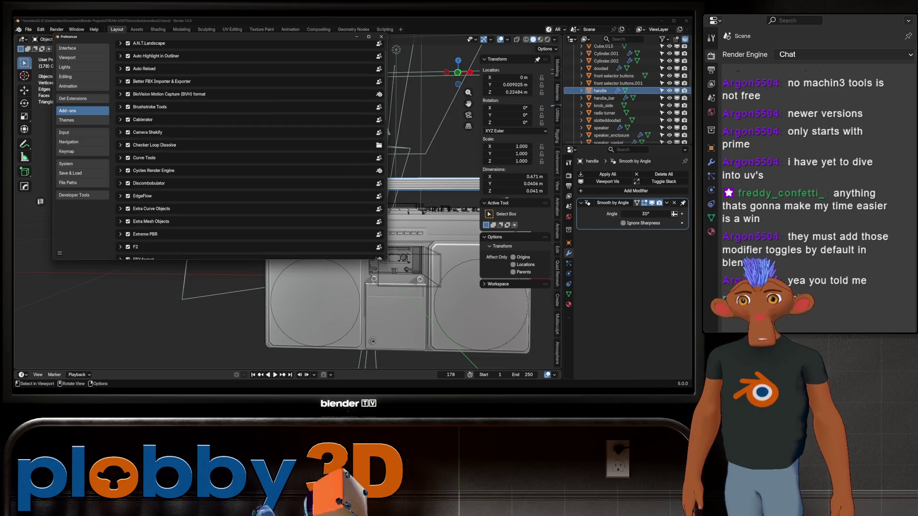
scroll(251, 151, down, 2)
scroll(251, 144, down, 2)
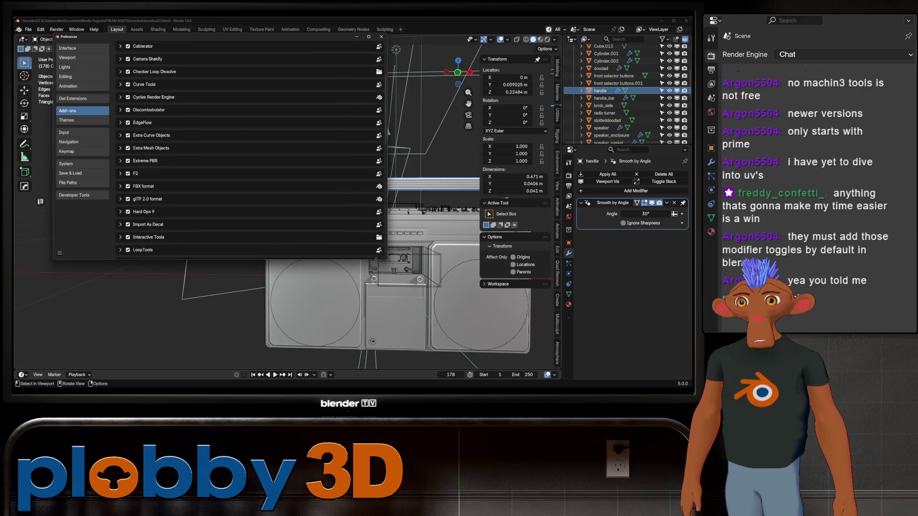
scroll(252, 144, down, 1)
scroll(251, 144, down, 1)
scroll(251, 144, down, 2)
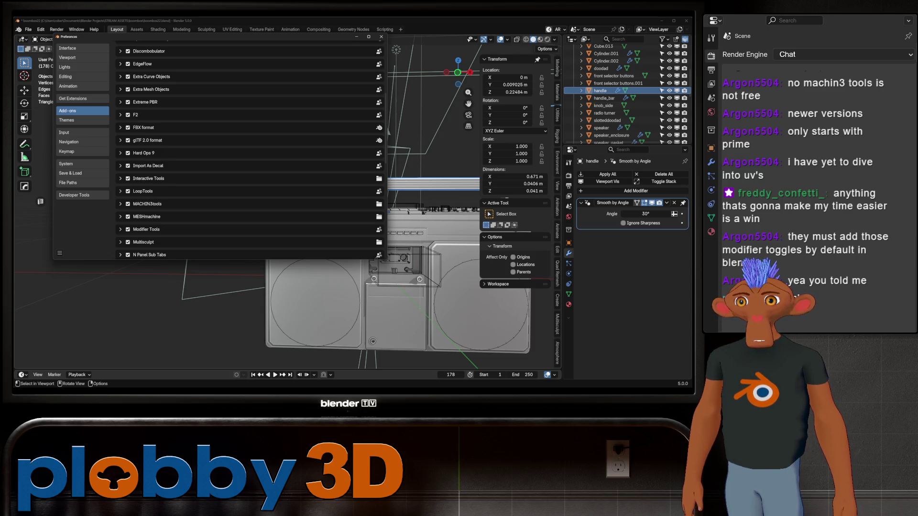
scroll(251, 144, down, 1)
scroll(251, 143, down, 1)
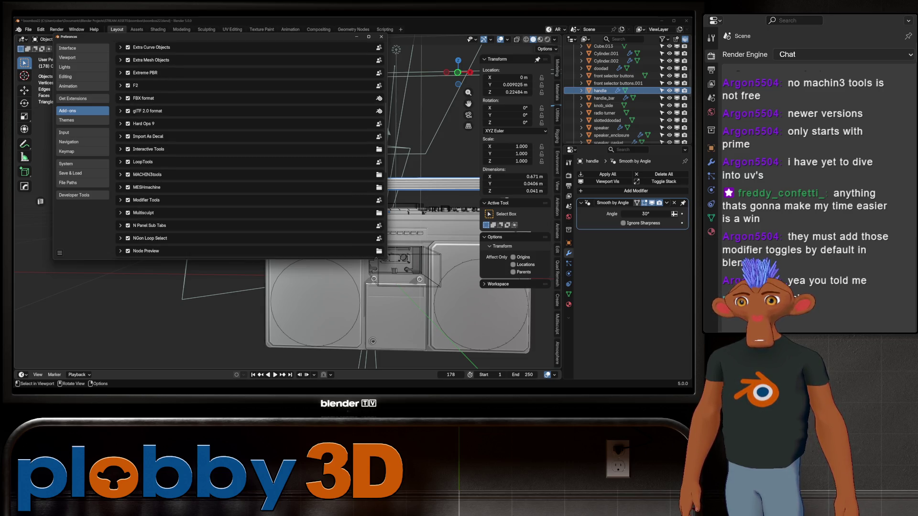
scroll(251, 144, down, 1)
scroll(252, 144, down, 2)
scroll(252, 143, down, 2)
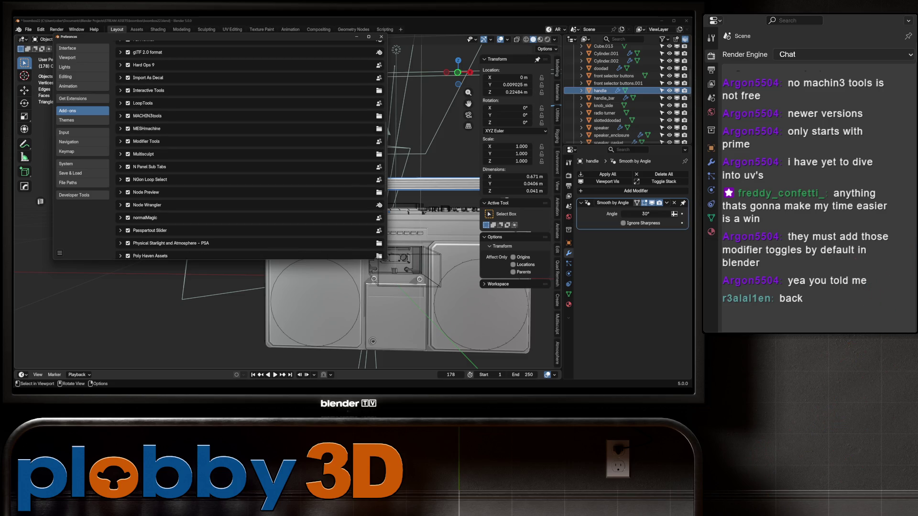
scroll(251, 143, down, 1)
scroll(251, 143, down, 2)
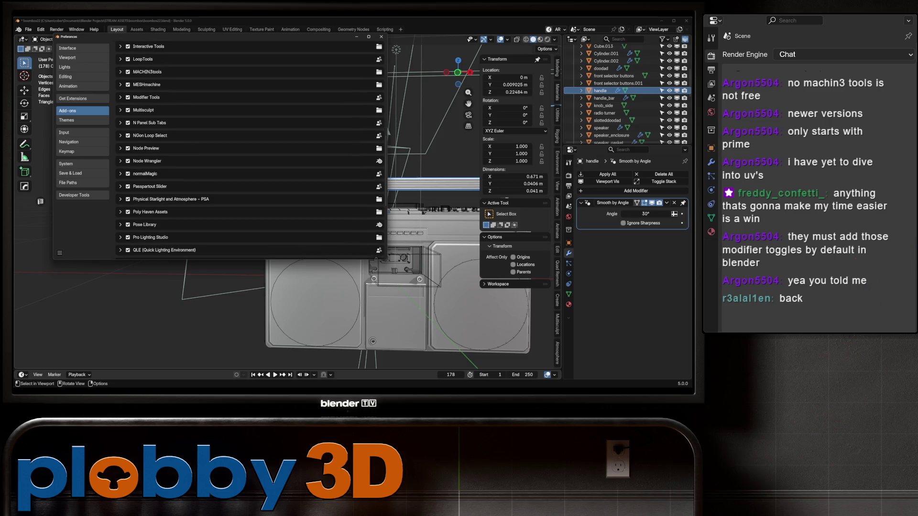
scroll(251, 143, down, 2)
scroll(251, 143, down, 2)
scroll(251, 143, down, 3)
scroll(252, 144, down, 2)
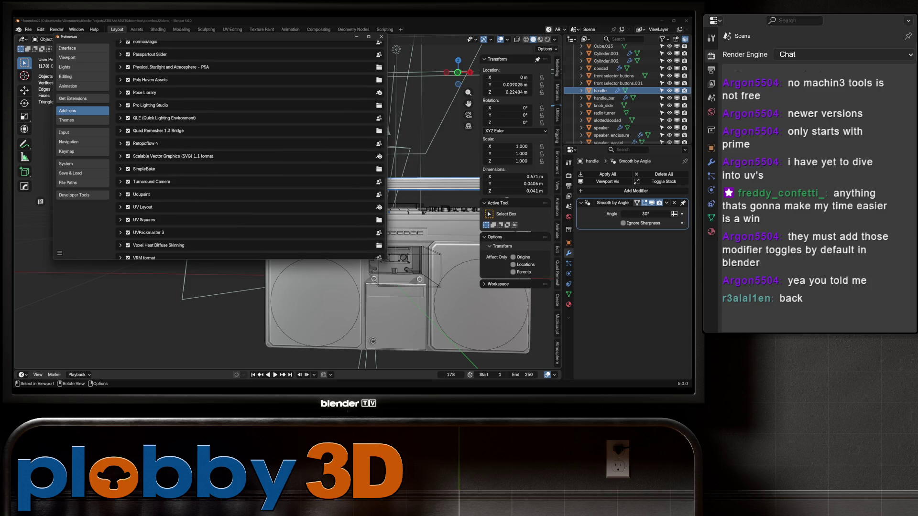
scroll(251, 144, down, 3)
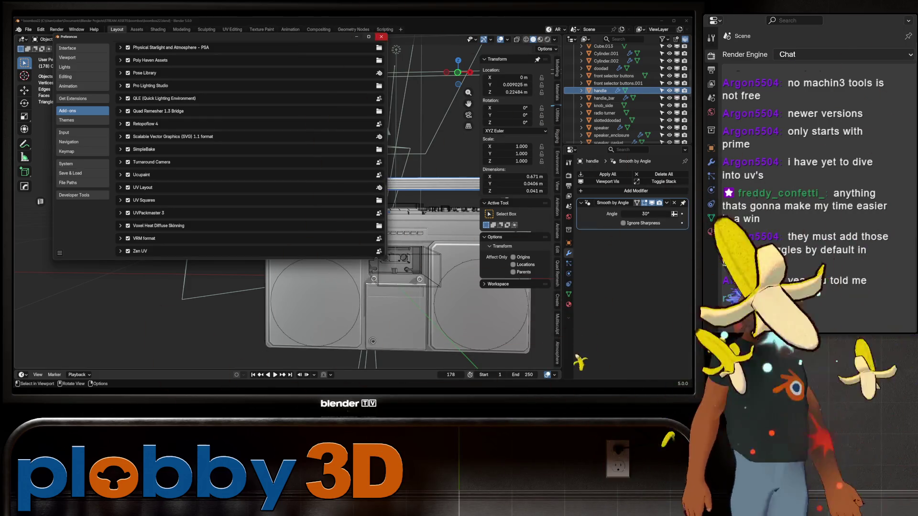
scroll(308, 215, down, 3)
scroll(309, 215, up, 5)
scroll(308, 215, up, 1)
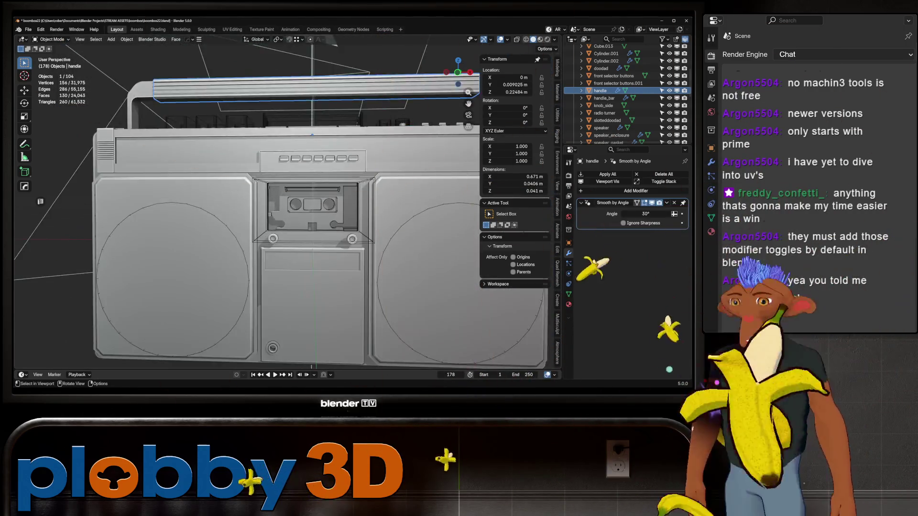
scroll(309, 215, down, 6)
scroll(403, 208, up, 2)
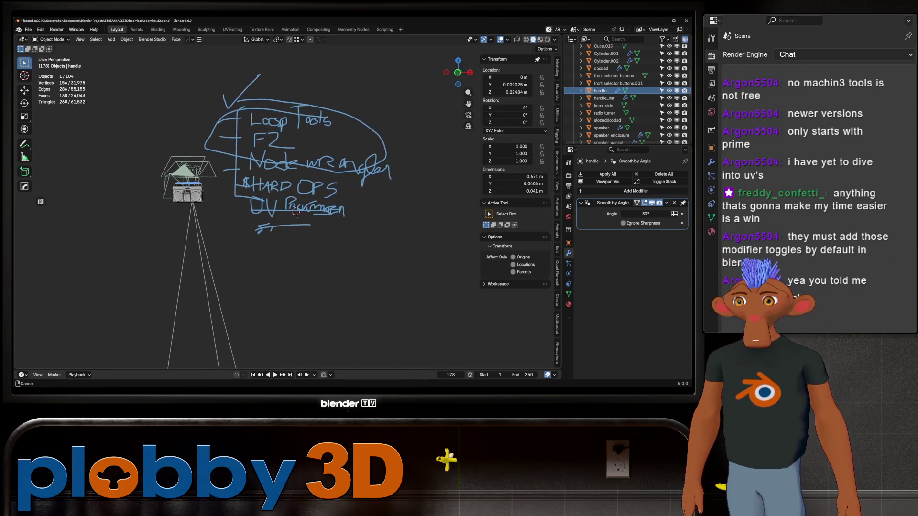
scroll(344, 215, up, 2)
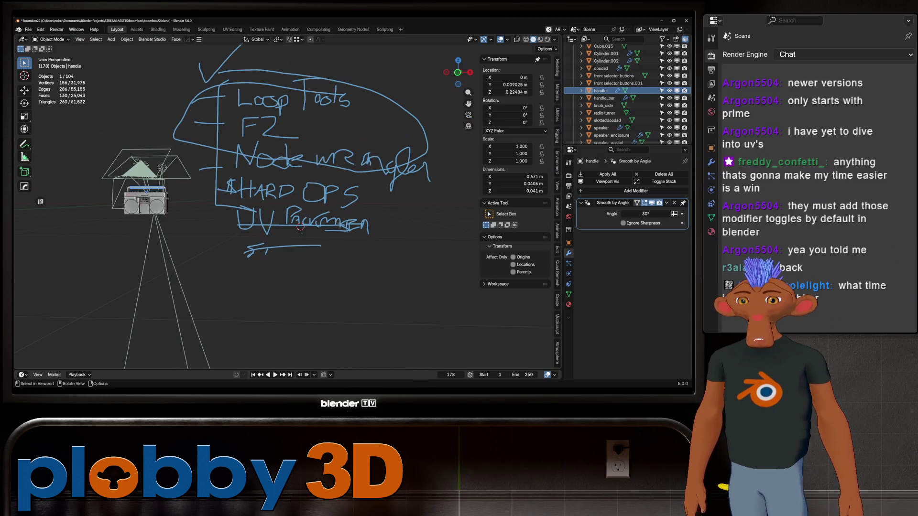
- Erase the handwritten F2/Node add-on notes with the annotation eraser (D)
key(shift+space)
key(d)
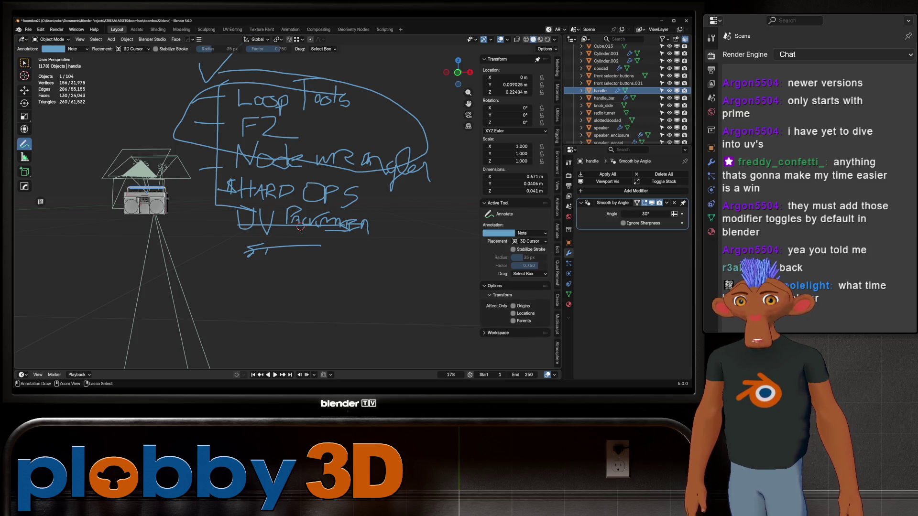
middle_drag(300, 227, 300, 222)
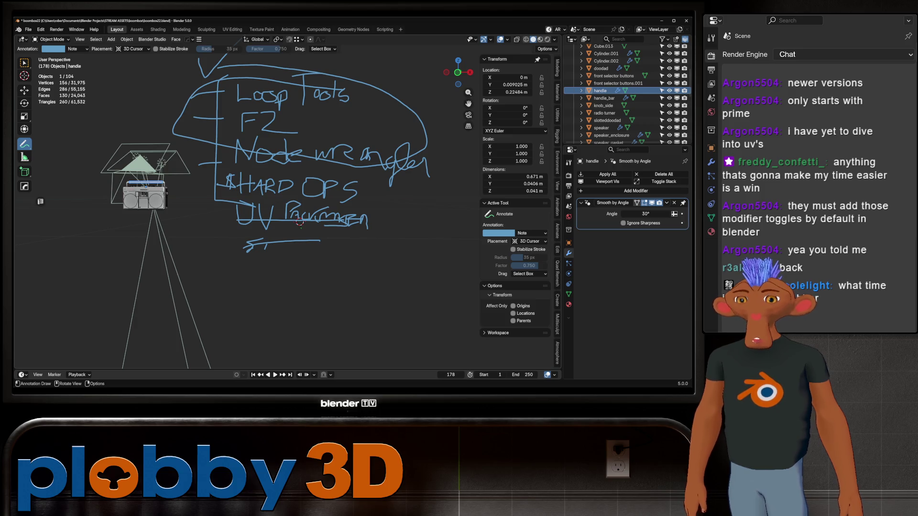
middle_drag(300, 223, 301, 244)
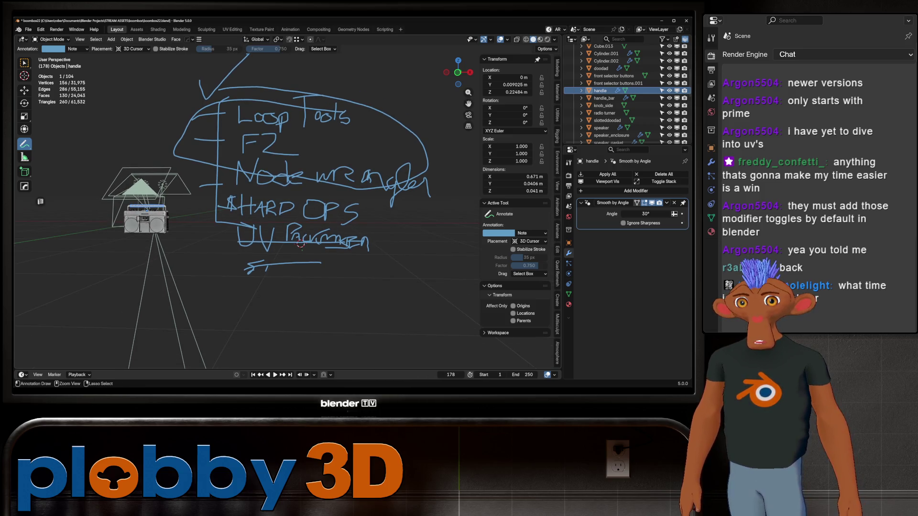
ctrl+right_drag(273, 176, 221, 108)
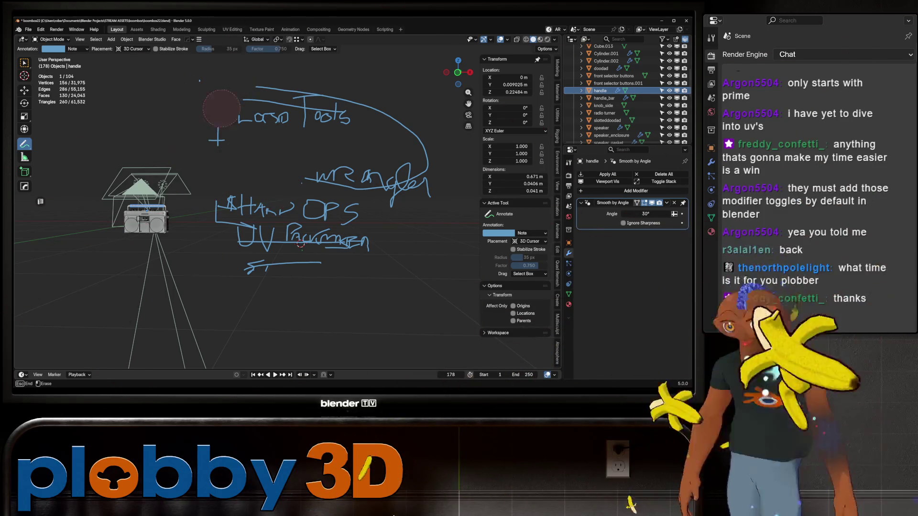
mouse_move(221, 107)
ctrl+right_down()
mouse_move(230, 185)
mouse_move(300, 220)
ctrl+right_up()
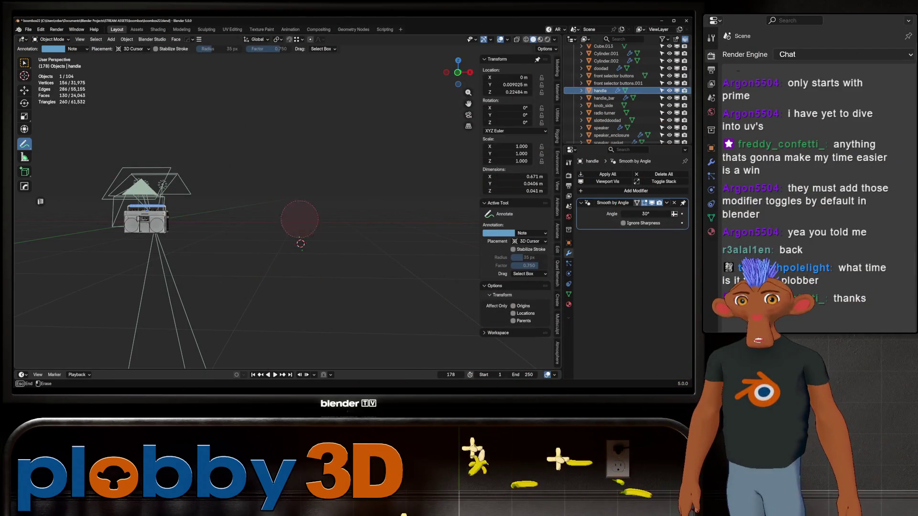
middle_drag(300, 221, 337, 240)
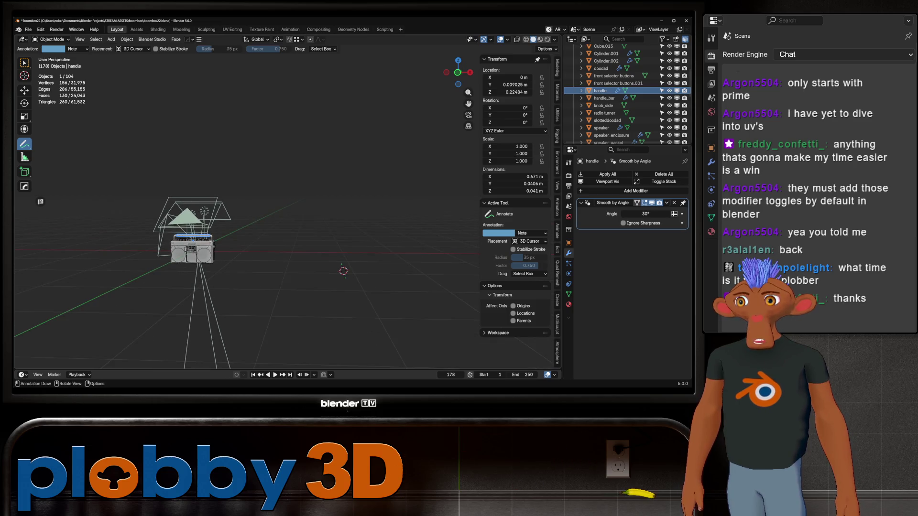
scroll(187, 247, up, 3)
- Navigate the view to face the cassette deck, with box select (W) active
middle_drag(187, 248, 187, 273)
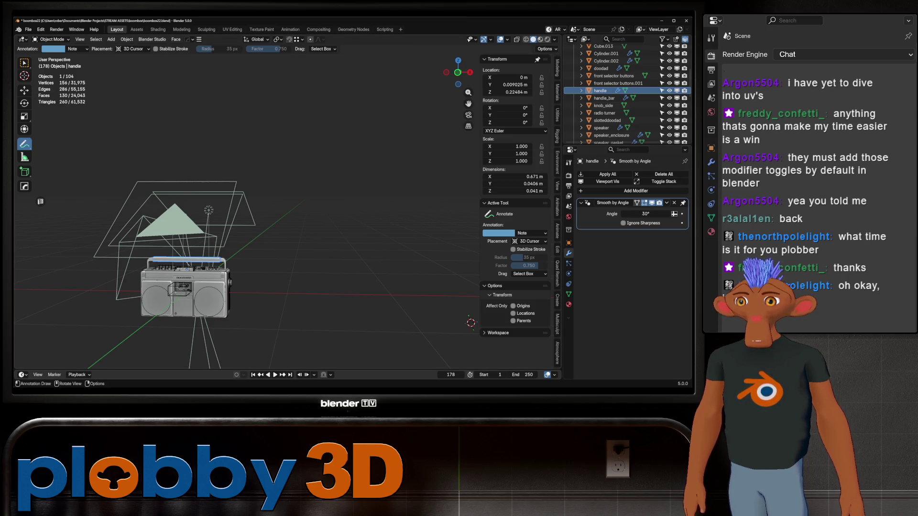
middle_drag(215, 273, 287, 258)
scroll(295, 287, up, 3)
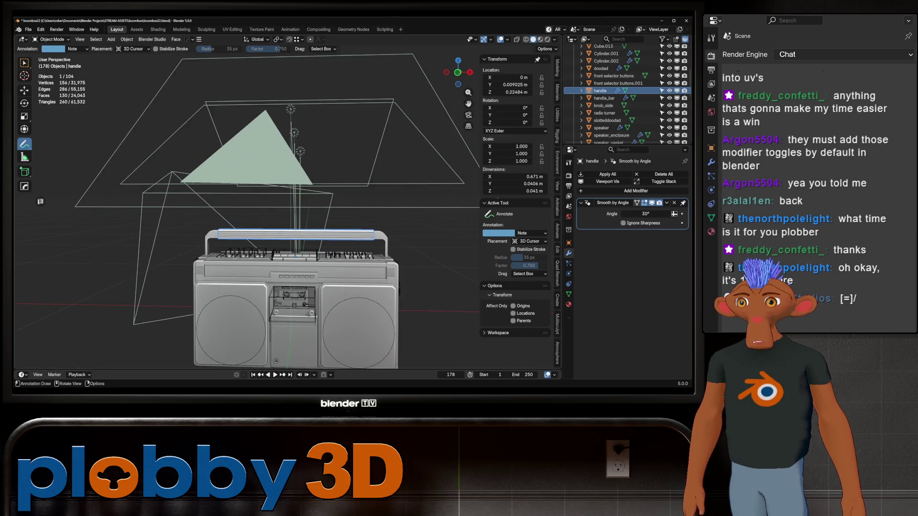
scroll(287, 287, up, 2)
scroll(287, 273, up, 2)
scroll(272, 244, up, 2)
middle_drag(251, 230, 251, 200)
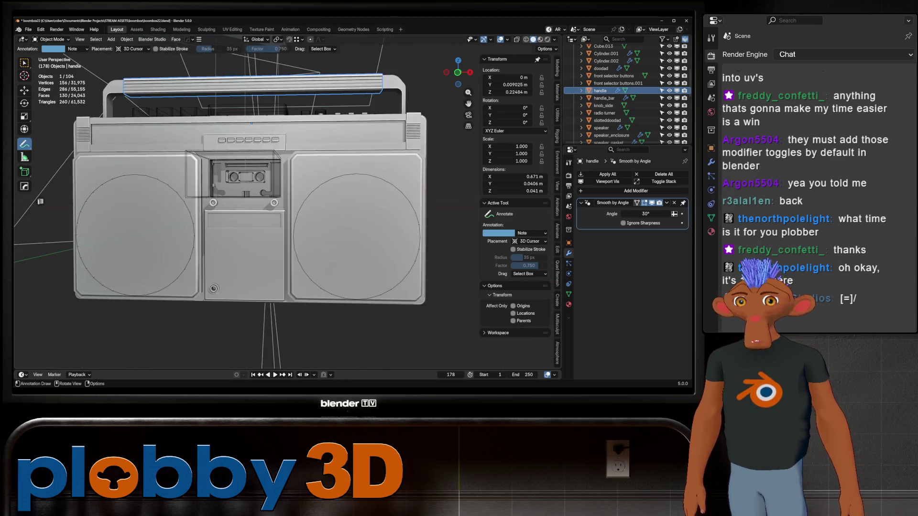
scroll(260, 204, up, 2)
key(w)
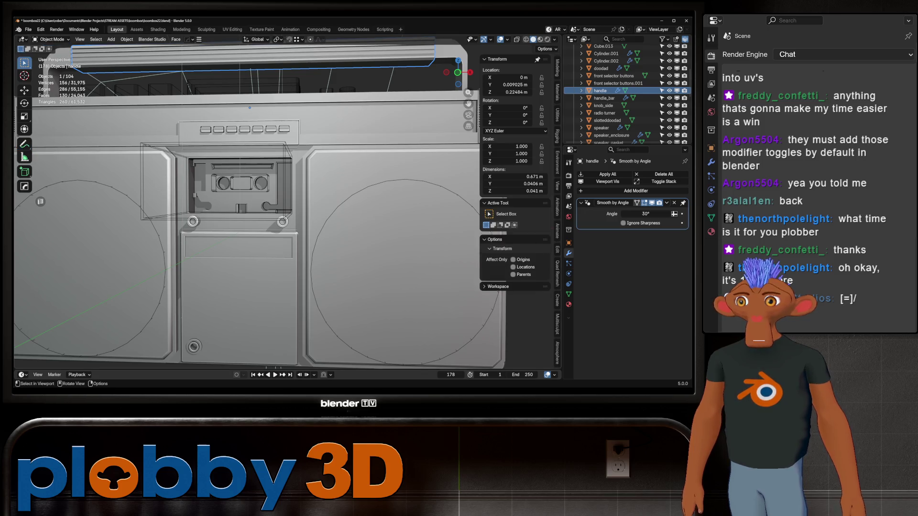
scroll(251, 187, up, 2)
middle_drag(251, 186, 322, 172)
scroll(251, 187, up, 2)
scroll(251, 201, up, 2)
mouse_move(251, 201)
middle_down()
mouse_move(215, 194)
mouse_move(252, 201)
middle_up()
scroll(251, 200, up, 2)
scroll(252, 201, down, 3)
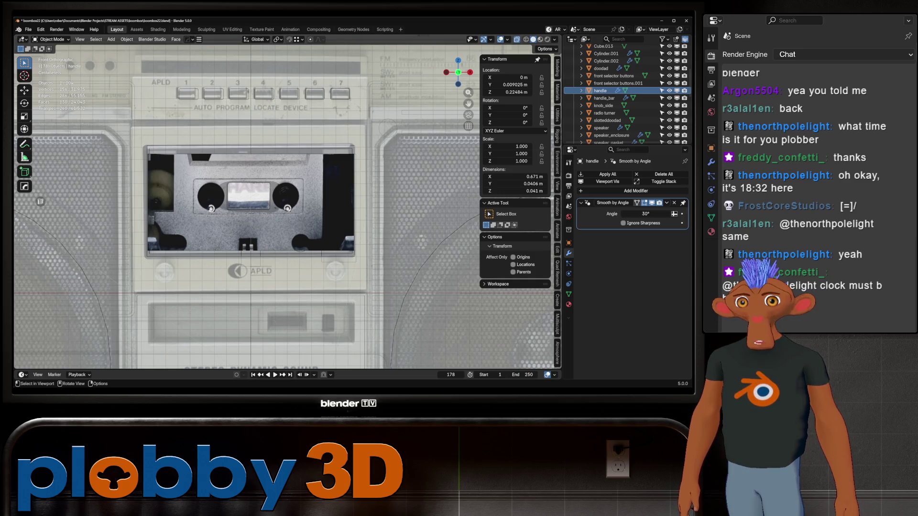
middle_drag(251, 201, 215, 187)
scroll(247, 87, up, 5)
scroll(243, 143, up, 2)
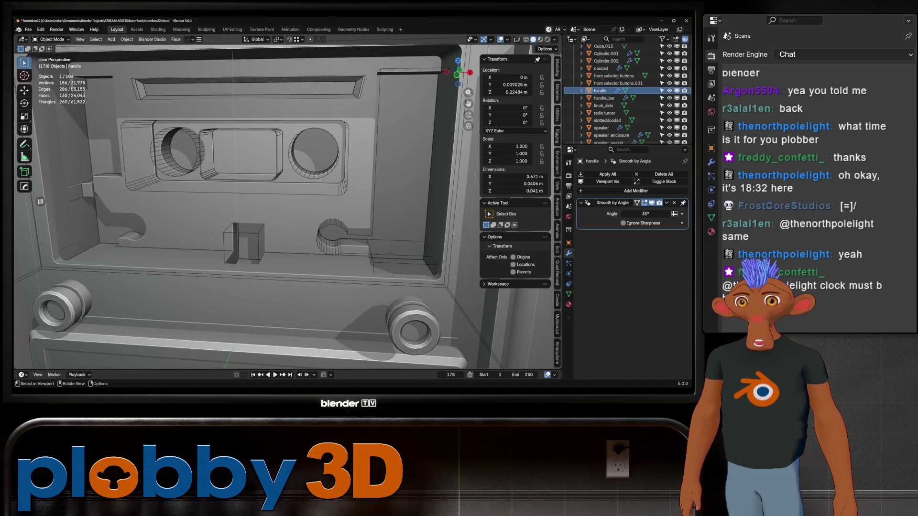
- Make tapedeck.inside the active object and enter Edit Mode on it
click(241, 163)
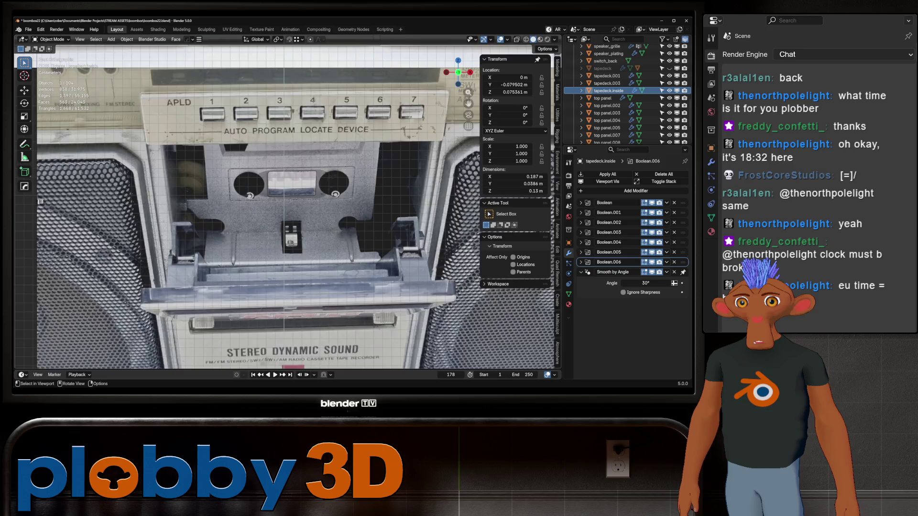
scroll(279, 201, down, 4)
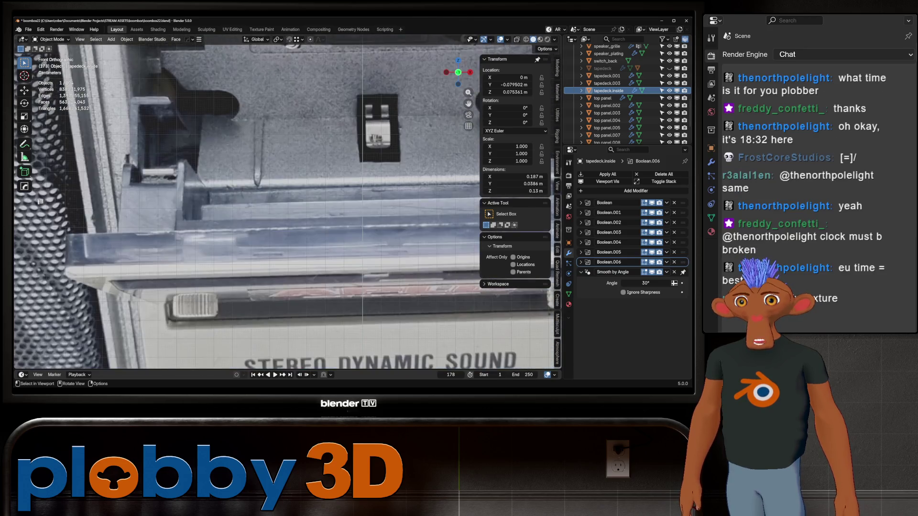
scroll(280, 200, down, 2)
mouse_move(280, 201)
shift+middle_down()
mouse_move(260, 260)
mouse_move(263, 309)
mouse_move(273, 287)
mouse_move(258, 237)
mouse_move(287, 302)
mouse_move(205, 240)
shift+middle_up()
key(Tab)
- Cancel a pending loop cut and check the deck straight from the front (numpad 1)
key(ctrl+r)
click(202, 233)
right_click(203, 233)
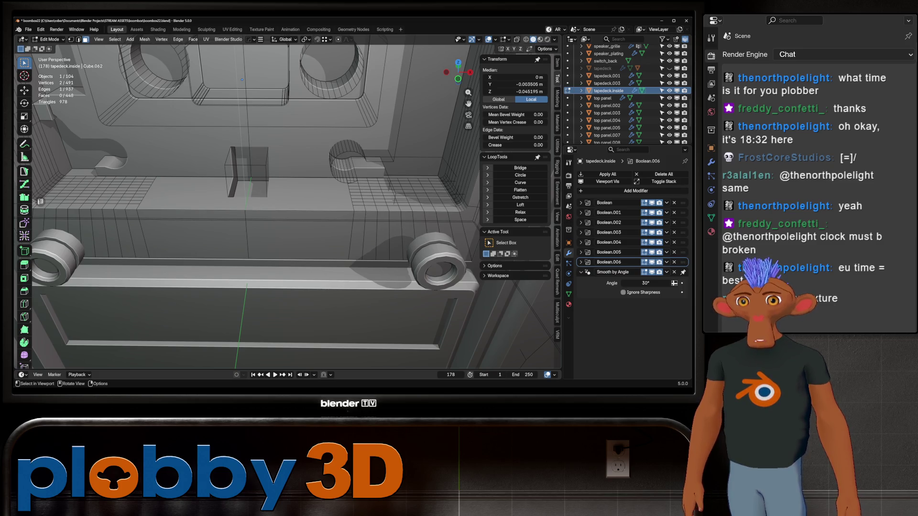
key(KP_1)
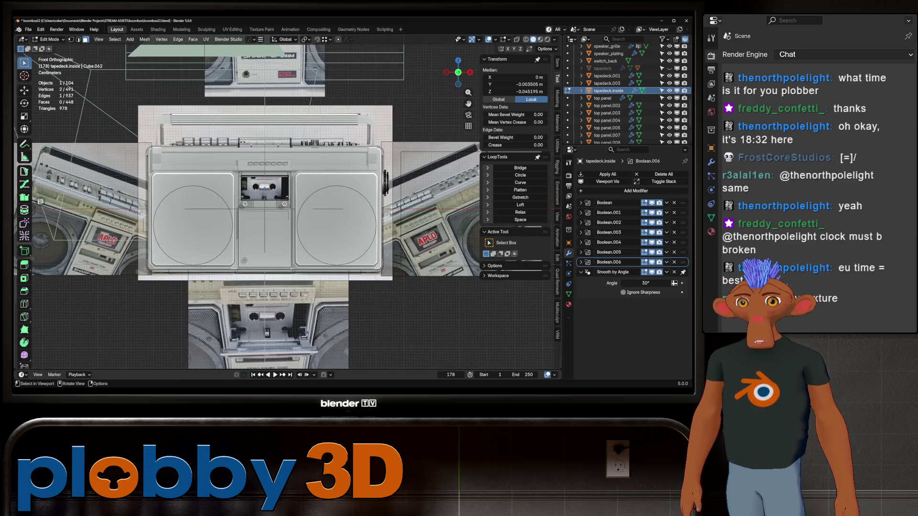
scroll(266, 208, up, 1)
scroll(266, 208, up, 1)
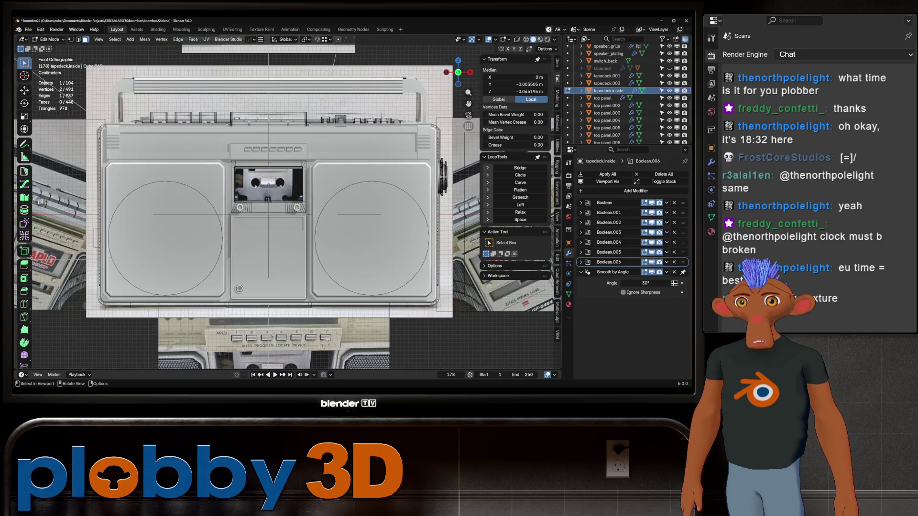
scroll(266, 209, down, 3)
scroll(267, 187, up, 3)
scroll(267, 189, up, 3)
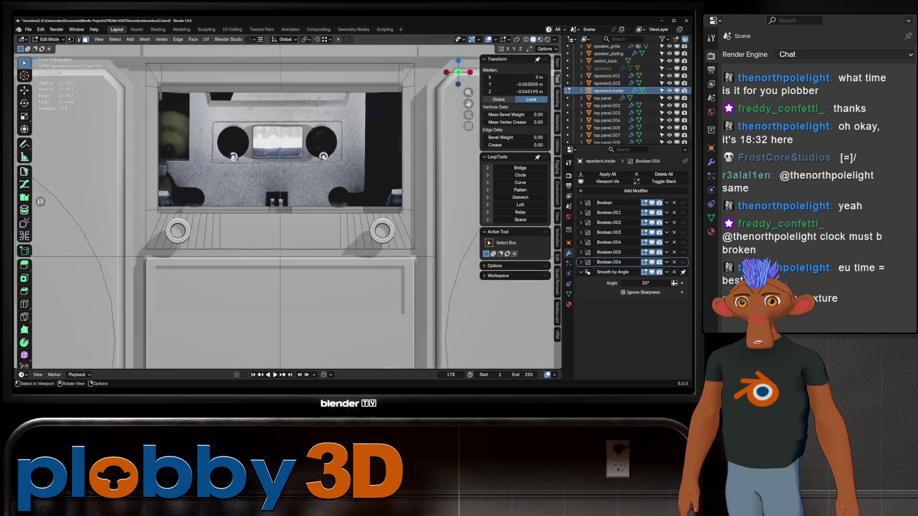
middle_drag(267, 188, 274, 215)
scroll(287, 200, up, 3)
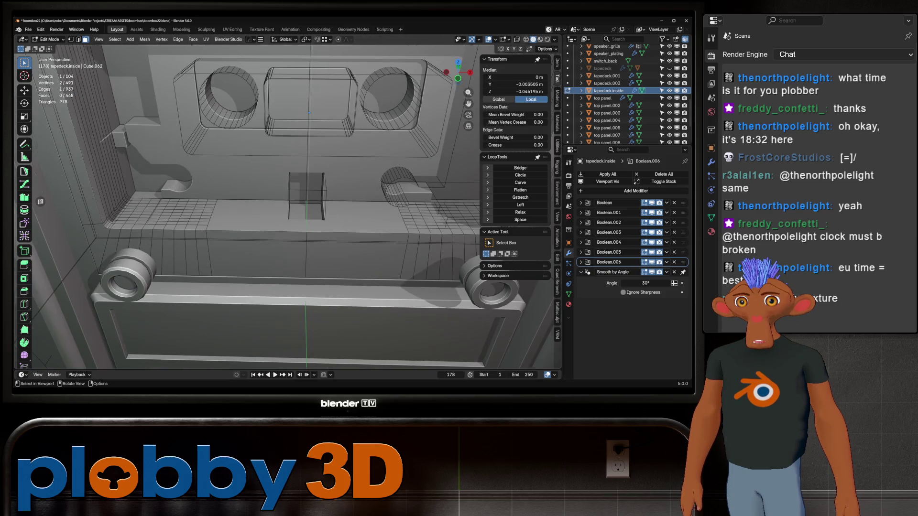
scroll(201, 227, up, 2)
- Select a small deck-floor face and extend the selection along its row
click(197, 229)
ctrl+click(216, 192)
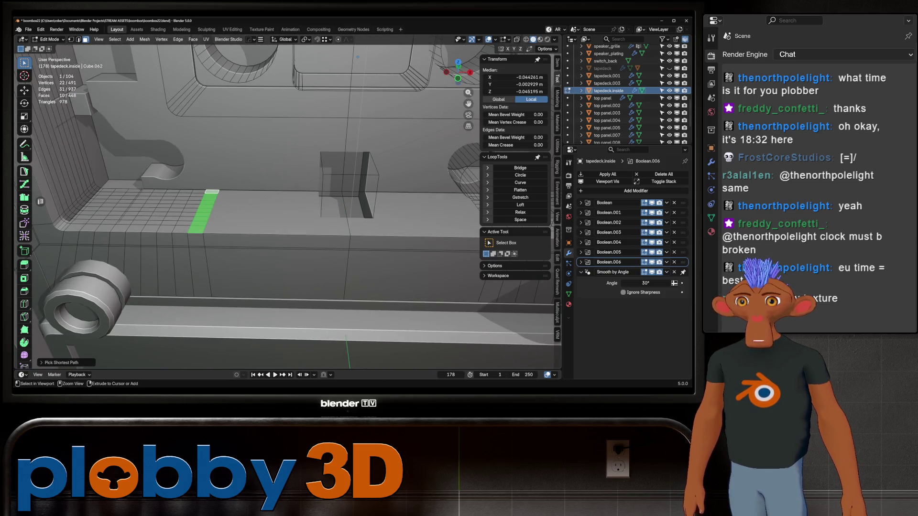
mouse_move(215, 193)
middle_down()
mouse_move(179, 194)
mouse_move(215, 200)
middle_up()
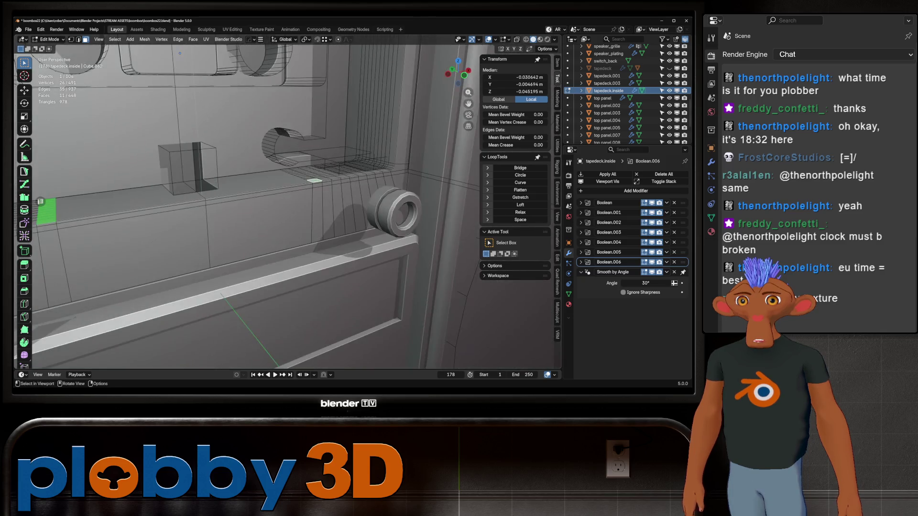
scroll(288, 208, up, 3)
- Apply a Quick Favorites (Q) operation to the face strip, then select a vertex path on the panel
ctrl+click(379, 208)
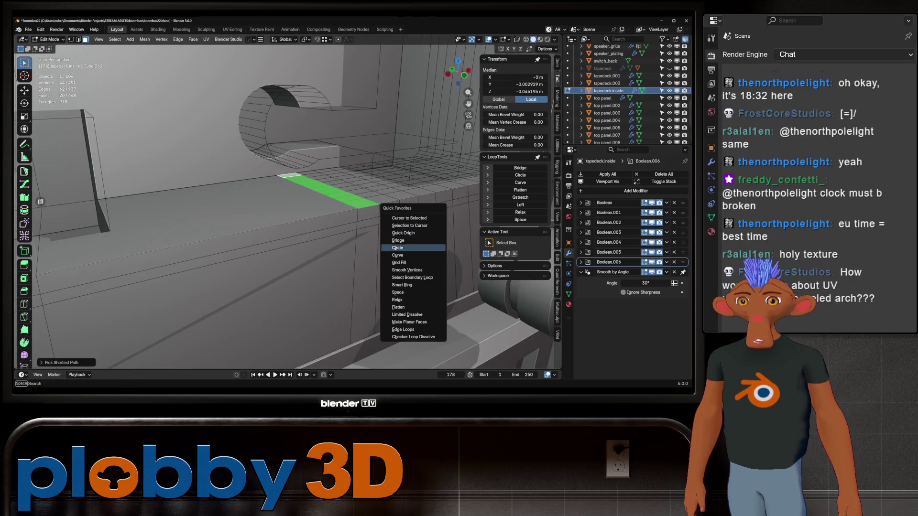
key(q)
click(397, 307)
key(1)
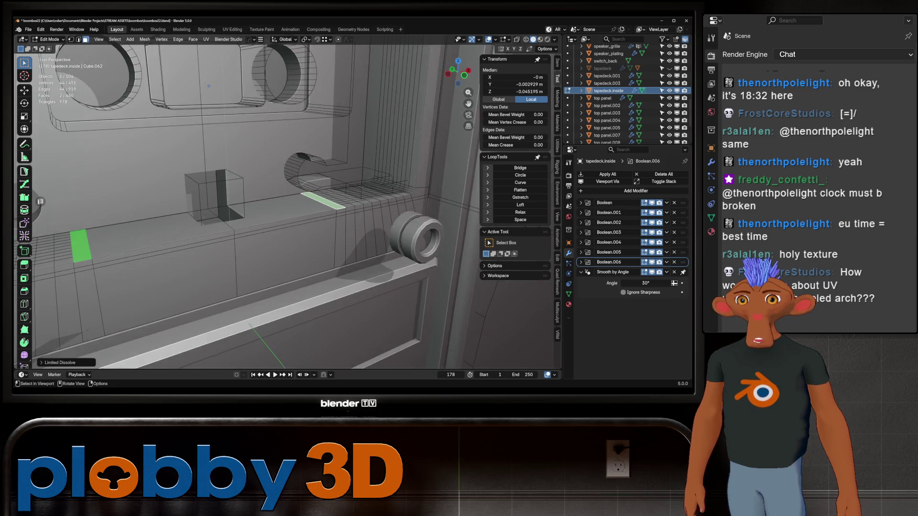
mouse_move(398, 307)
middle_down()
mouse_move(262, 115)
mouse_move(147, 204)
middle_up()
ctrl+click(261, 116)
scroll(224, 142, up, 3)
scroll(223, 143, down, 3)
- Add an edge loop low on the front wall and hide the Cutters collection
key(ctrl+r)
click(146, 200)
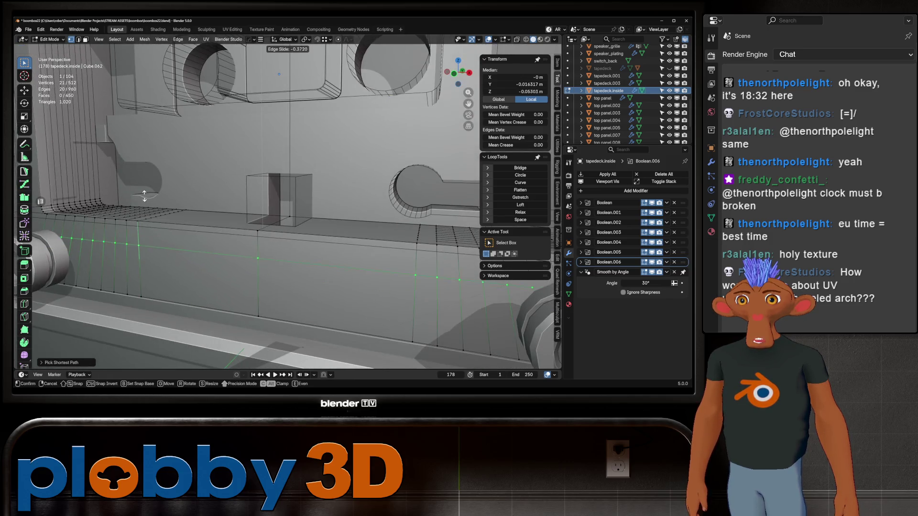
click(199, 99)
click(337, 238)
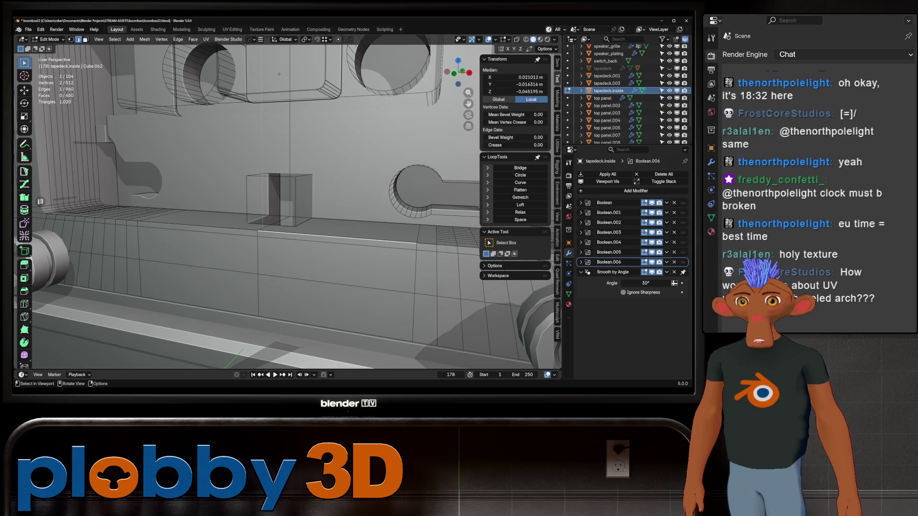
scroll(628, 94, down, 3)
click(670, 137)
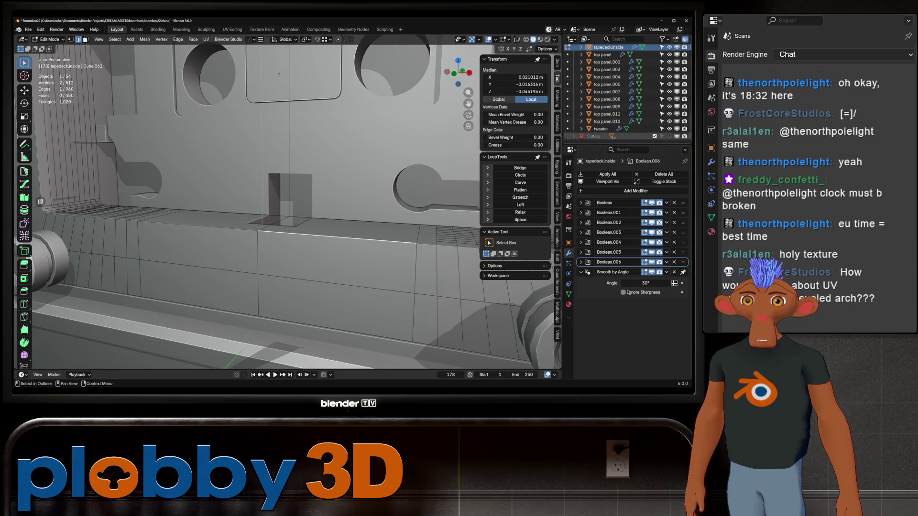
- Select two vertex paths across the floor grid and dissolve them
middle_drag(288, 187, 288, 230)
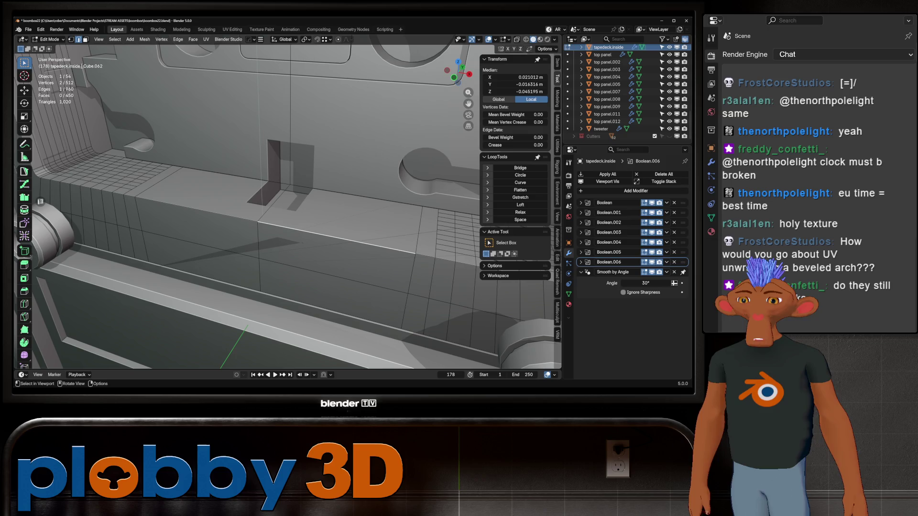
middle_drag(287, 215, 287, 187)
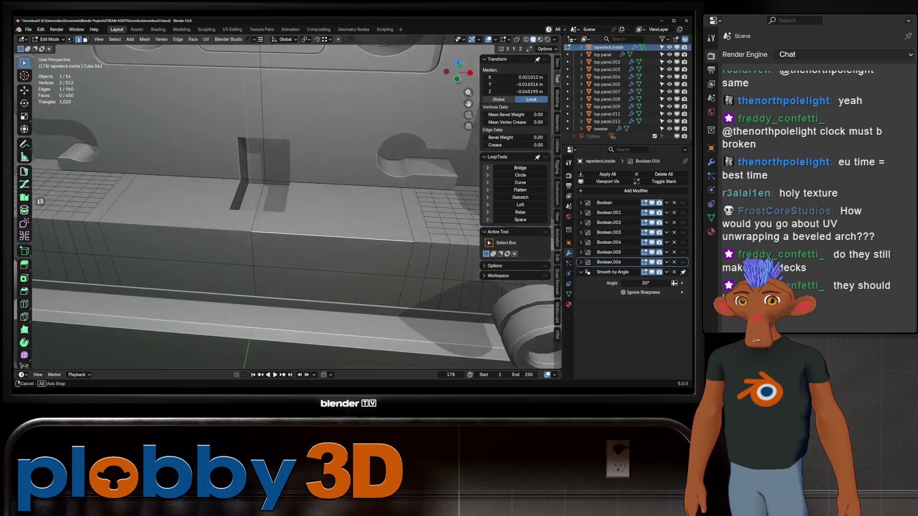
key(1)
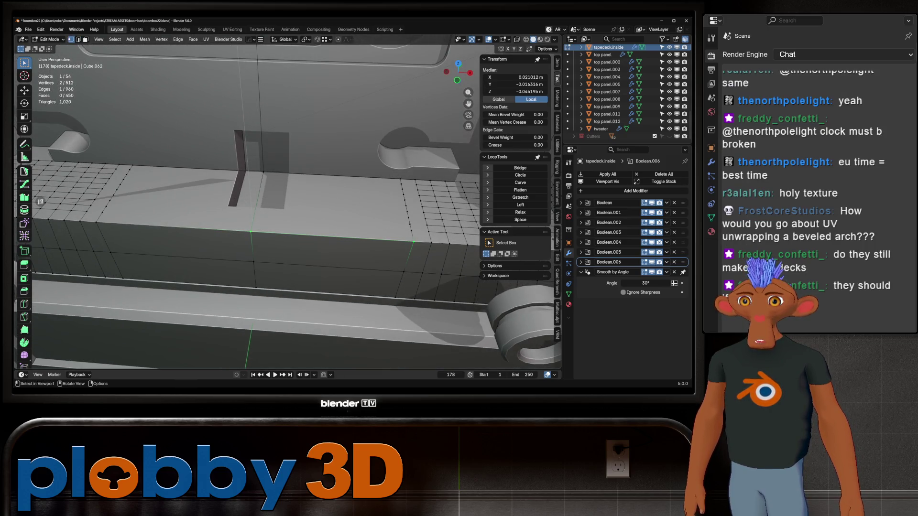
ctrl+click(133, 166)
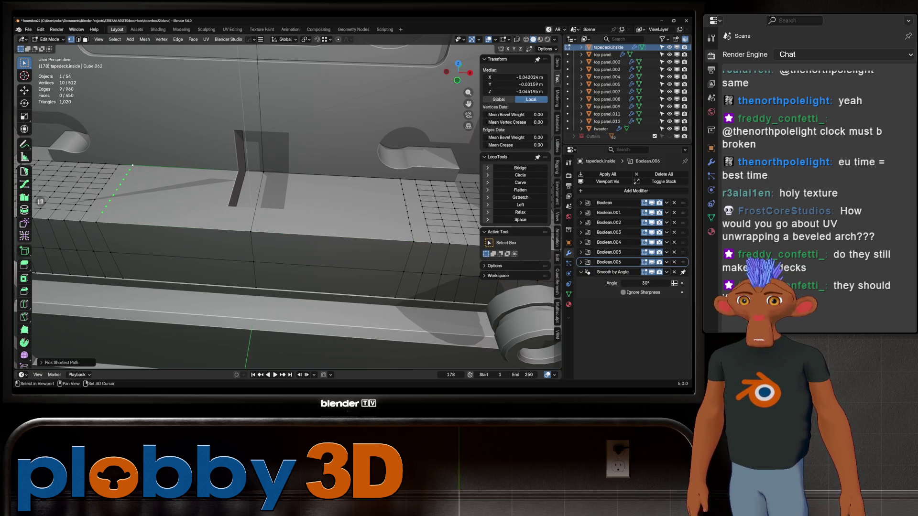
ctrl+click(402, 187)
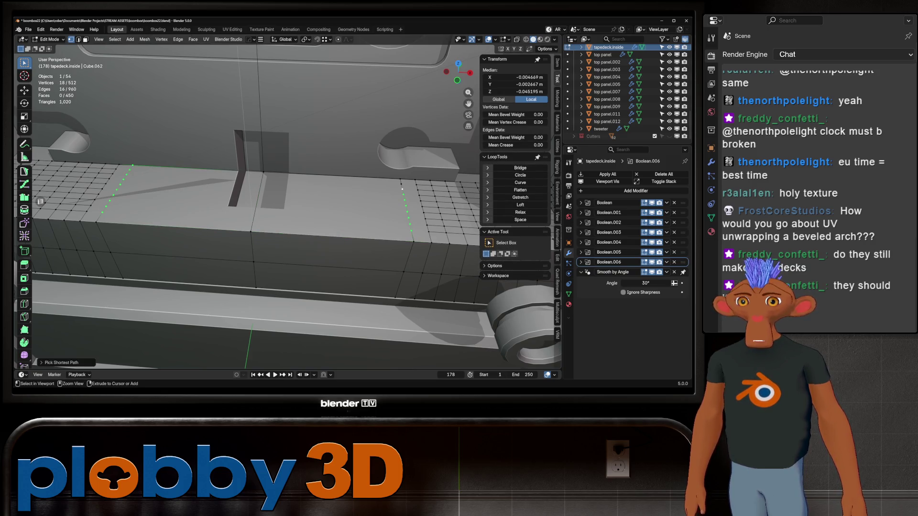
right_click(402, 186)
click(430, 247)
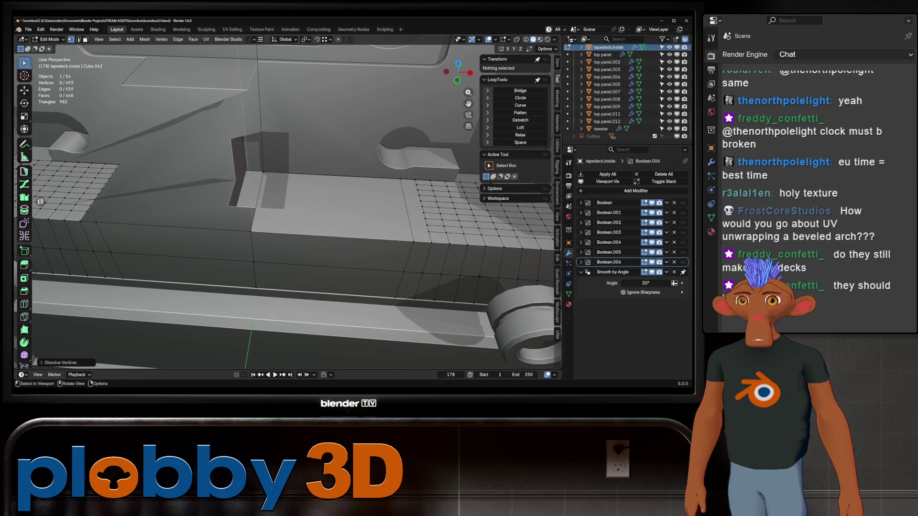
right_click(388, 232)
click(387, 234)
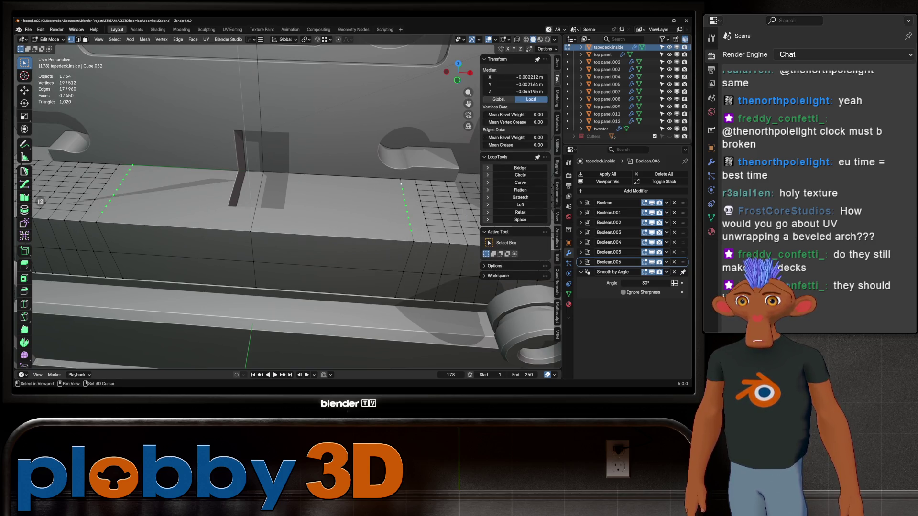
right_click(416, 208)
click(431, 208)
middle_drag(431, 208, 459, 215)
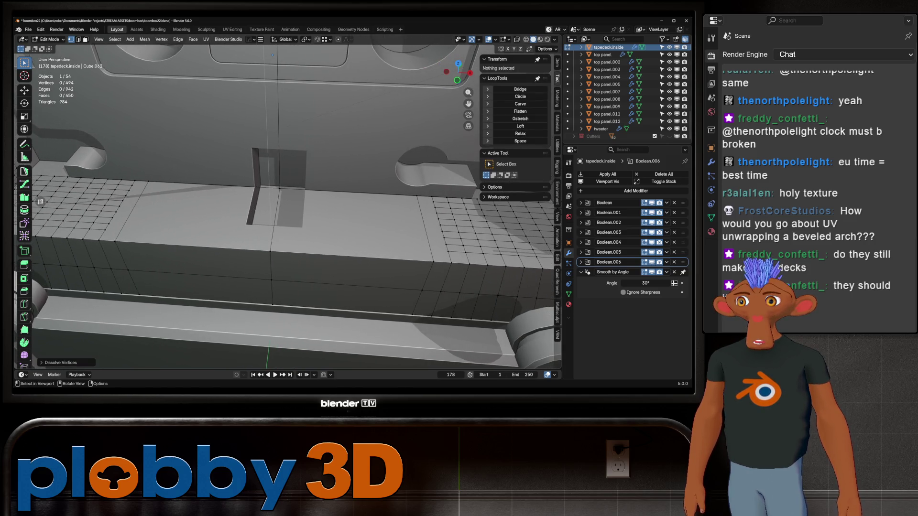
scroll(287, 208, down, 8)
- Leave Edit Mode, deselect everything and bring up the Add menu's mesh primitives (Shift+A)
key(Tab)
scroll(287, 208, down, 3)
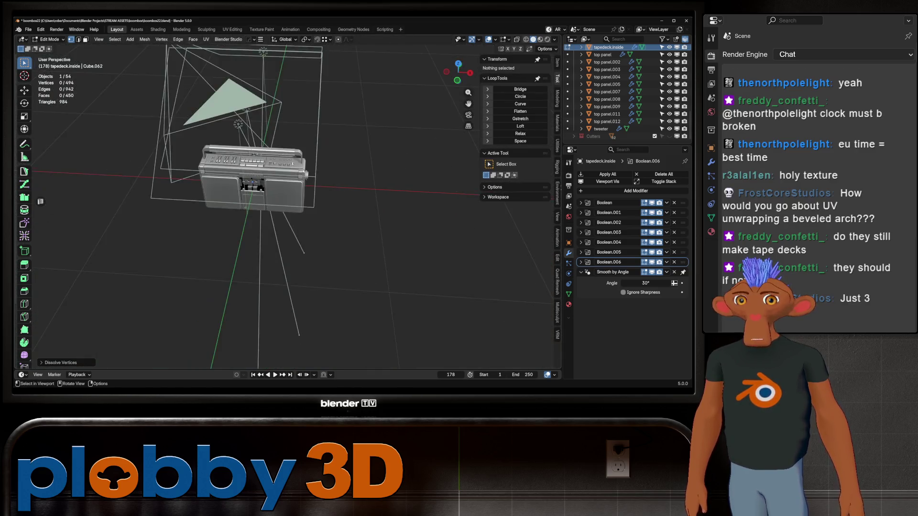
middle_drag(287, 208, 287, 236)
scroll(287, 208, down, 3)
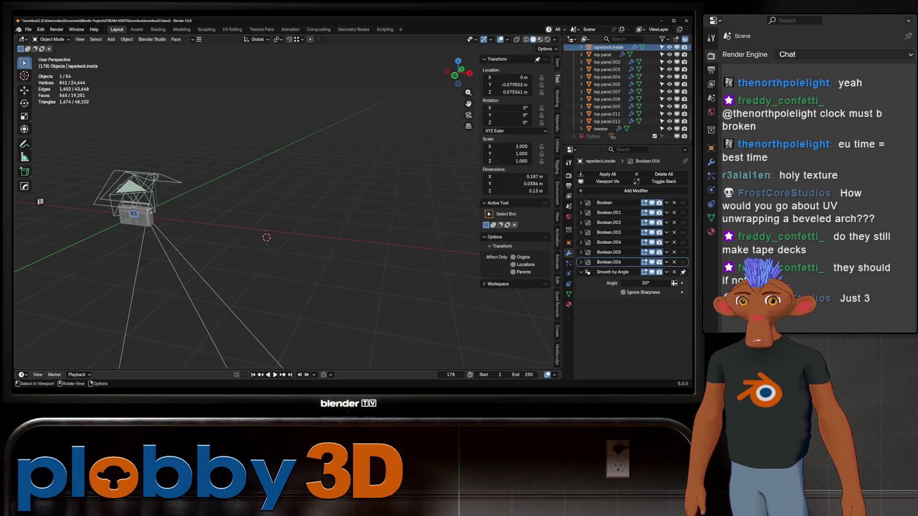
right_click(245, 215)
key(Escape)
key(alt+a)
key(shift+a)
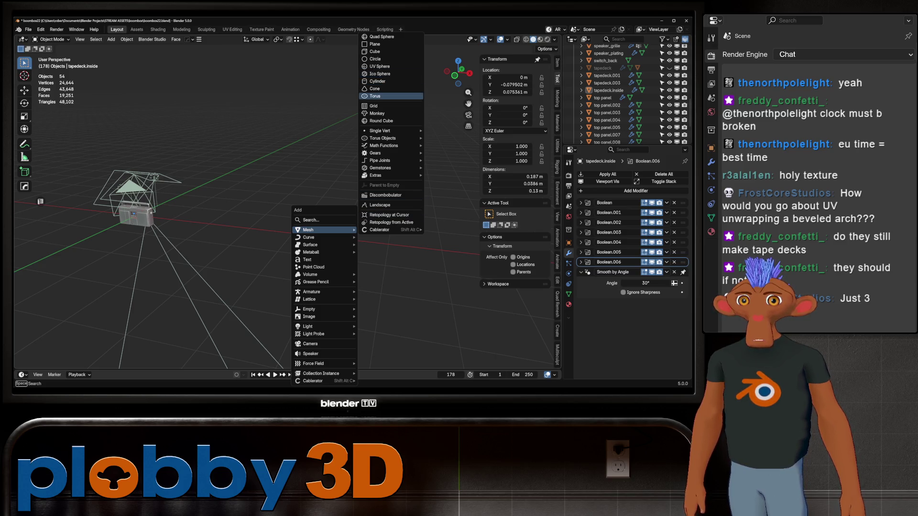
- Add a circle rotated 90°, then delete its lower half to leave an arc
click(375, 59)
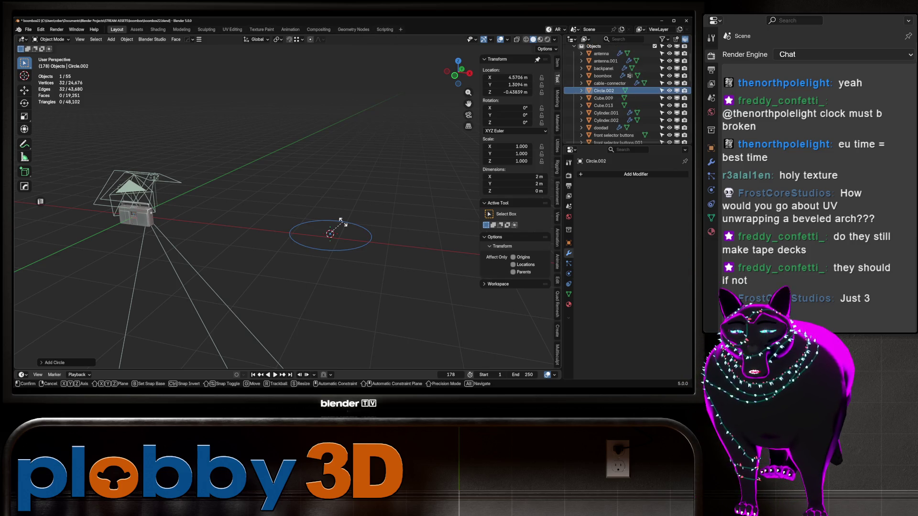
text(rx90)
key(Return)
key(KP_1)
key(Tab)
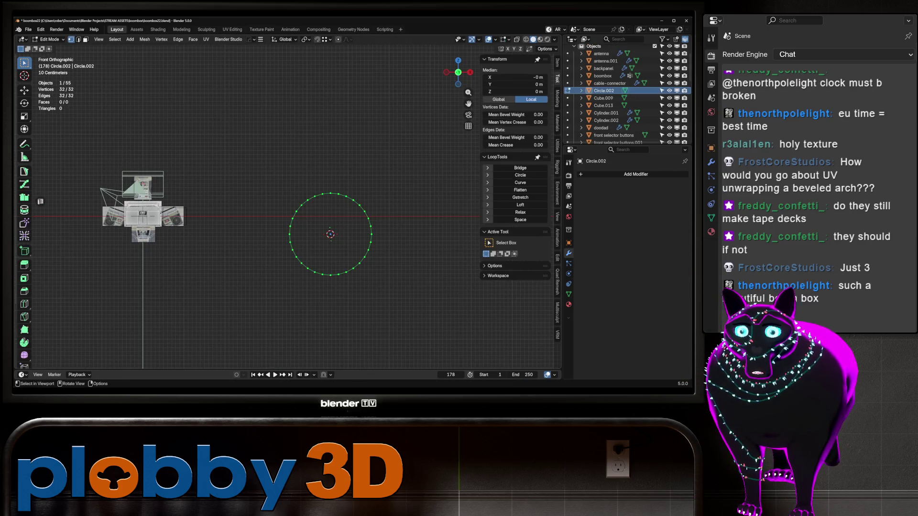
drag(436, 324, 268, 237)
key(x)
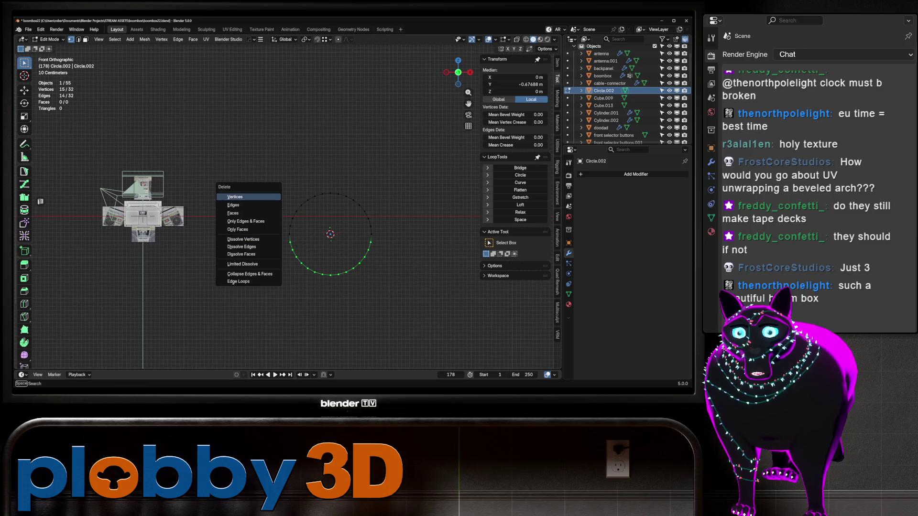
click(249, 197)
- Extrude the arc's two ends straight down along Z into legs and join their ends
shift+middle_drag(248, 198, 241, 191)
drag(382, 259, 191, 185)
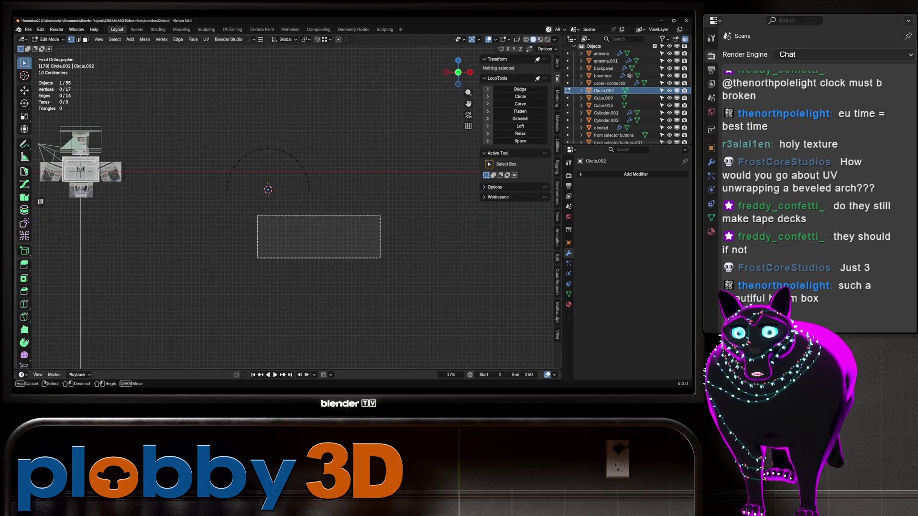
shift+middle_drag(191, 185, 136, 147)
key(e)
key(z)
key(Return)
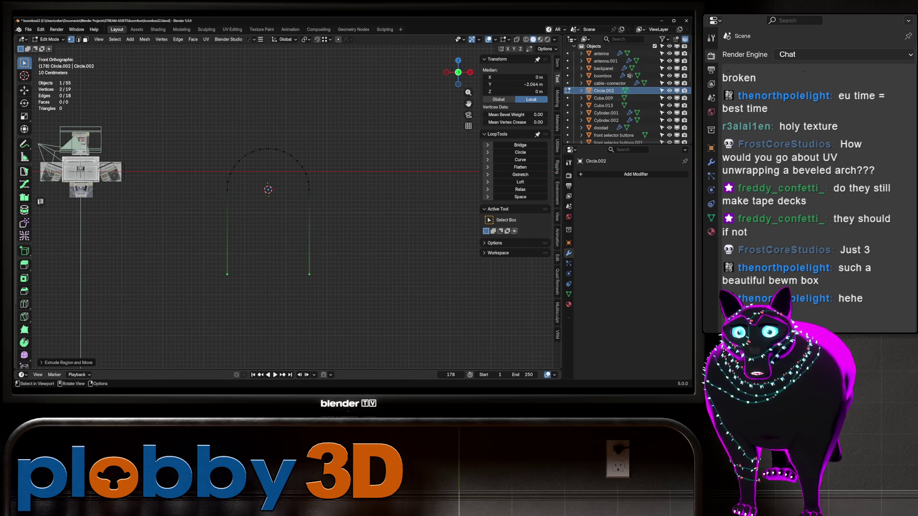
key(f)
- Fill the arch outline, inset a border, and delete the inner face to open the middle
key(a)
key(f)
key(i)
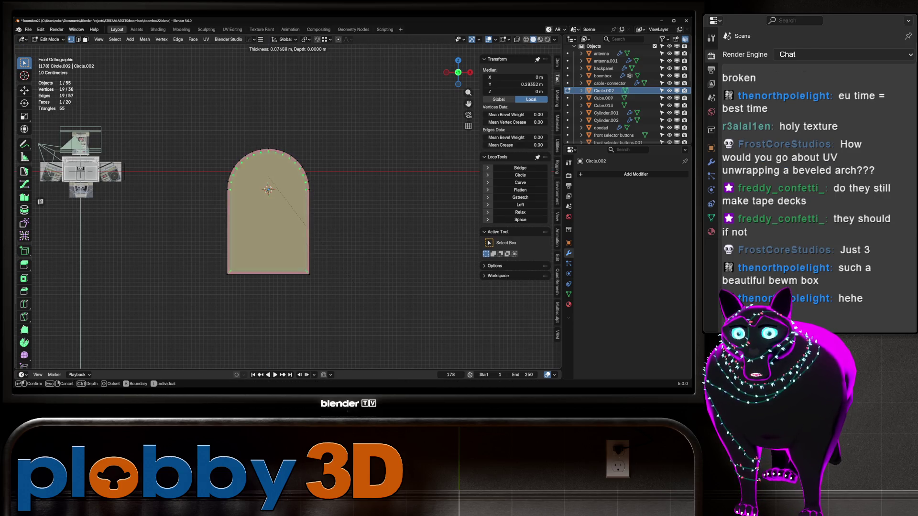
click(268, 190)
key(x)
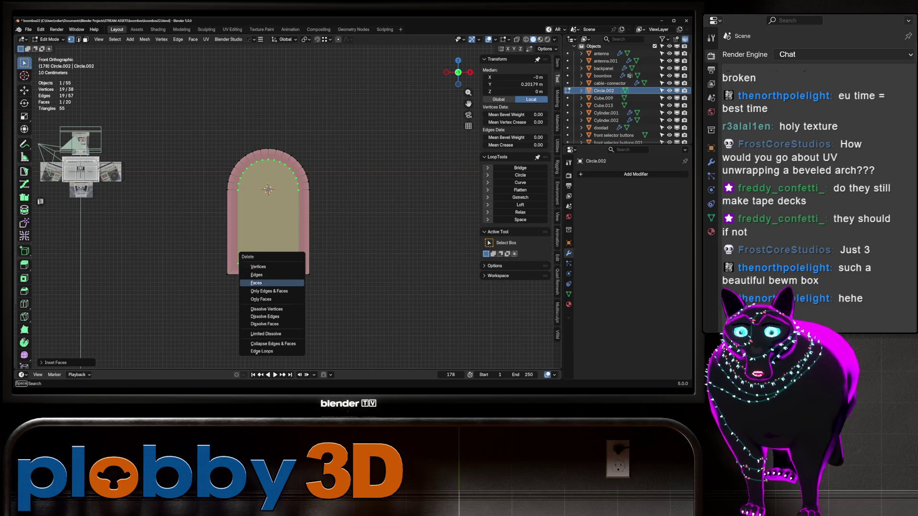
click(269, 281)
- Extrude the arch frame to give it depth and set it to Shade Auto Smooth
key(e)
mouse_move(269, 282)
middle_down()
mouse_move(269, 188)
mouse_move(244, 216)
mouse_move(258, 215)
middle_up()
click(269, 188)
key(a)
key(Tab)
right_click(244, 188)
click(273, 224)
scroll(241, 215, up, 3)
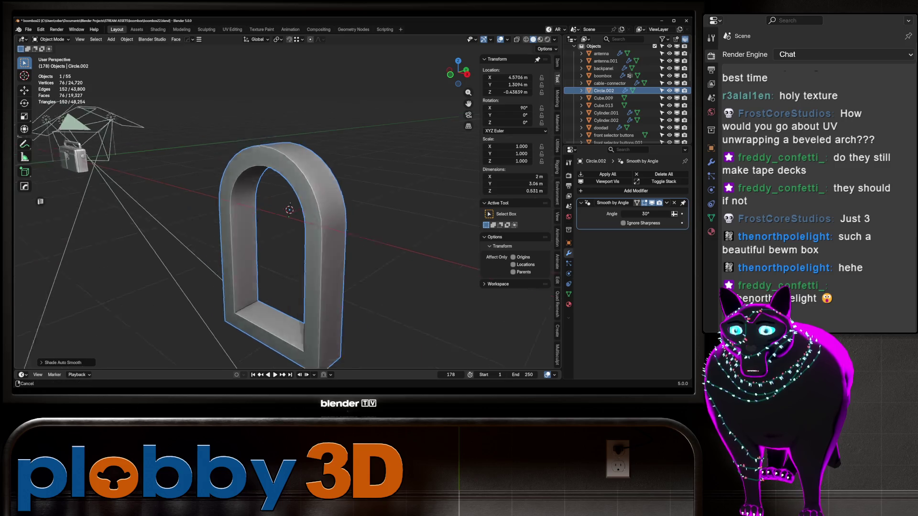
- Inspect the boombox in Rendered viewport shading from several angles
middle_drag(259, 215, 302, 201)
scroll(345, 201, up, 4)
scroll(345, 200, up, 4)
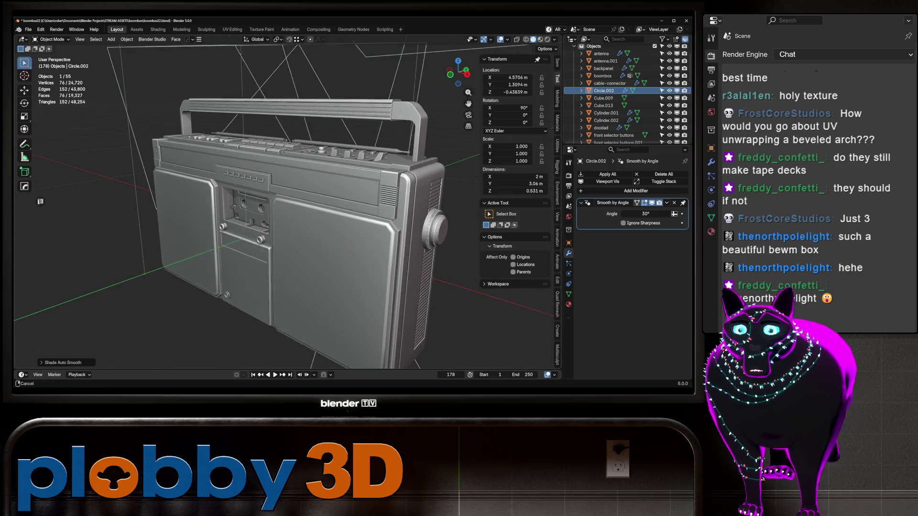
click(554, 40)
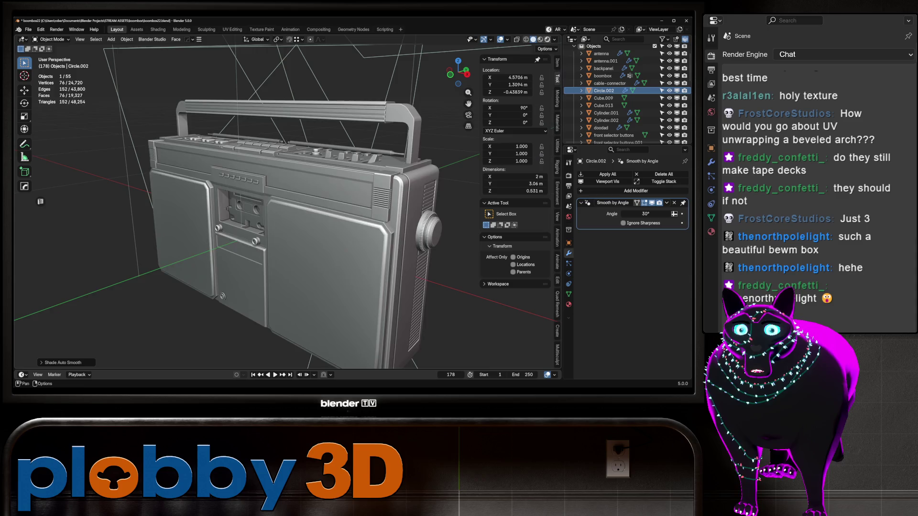
click(548, 40)
mouse_move(288, 216)
middle_down()
mouse_move(330, 201)
mouse_move(344, 165)
middle_up()
scroll(323, 179, down, 5)
click(368, 164)
scroll(287, 201, up, 2)
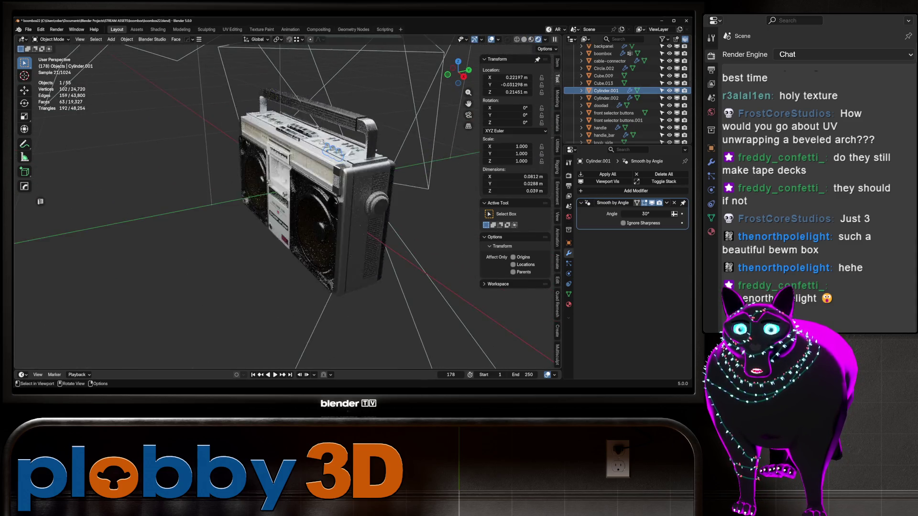
mouse_move(287, 201)
middle_down()
mouse_move(315, 187)
mouse_move(330, 215)
mouse_move(287, 230)
mouse_move(244, 216)
mouse_move(273, 208)
mouse_move(237, 215)
mouse_move(280, 208)
mouse_move(251, 209)
middle_up()
scroll(287, 200, up, 5)
scroll(251, 208, down, 4)
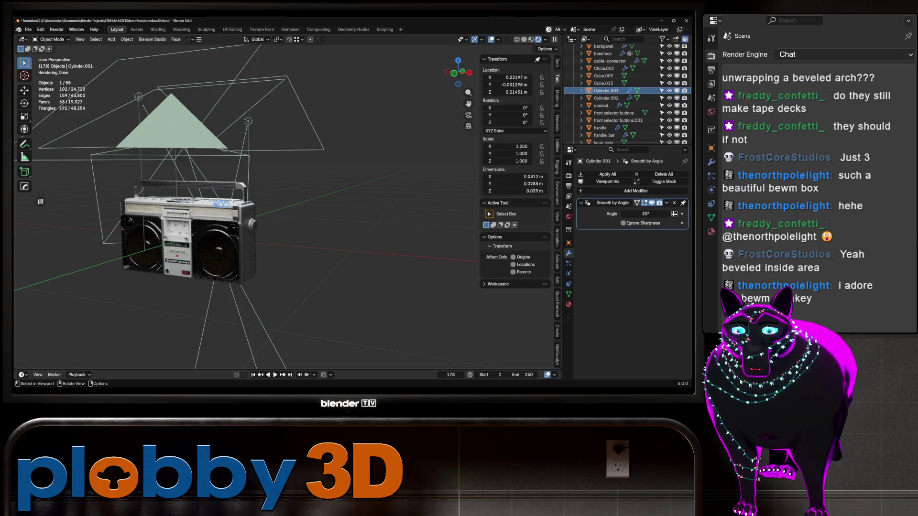
- Select Circle.002, frame it, and bring up the Apply transforms menu
click(604, 68)
key(KP_Decimal)
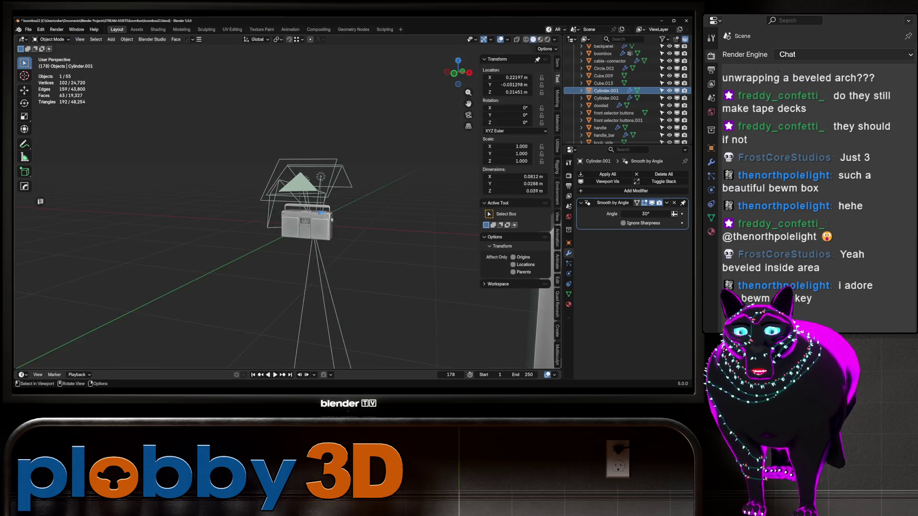
right_click(326, 209)
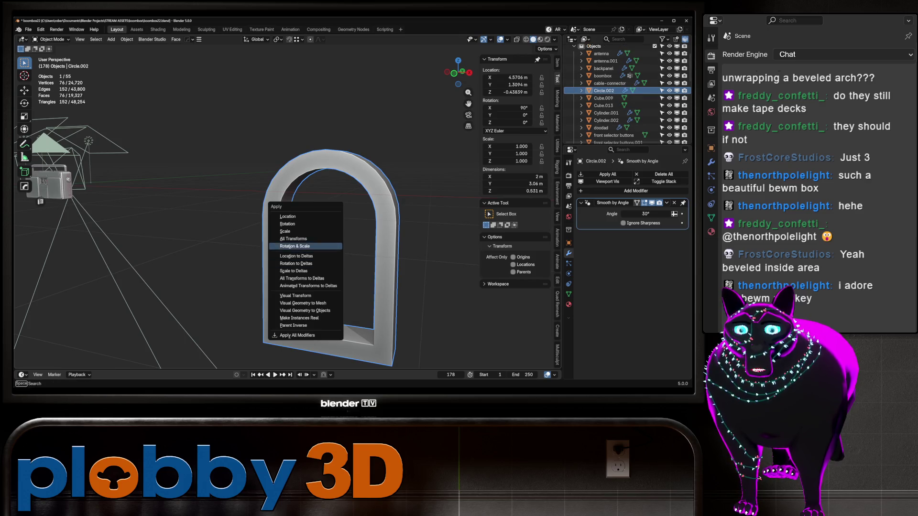
- Bevel the arch's inner opening edge loop to round it off
key(Tab)
shift+middle_drag(337, 215, 275, 165)
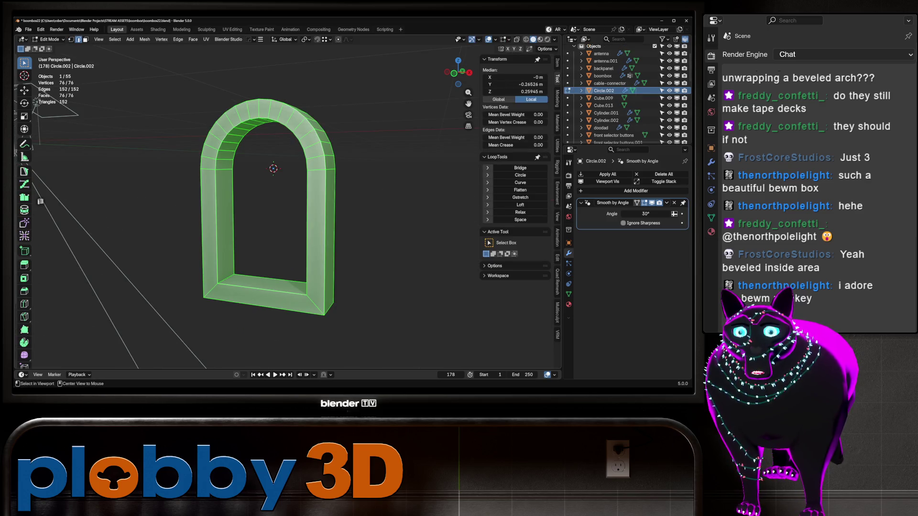
key(alt+a)
alt+click(273, 275)
middle_drag(274, 215, 302, 201)
key(ctrl+b)
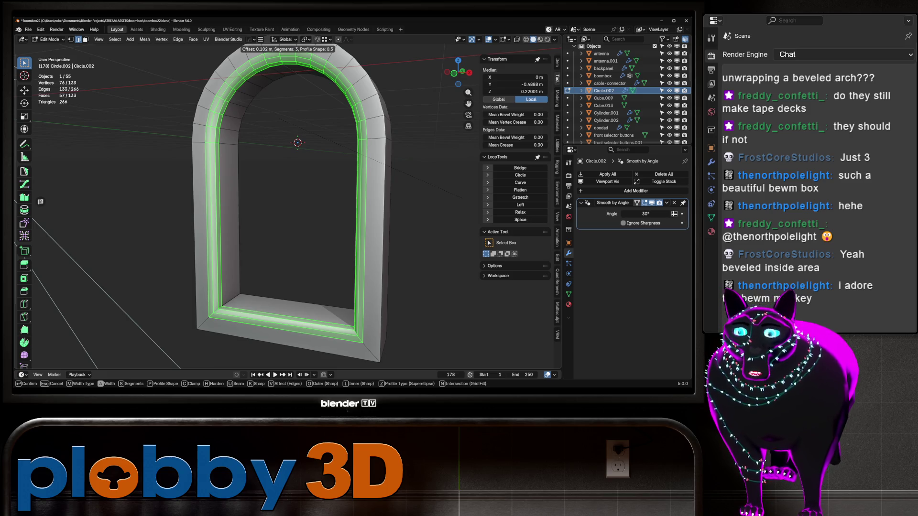
key(Return)
key(alt+a)
- Select the inner and outer front edge loops and apply an edge option to them
mouse_move(298, 216)
middle_down()
mouse_move(308, 200)
mouse_move(351, 205)
middle_up()
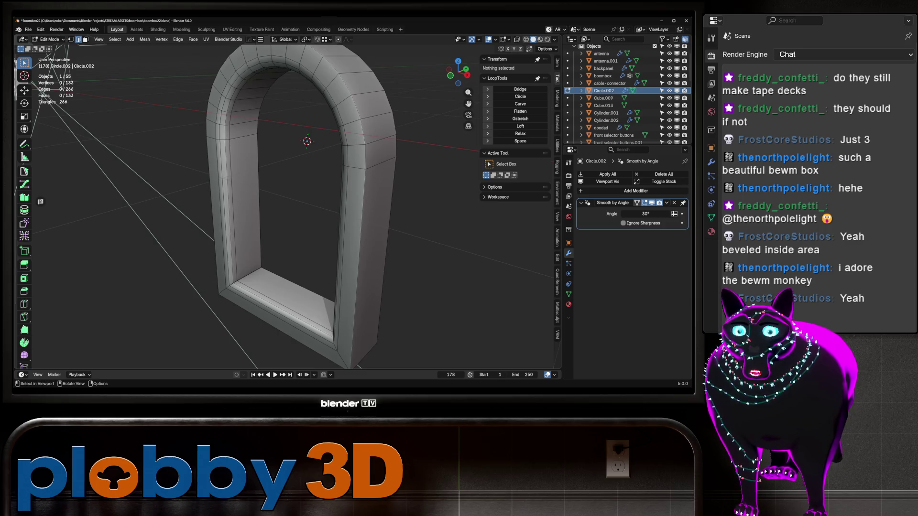
alt+click(339, 215)
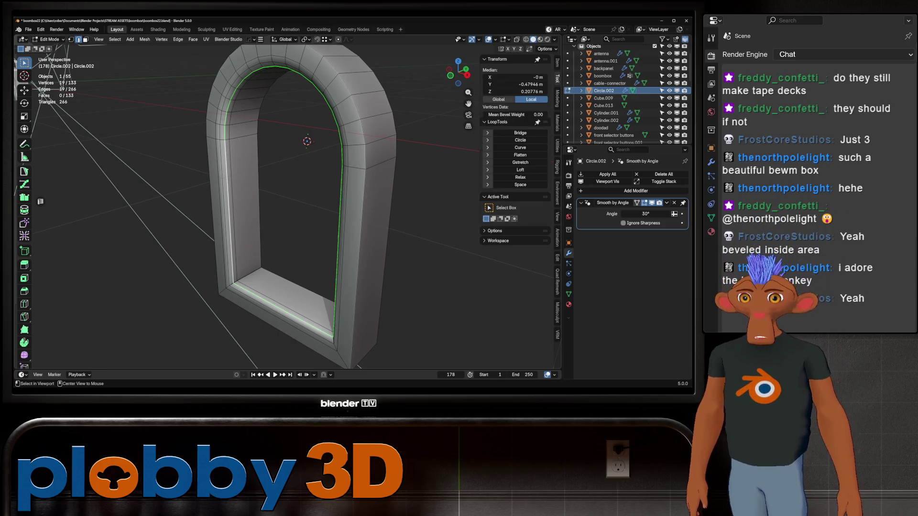
mouse_move(287, 215)
middle_down()
mouse_move(323, 209)
mouse_move(287, 237)
mouse_move(287, 251)
middle_up()
alt+shift+click(335, 267)
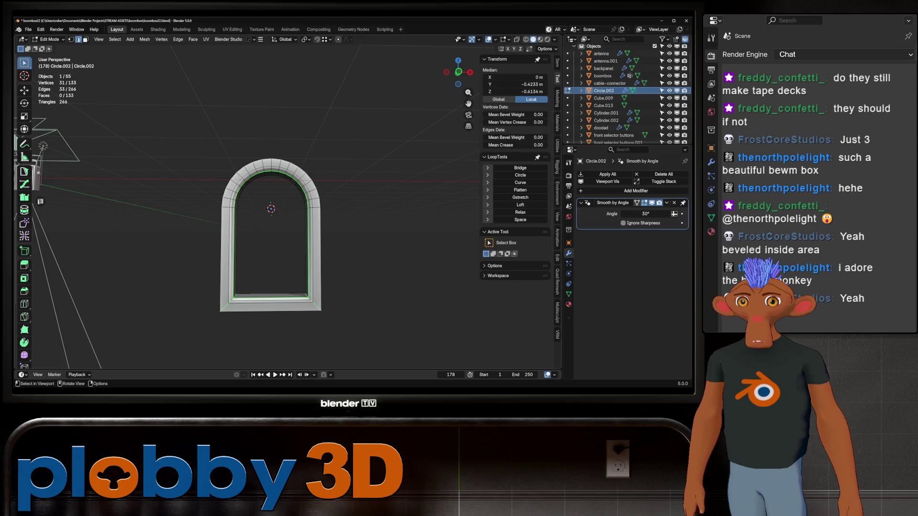
scroll(269, 215, up, 2)
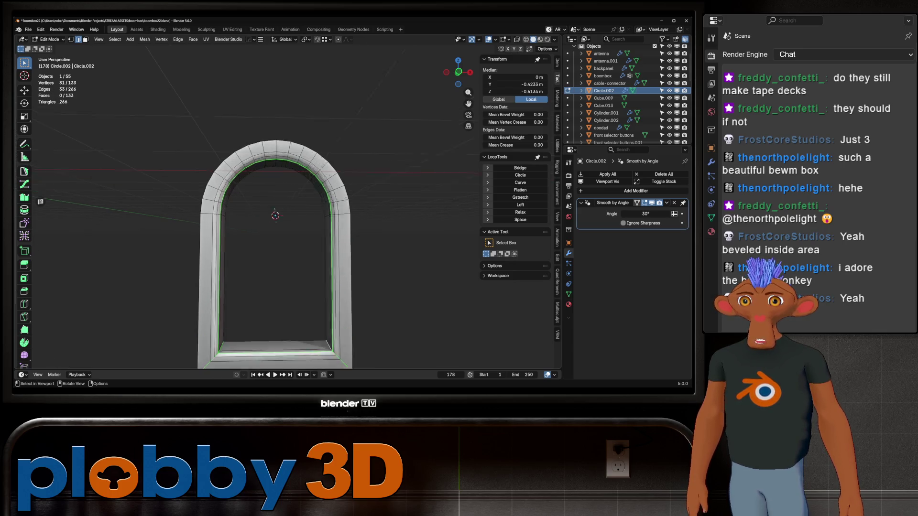
scroll(248, 208, up, 2)
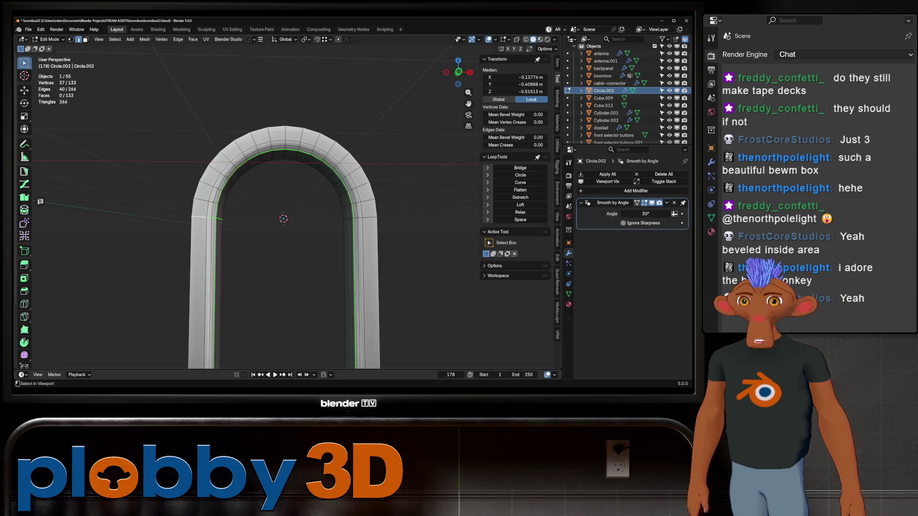
middle_drag(287, 216, 258, 244)
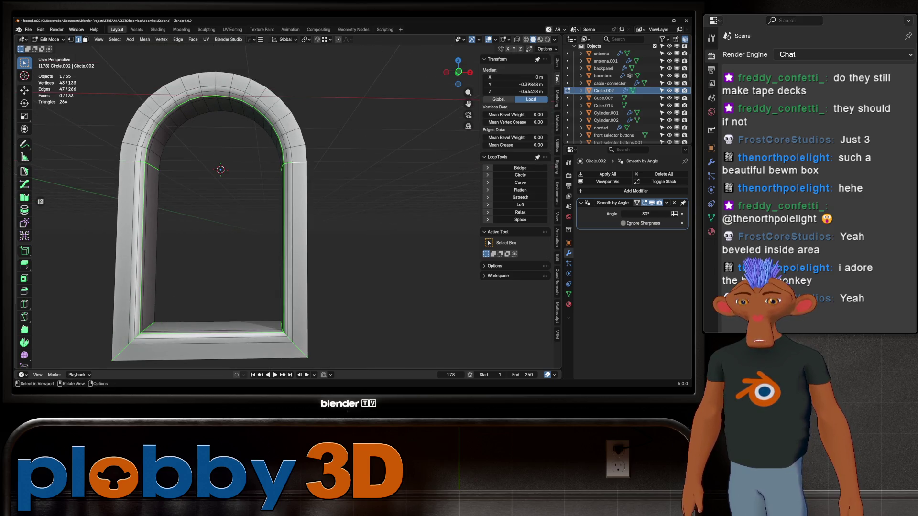
right_click(380, 229)
click(381, 327)
- Select the whole arch mesh and move to the UV Editing workspace
middle_drag(380, 327, 344, 287)
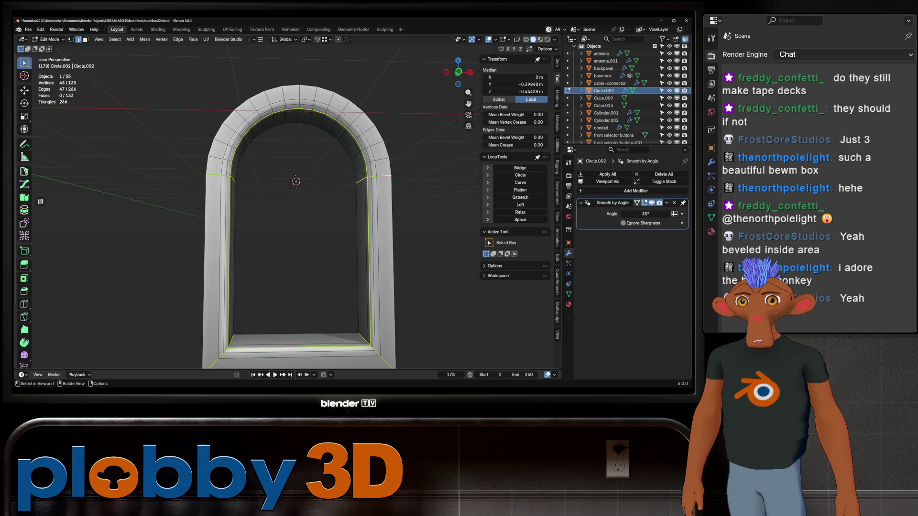
key(a)
click(232, 28)
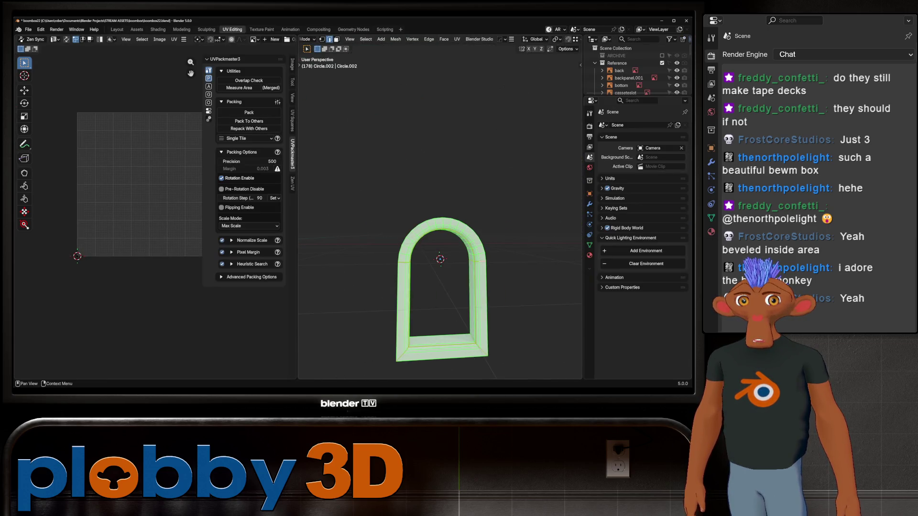
- Unwrap the arch's UVs with the conformal method
key(u)
click(441, 232)
key(u)
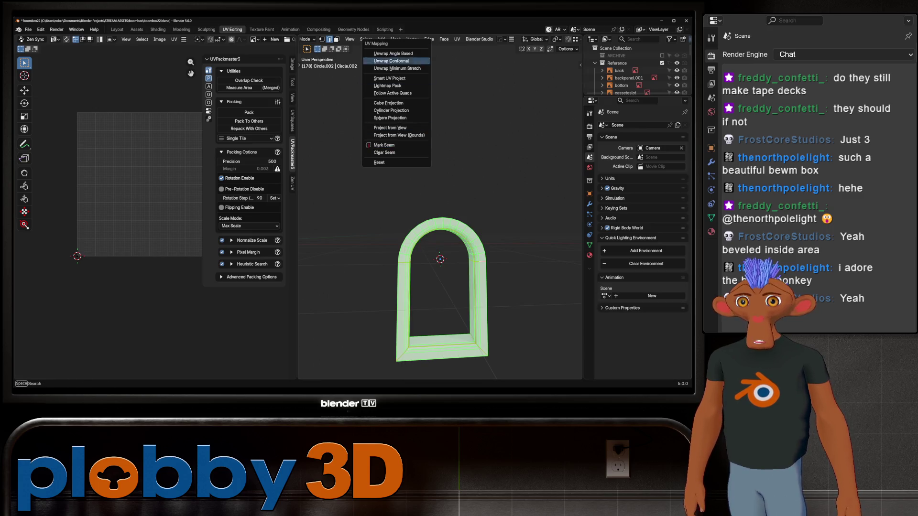
click(396, 63)
scroll(138, 152, up, 2)
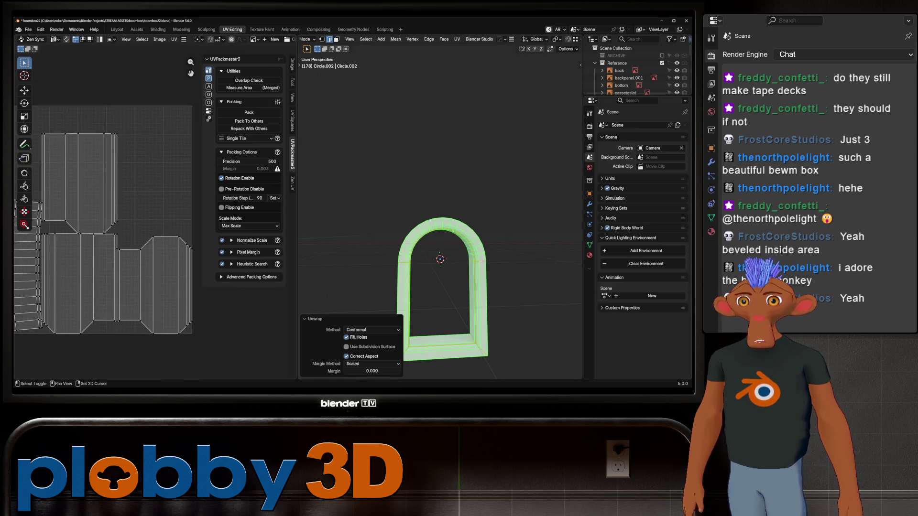
scroll(138, 152, up, 1)
scroll(154, 215, down, 1)
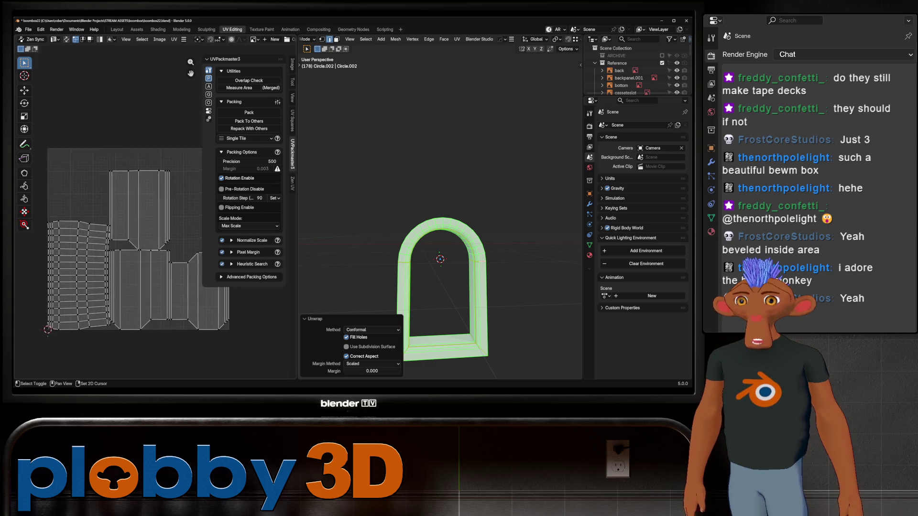
- Turn on the UV stretching overlay for the arch's islands
key(alt+a)
key(a)
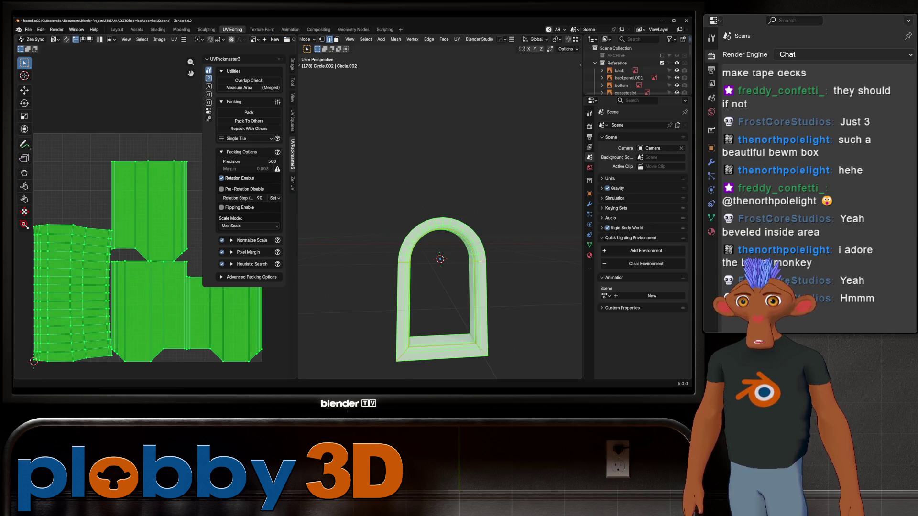
scroll(123, 39, down, 3)
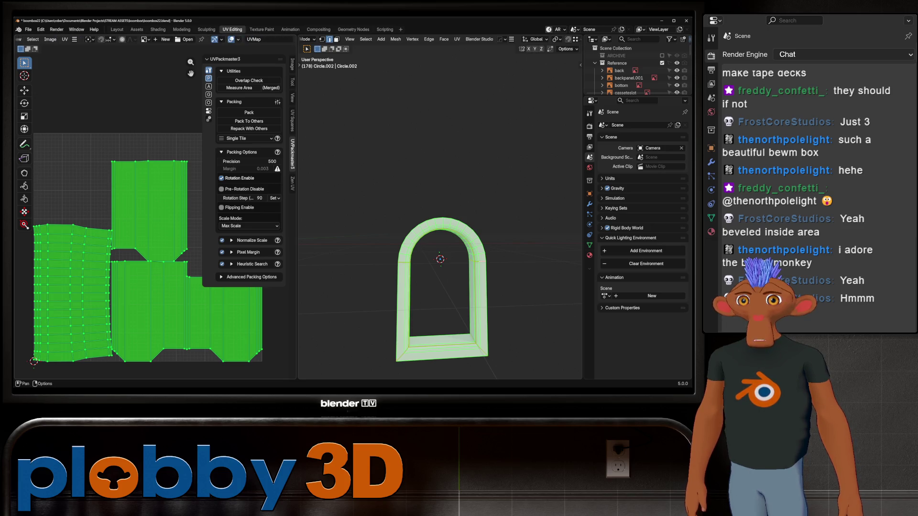
click(234, 40)
click(189, 122)
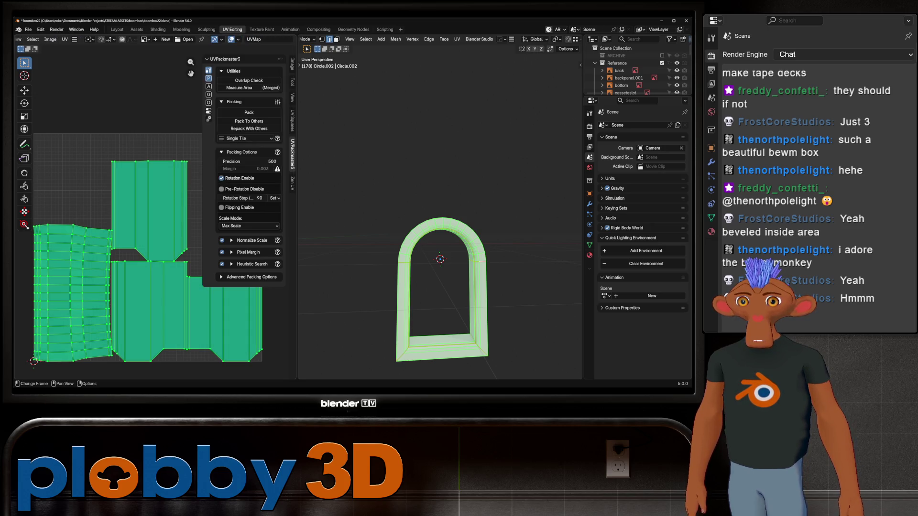
key(alt+a)
scroll(108, 244, down, 2)
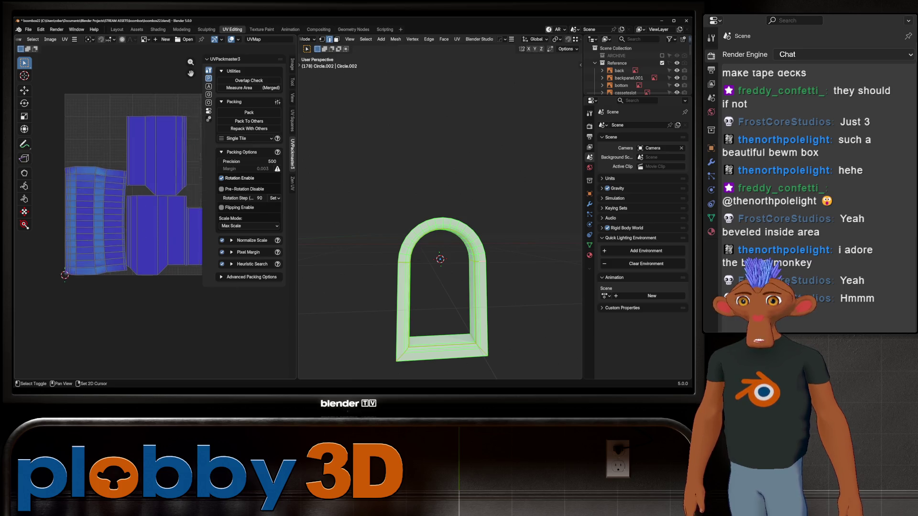
scroll(108, 244, up, 1)
scroll(108, 244, up, 3)
scroll(108, 244, down, 2)
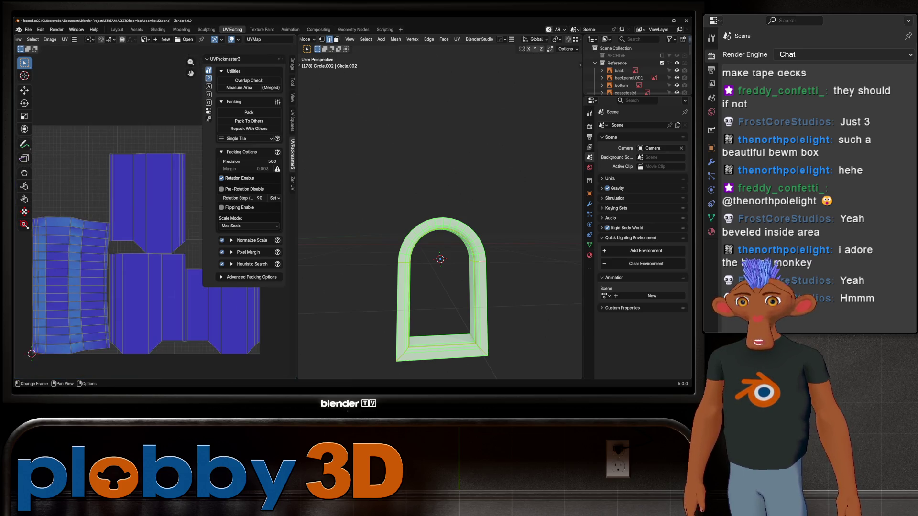
scroll(108, 245, up, 1)
scroll(107, 244, up, 1)
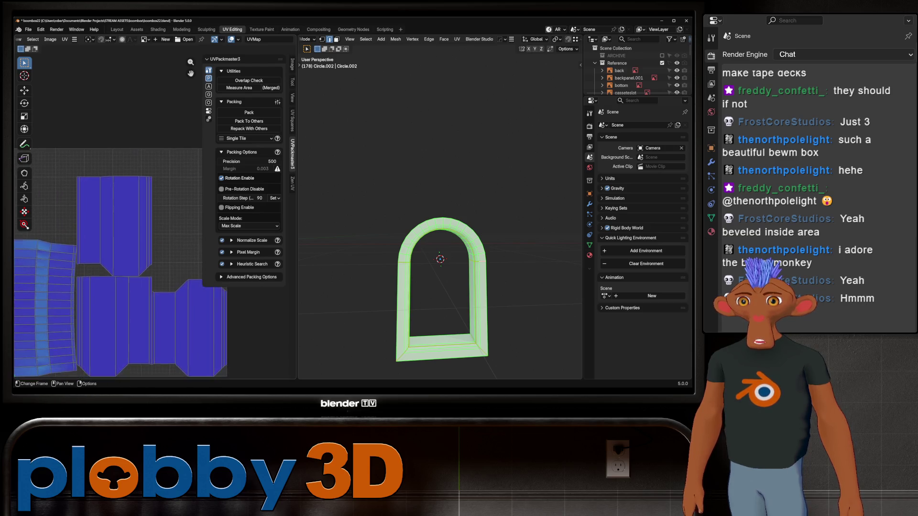
- Repack all the arch's UV islands with UVPackmaster3's Pack
key(a)
click(292, 183)
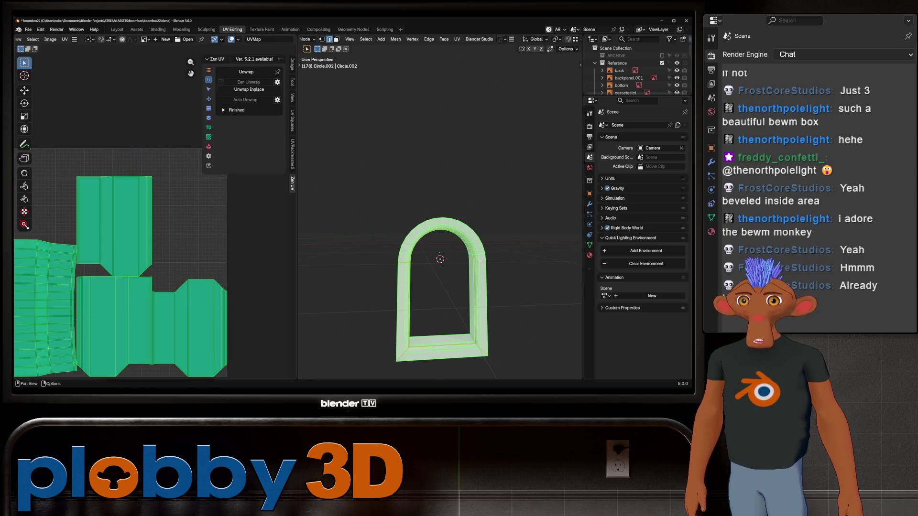
click(292, 154)
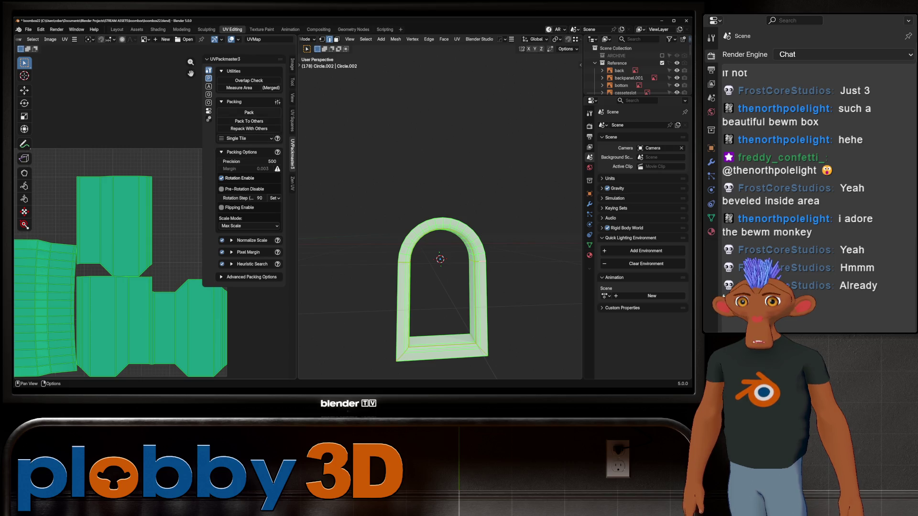
click(249, 113)
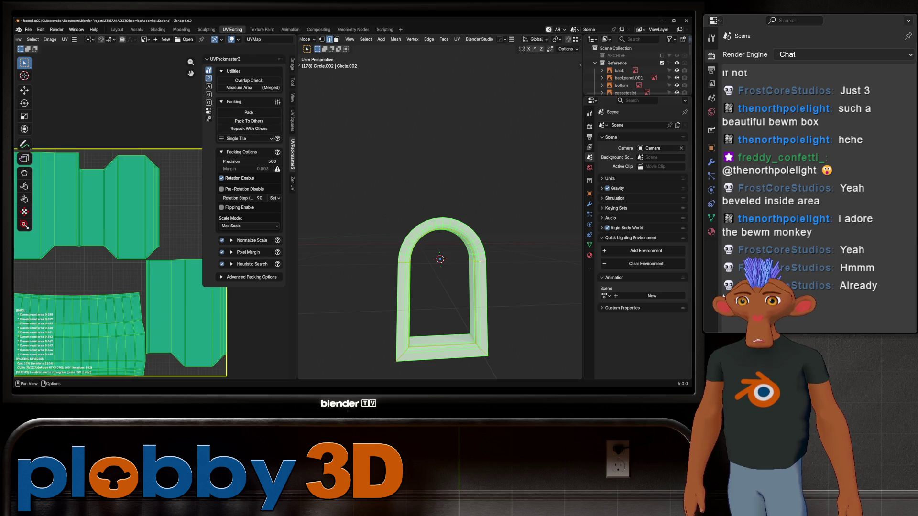
scroll(164, 122, down, 5)
scroll(163, 122, up, 3)
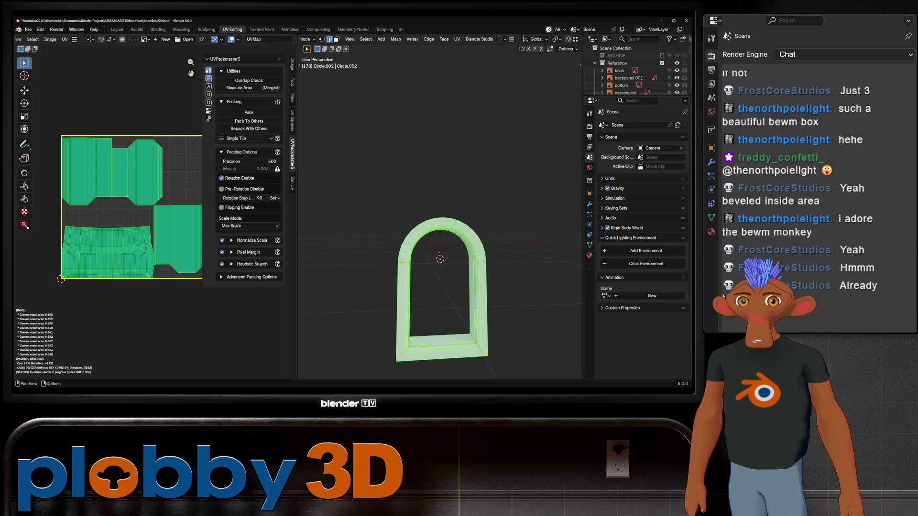
- Inspect the arch's seams from a few angles and deselect its faces
key(Tab)
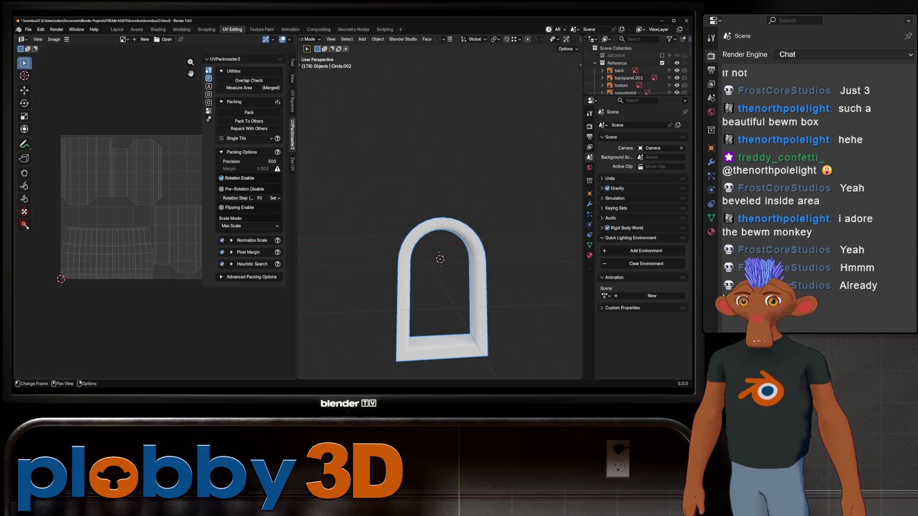
middle_drag(441, 215, 466, 187)
key(Tab)
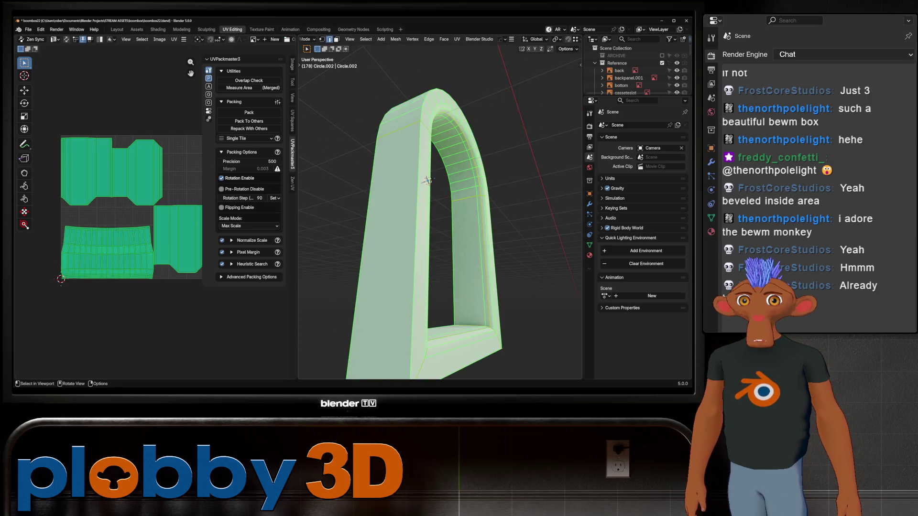
mouse_move(440, 216)
middle_down()
mouse_move(430, 208)
mouse_move(474, 202)
mouse_move(417, 215)
mouse_move(430, 216)
middle_up()
scroll(440, 216, up, 3)
scroll(440, 215, down, 4)
scroll(441, 215, up, 4)
key(alt+a)
scroll(441, 215, down, 4)
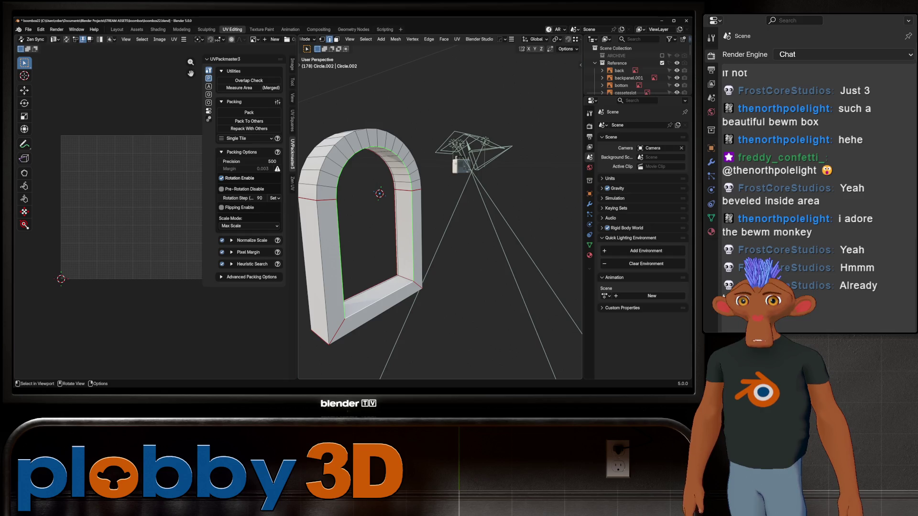
- Select the whole mesh, re-unwrap it conformally, and repack the islands
right_click(431, 255)
click(430, 360)
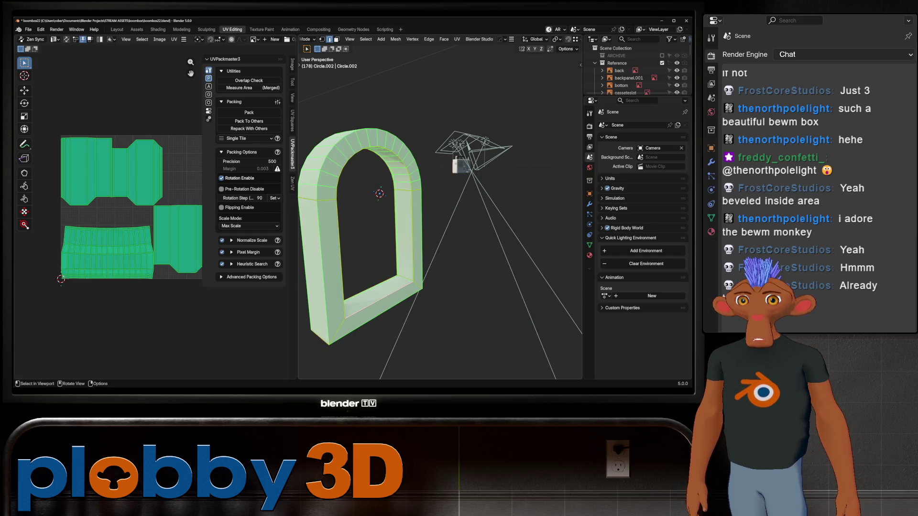
key(u)
click(463, 140)
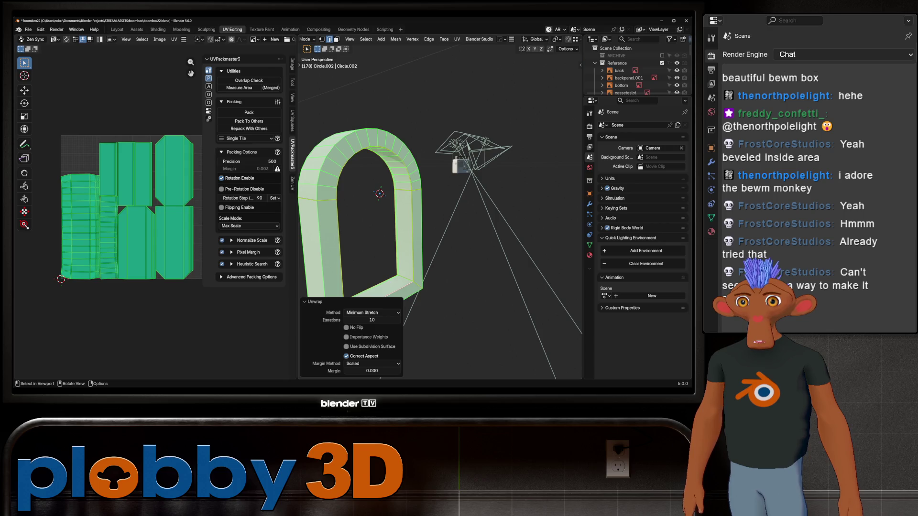
key(u)
click(448, 164)
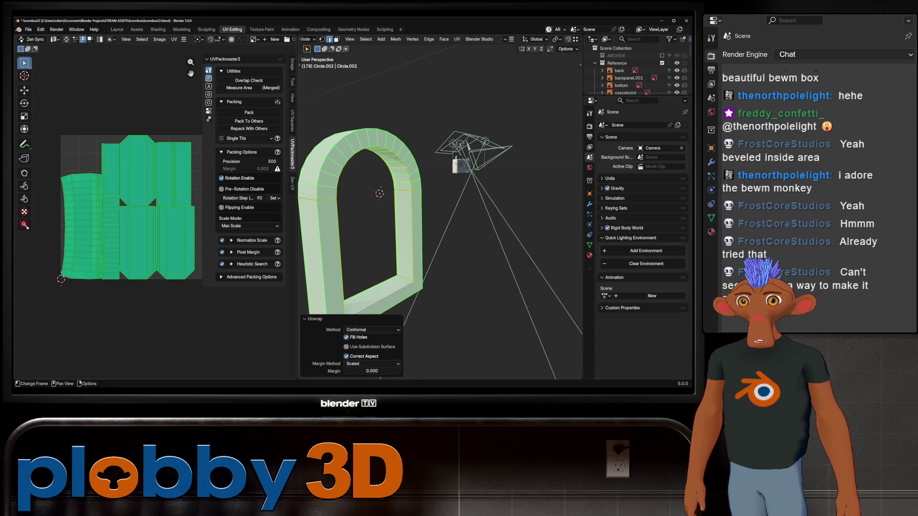
click(249, 113)
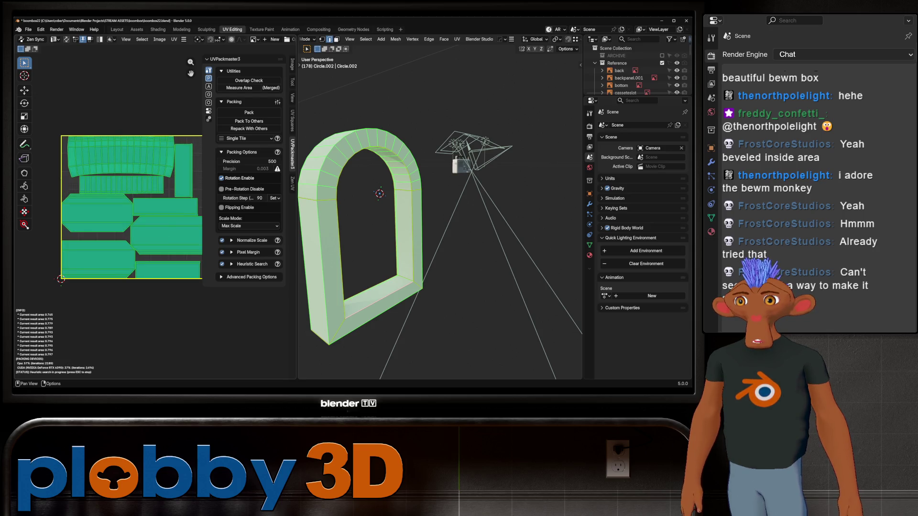
- Return to object mode and orbit around the arch to check the result
key(Tab)
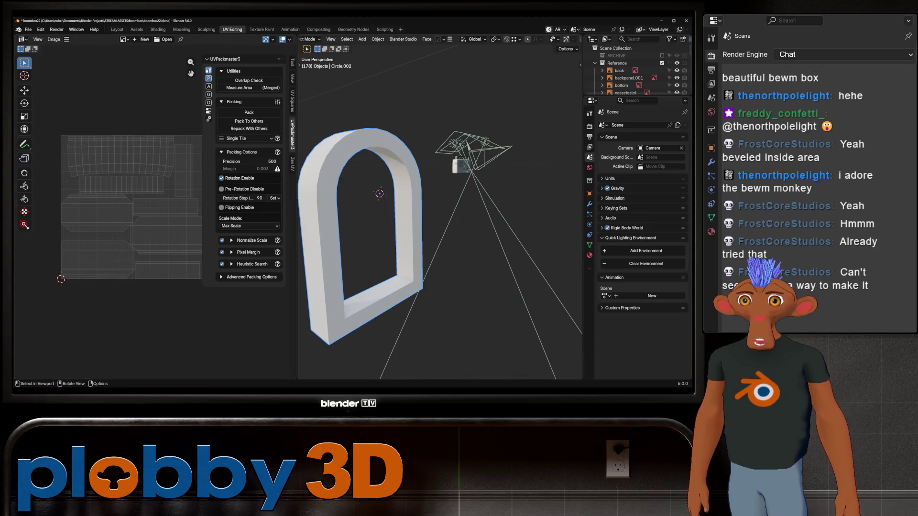
mouse_move(402, 216)
middle_down()
mouse_move(459, 222)
mouse_move(474, 201)
mouse_move(391, 233)
middle_up()
scroll(459, 223, up, 3)
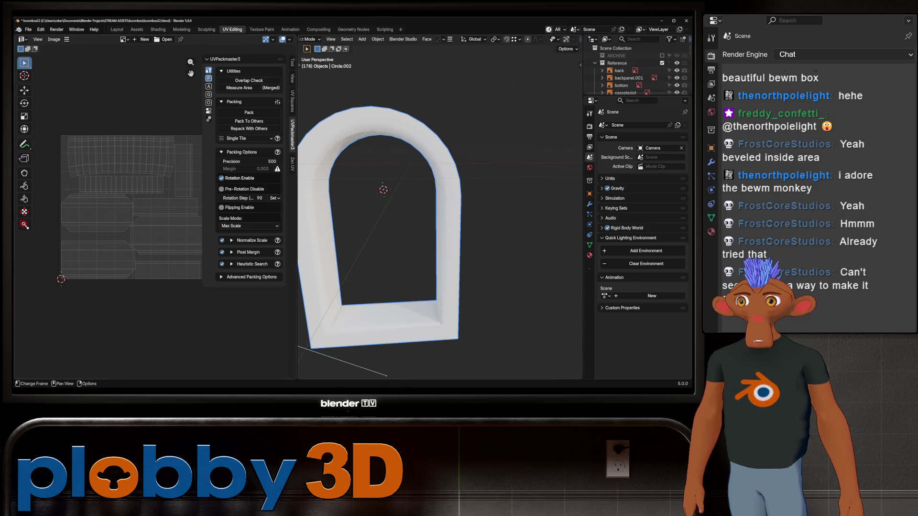
mouse_move(430, 215)
middle_down()
mouse_move(452, 212)
mouse_move(423, 223)
mouse_move(409, 208)
middle_up()
scroll(408, 210, up, 3)
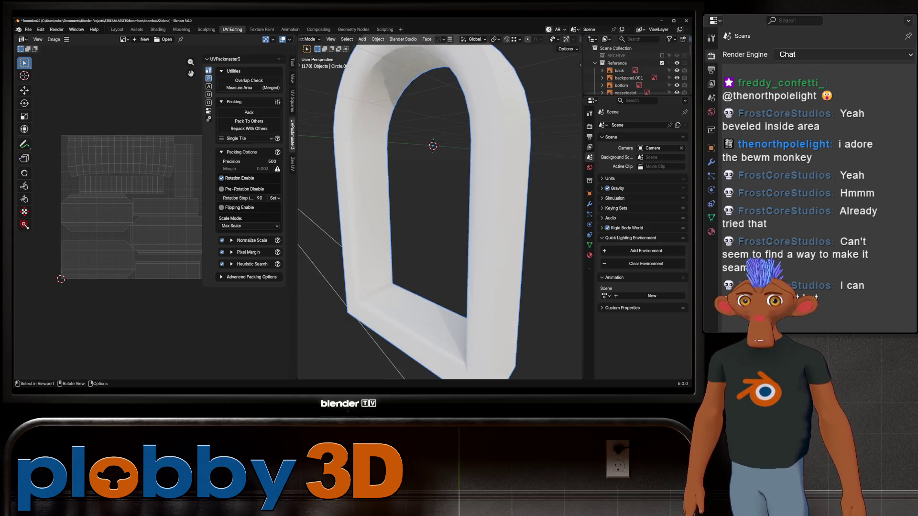
scroll(431, 215, down, 2)
scroll(430, 216, up, 2)
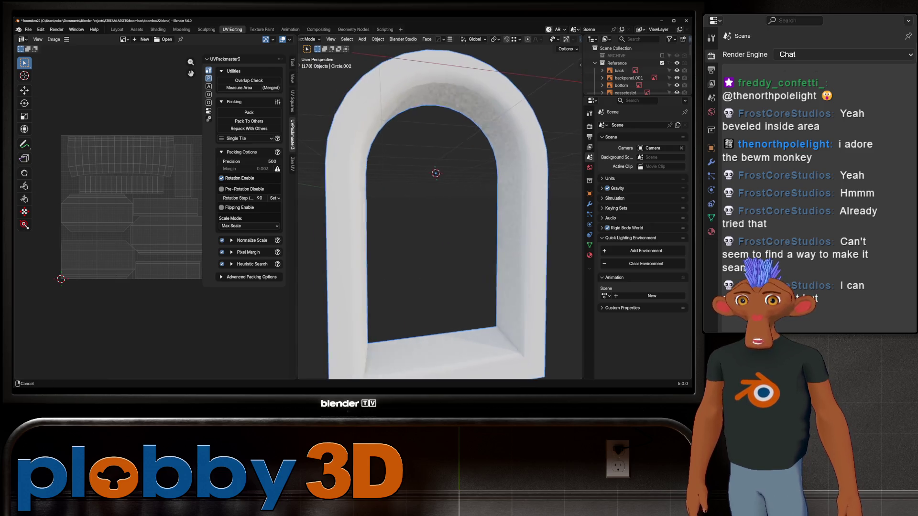
scroll(431, 216, down, 2)
mouse_move(430, 215)
middle_down()
mouse_move(481, 216)
mouse_move(330, 230)
middle_up()
scroll(430, 216, up, 3)
scroll(440, 208, up, 2)
scroll(440, 208, down, 4)
scroll(439, 215, up, 2)
scroll(439, 215, down, 2)
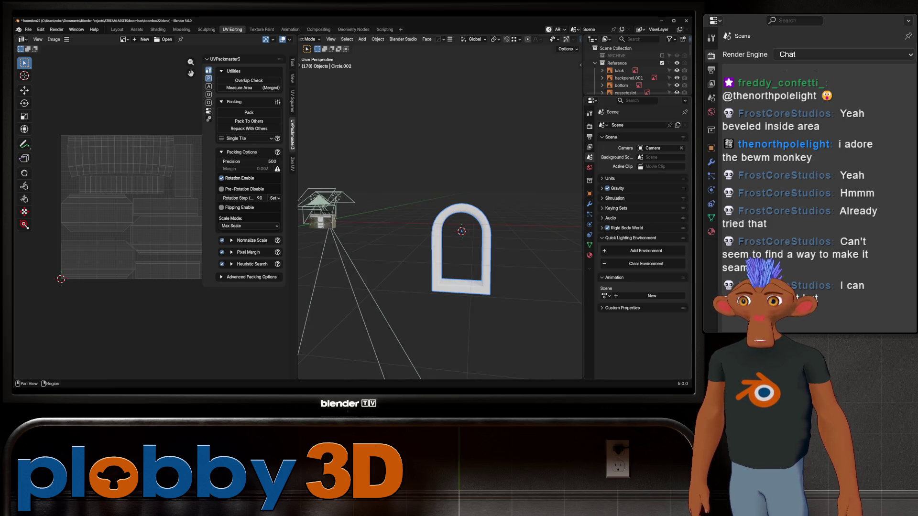
key(KP_Decimal)
key(Tab)
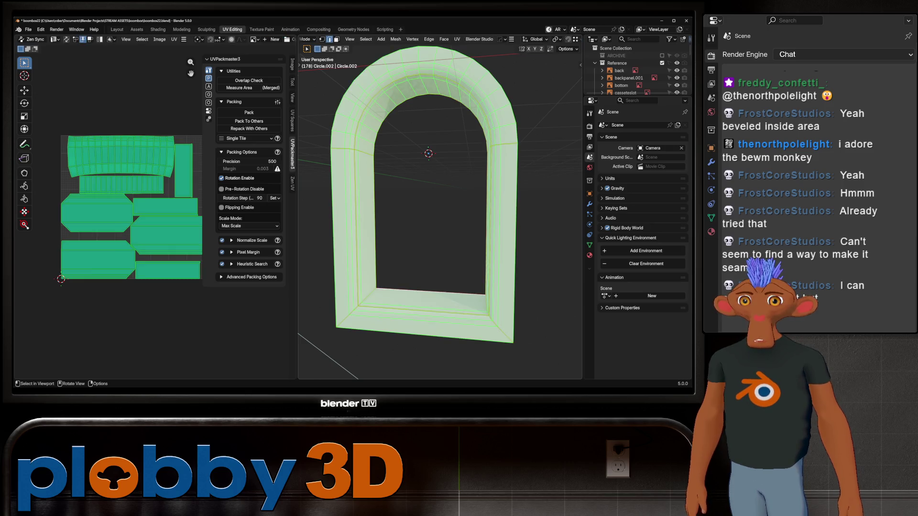
key(Tab)
middle_drag(440, 216, 388, 216)
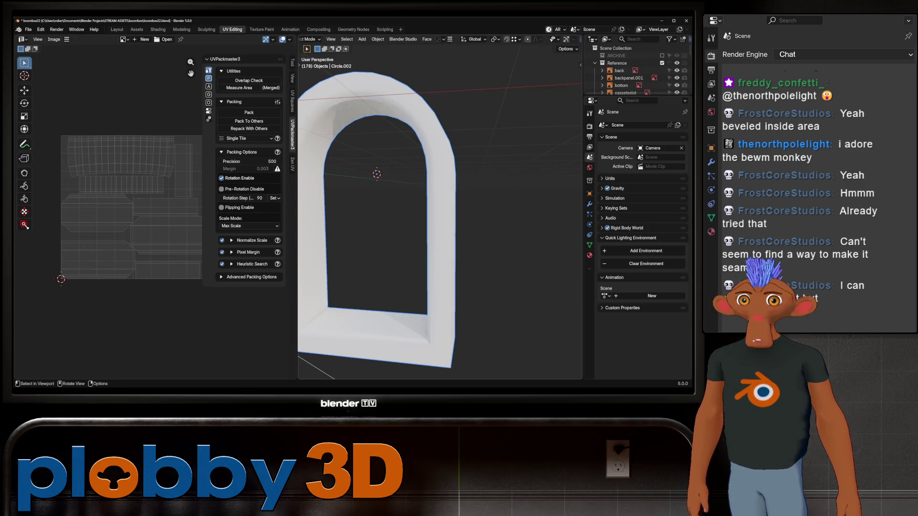
- Add a Brick Texture wired to Base Color, with Texture Coordinate and Mapping nodes feeding it
click(158, 29)
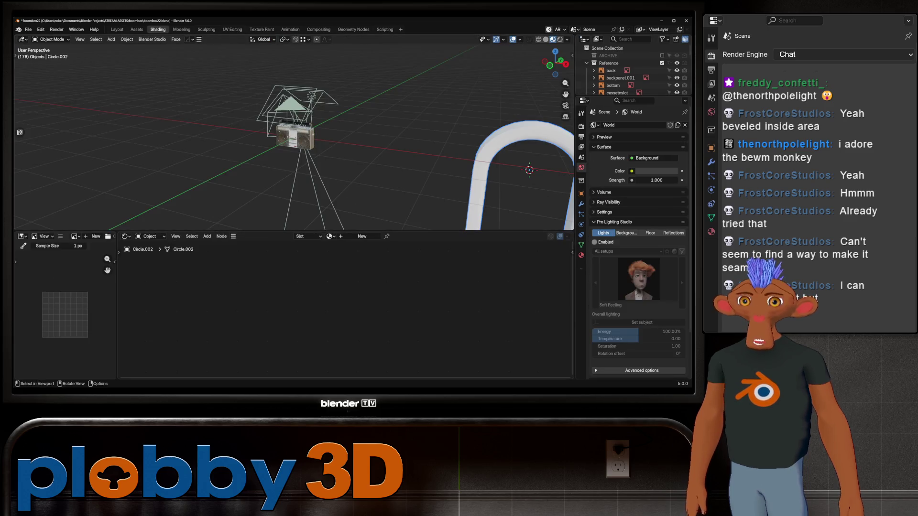
key(KP_Decimal)
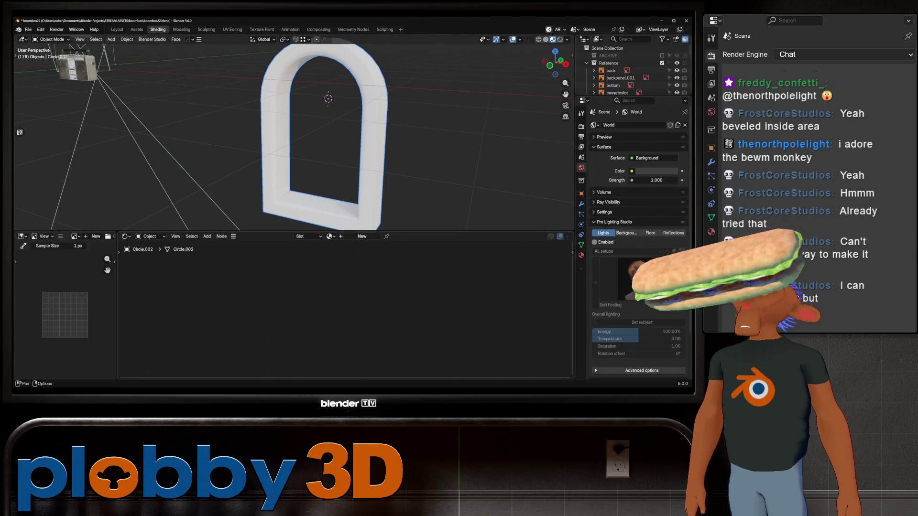
key(shift+a)
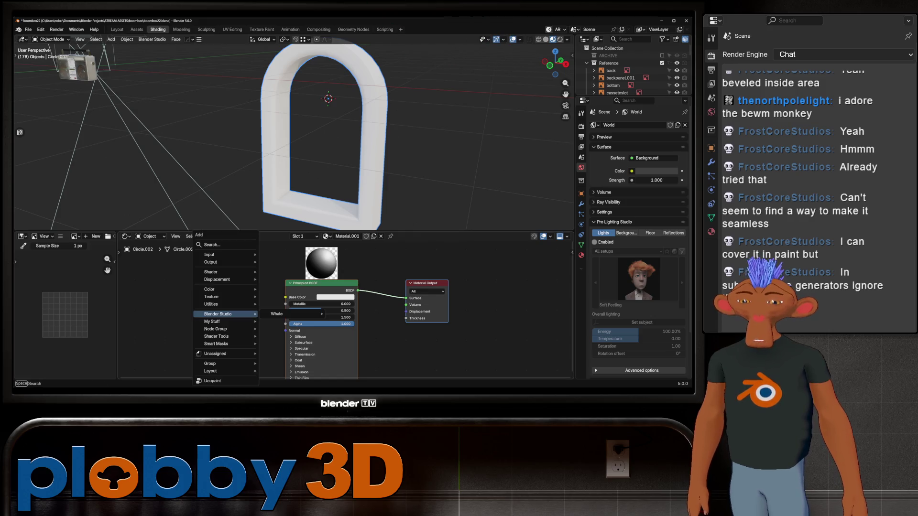
text(brick)
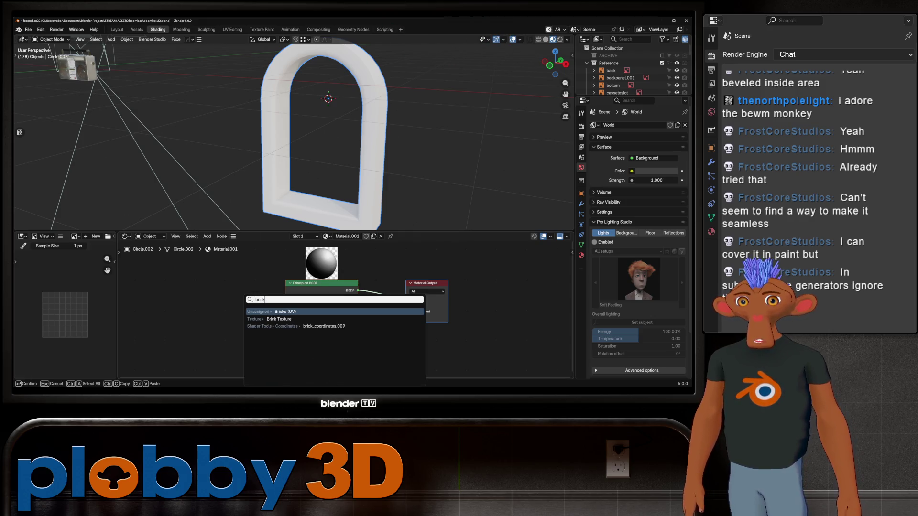
key(Down)
key(Return)
click(191, 296)
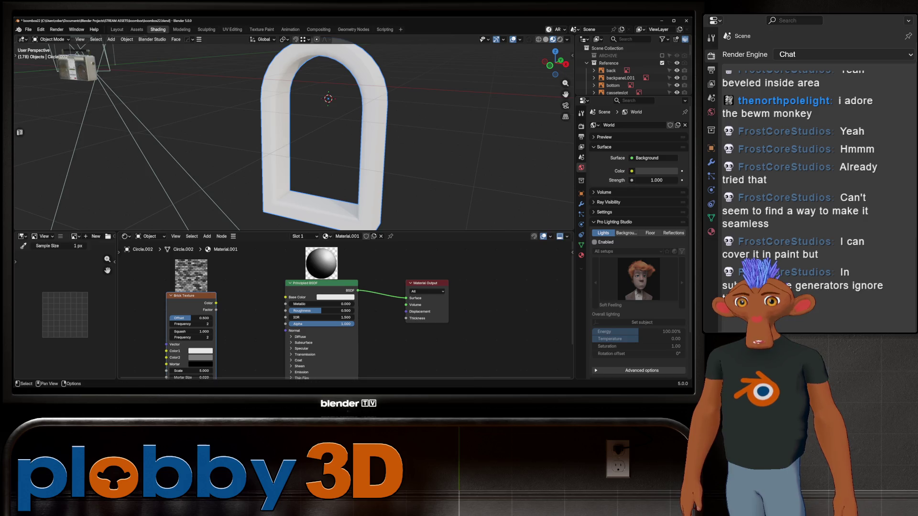
drag(215, 304, 286, 297)
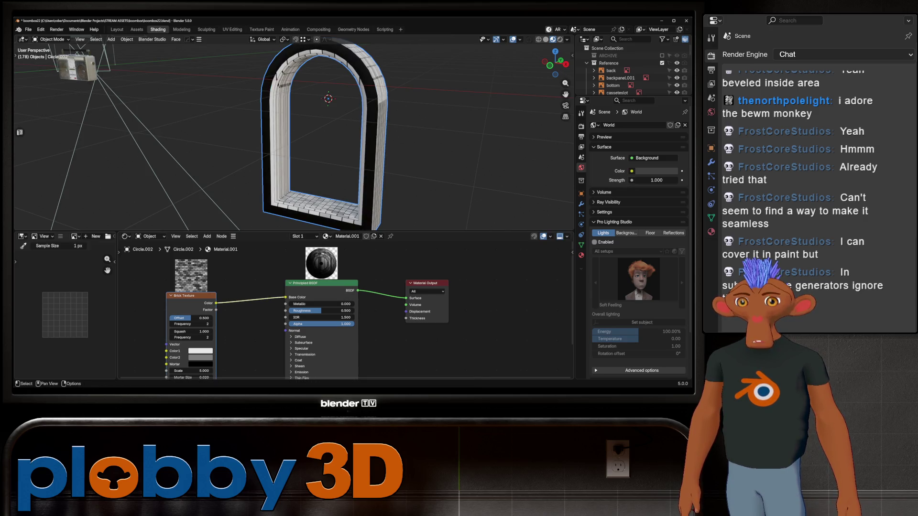
key(ctrl+t)
key(Home)
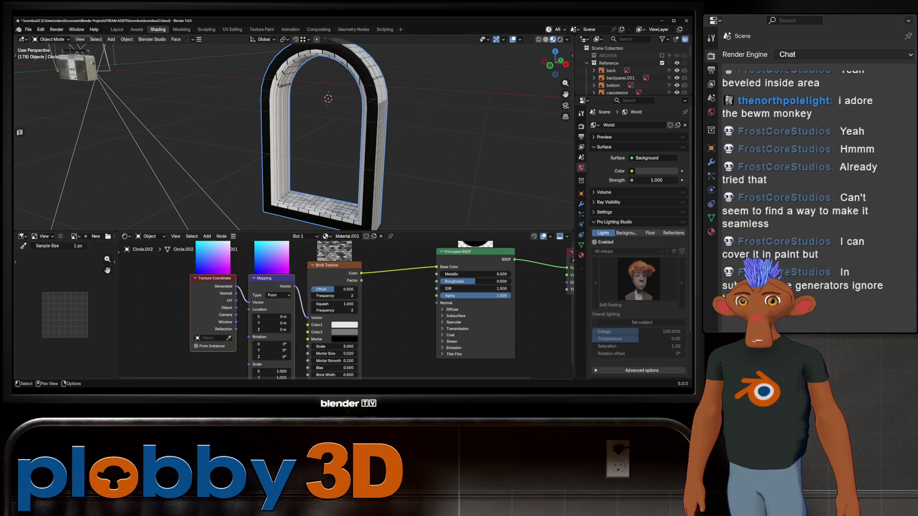
drag(235, 307, 249, 302)
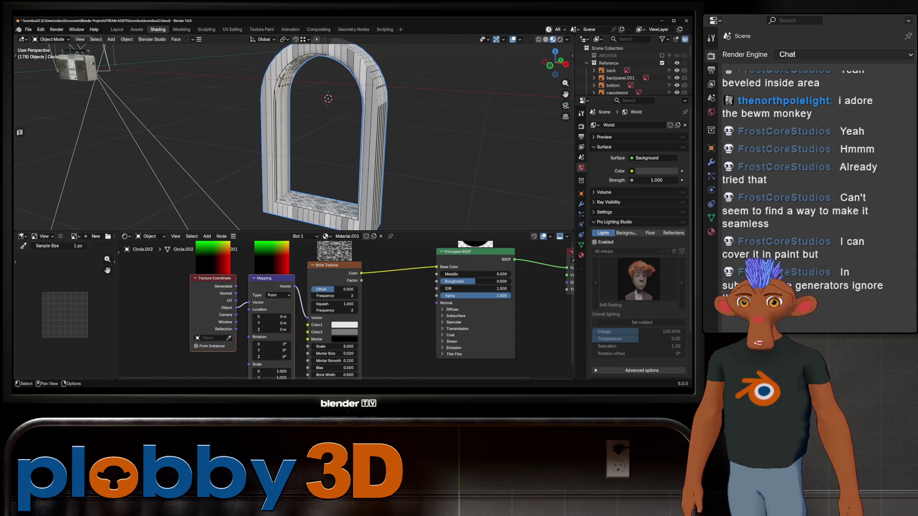
middle_drag(273, 317, 275, 286)
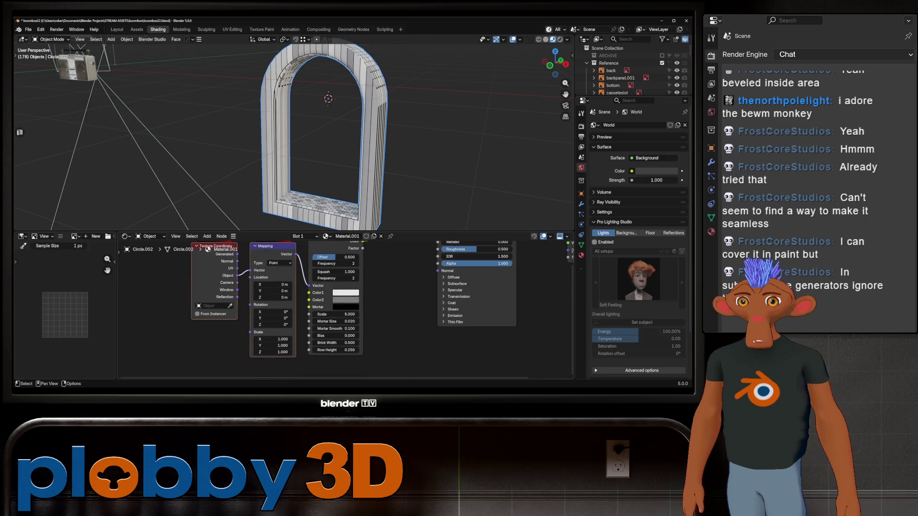
mouse_move(273, 325)
mouse_down()
mouse_move(302, 324)
mouse_move(276, 324)
mouse_up()
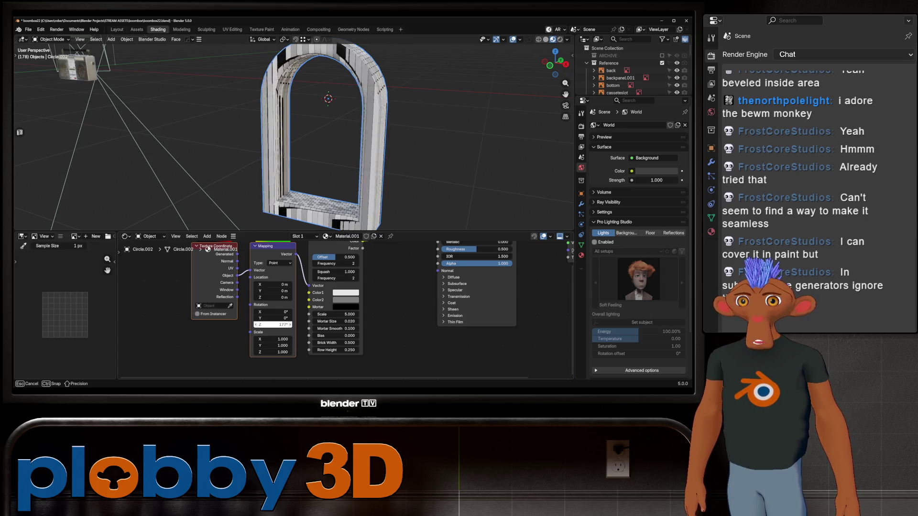
drag(276, 324, 244, 325)
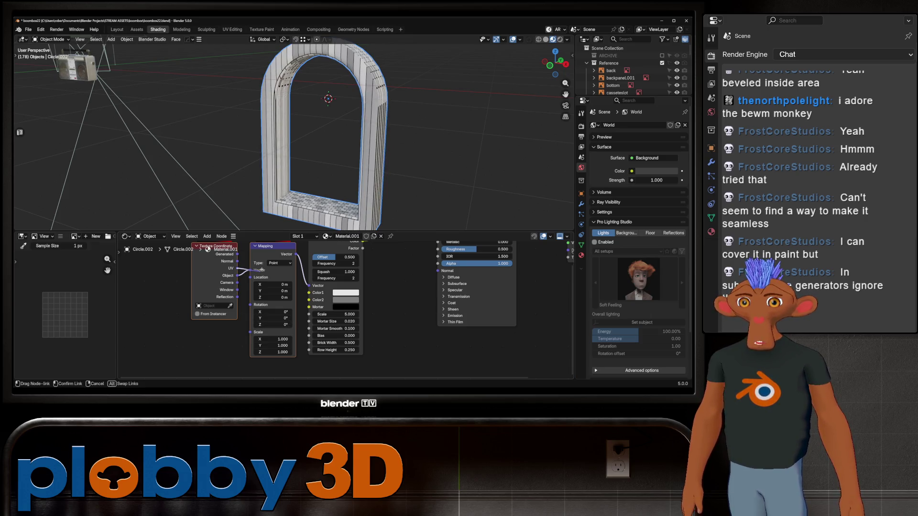
mouse_move(330, 144)
shift+middle_down()
mouse_move(301, 143)
mouse_move(315, 144)
shift+middle_up()
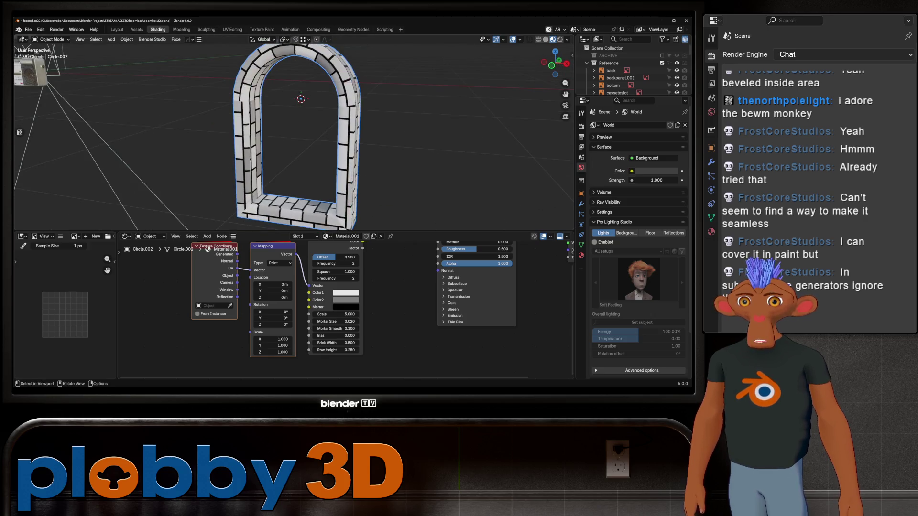
middle_drag(316, 143, 287, 143)
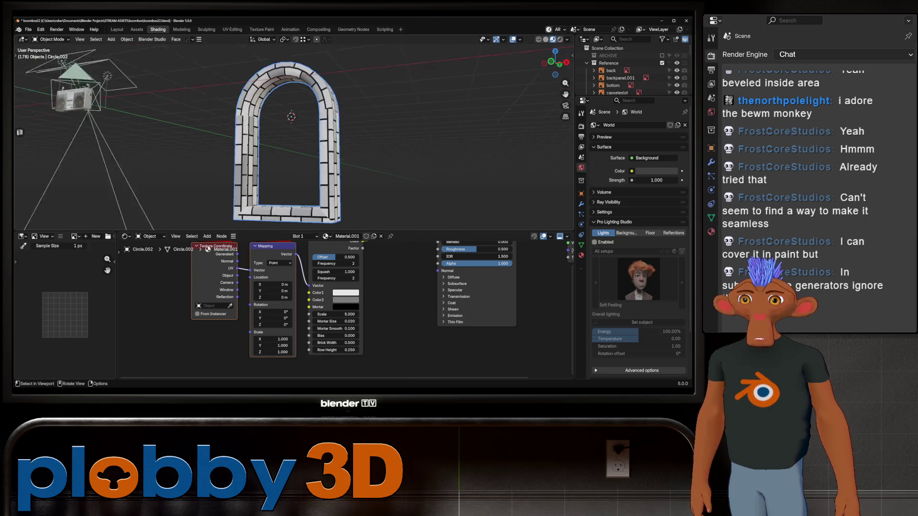
key(Tab)
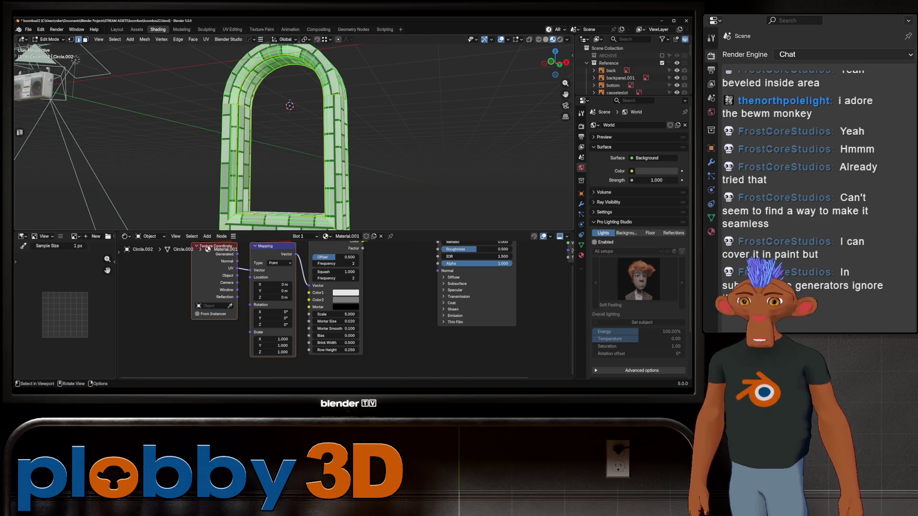
middle_drag(288, 144, 294, 133)
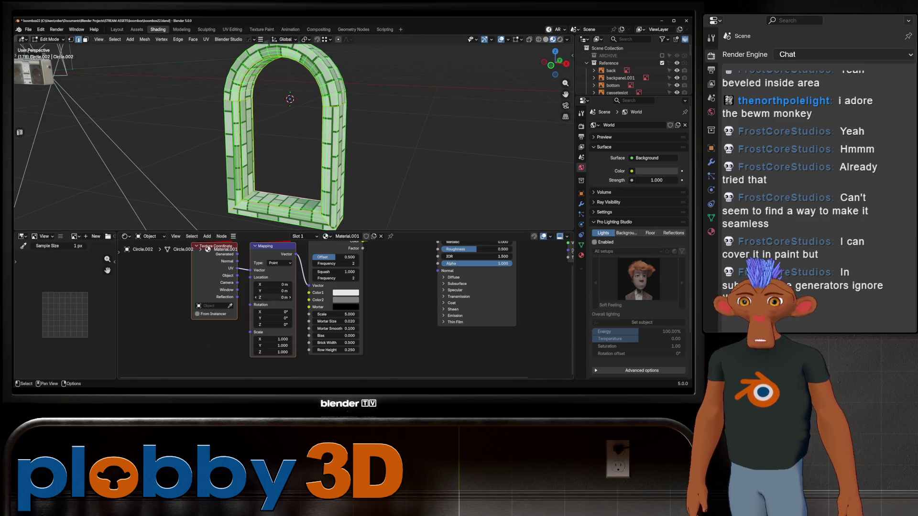
- Feed the Texture Coordinate Object output into the Mapping node, keeping type Point
key(Tab)
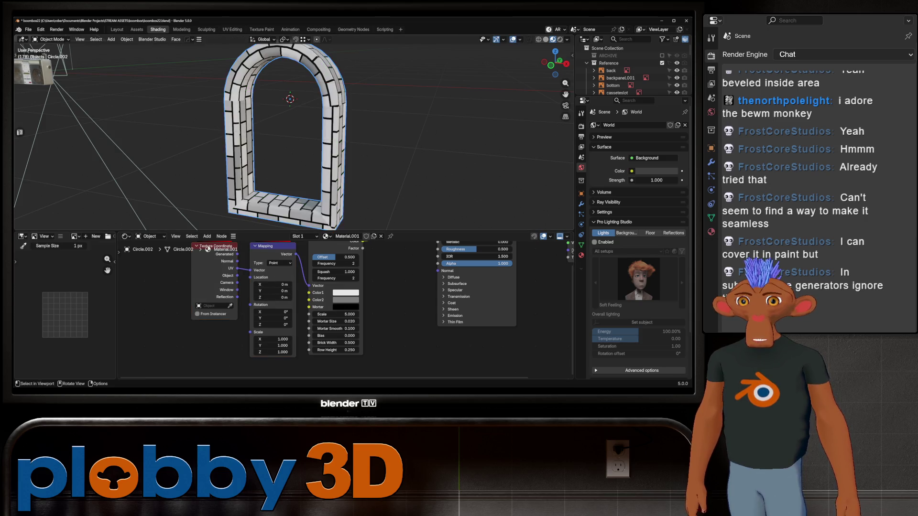
middle_drag(360, 301, 350, 343)
click(270, 305)
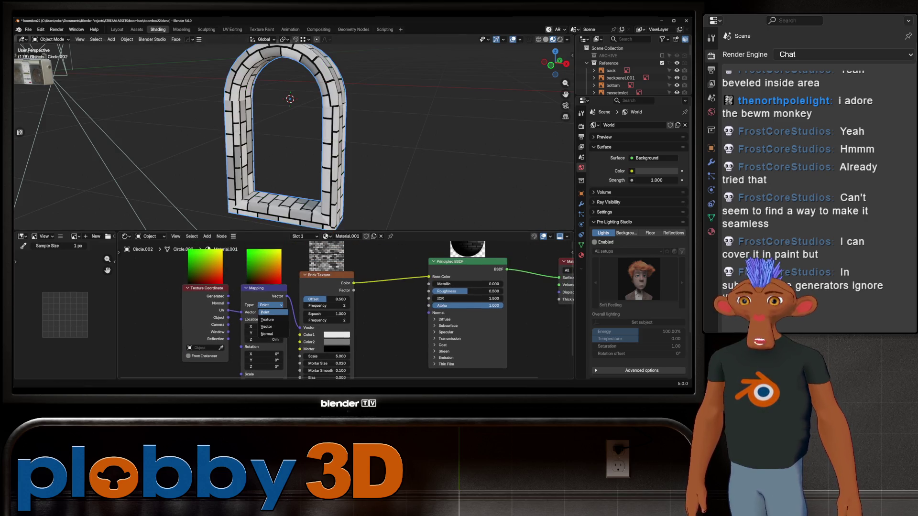
key(Escape)
scroll(237, 322, down, 3)
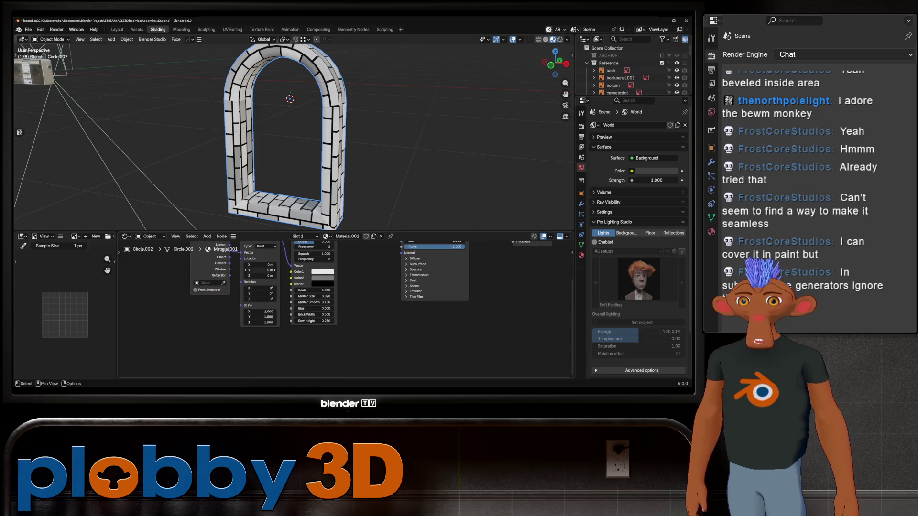
scroll(288, 136, up, 2)
scroll(287, 137, up, 2)
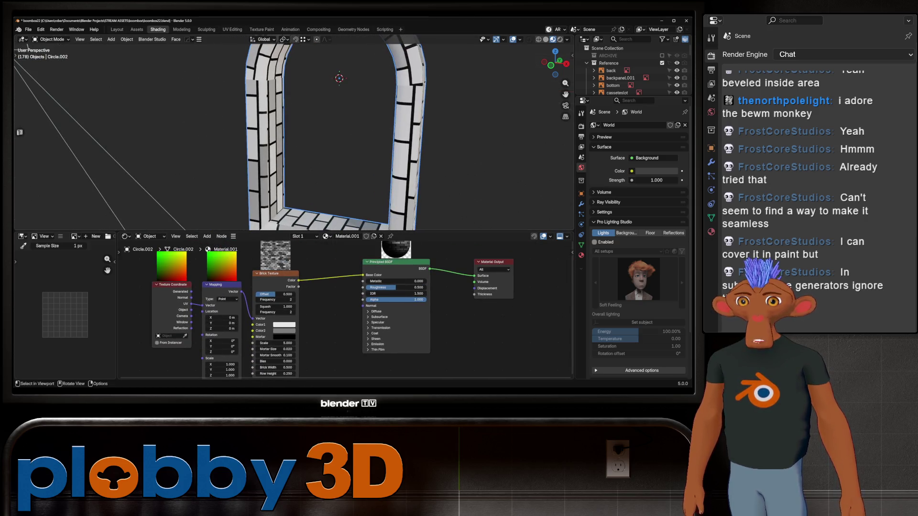
middle_drag(287, 137, 244, 144)
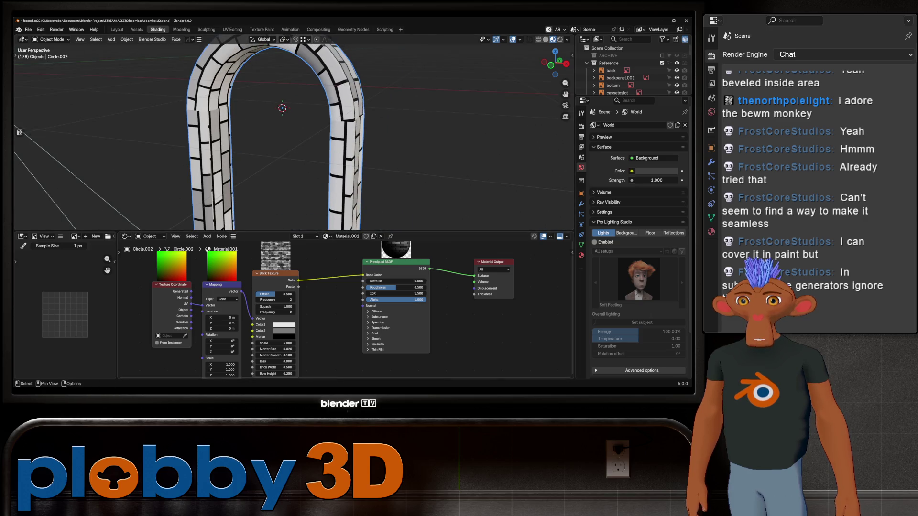
click(228, 299)
click(228, 300)
key(Home)
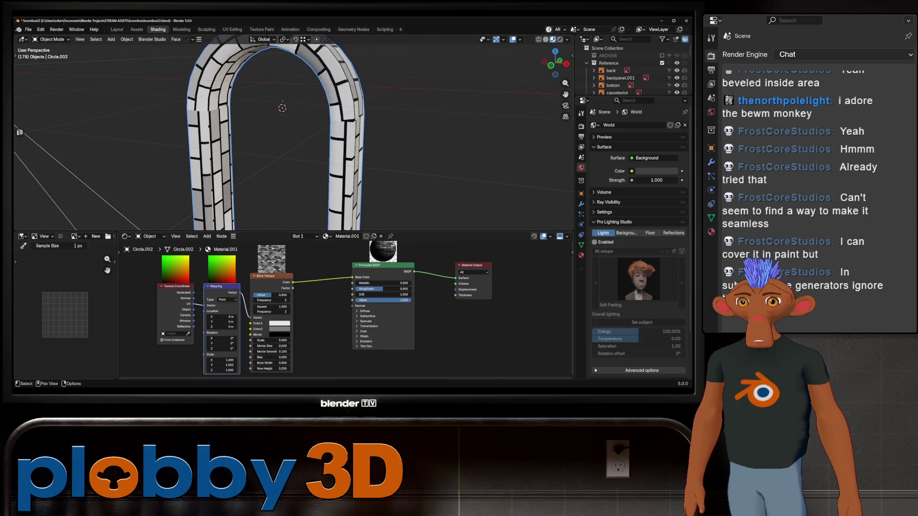
scroll(267, 298, up, 1)
drag(228, 306, 239, 300)
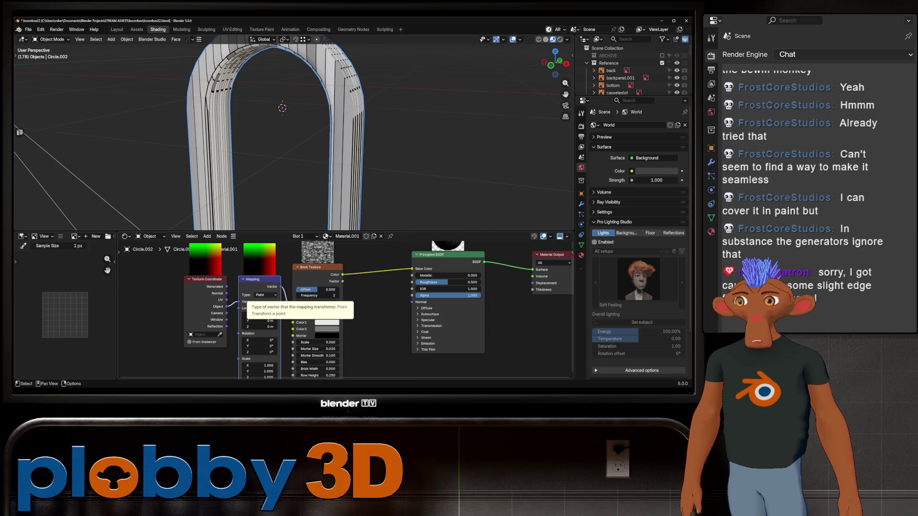
- Try Normal and Vector mapping, settle on Point, then raise the brick scale for smaller bricks
click(264, 295)
click(267, 320)
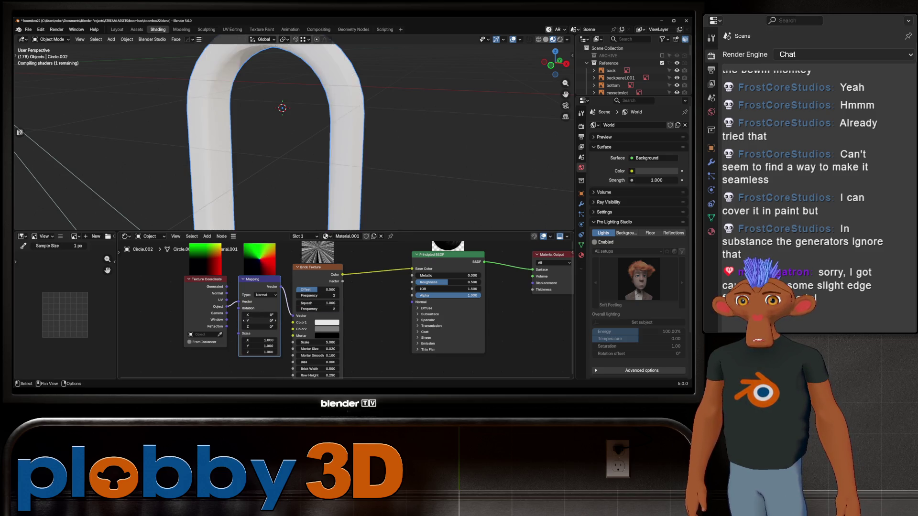
click(266, 295)
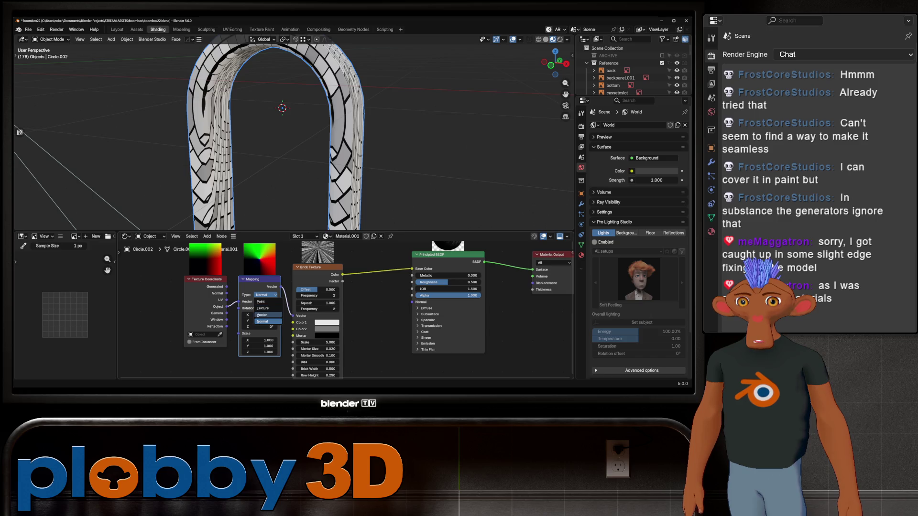
click(262, 314)
click(264, 295)
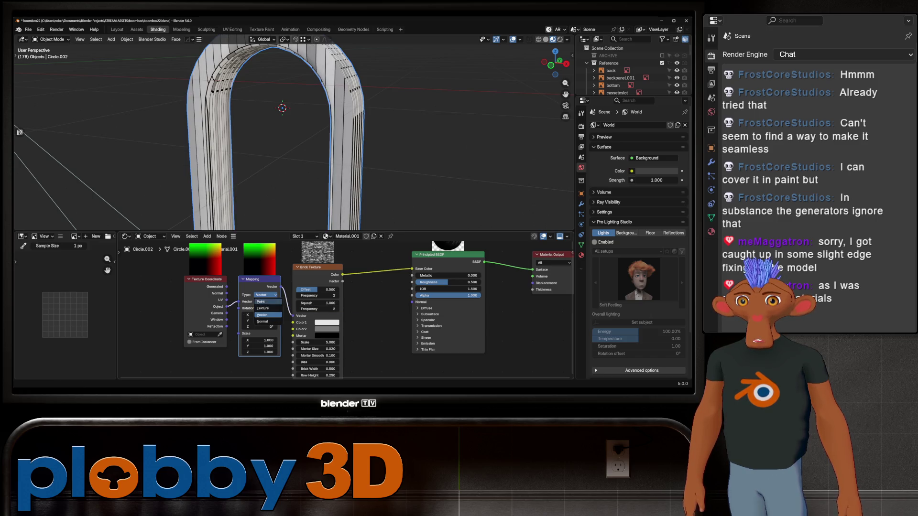
click(261, 302)
scroll(250, 296, down, 1)
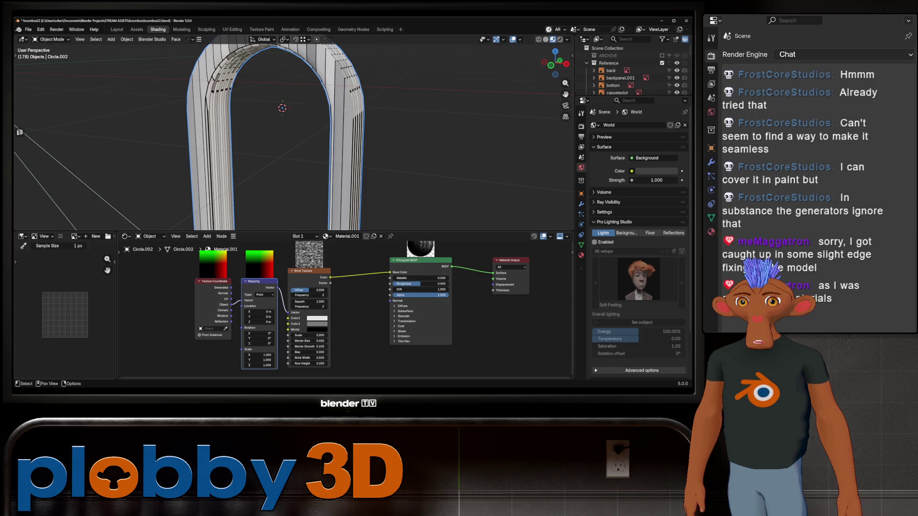
click(213, 281)
drag(231, 300, 243, 300)
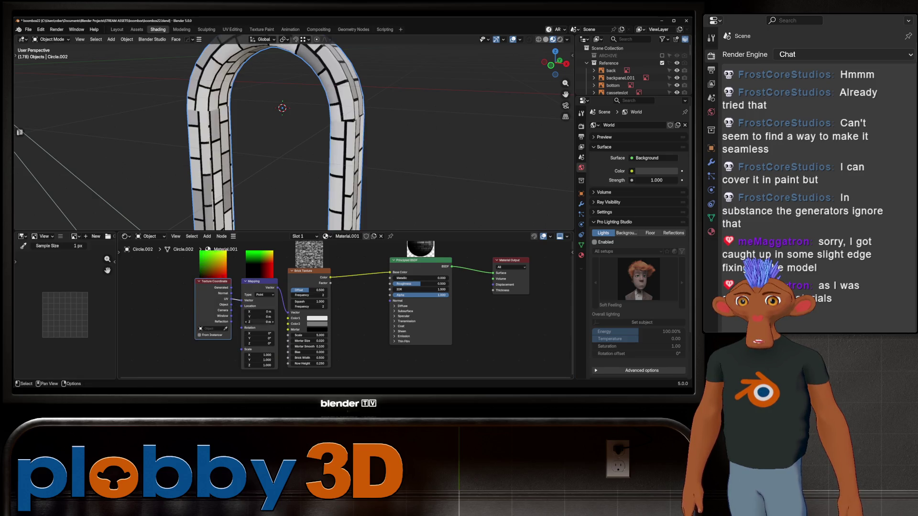
middle_drag(280, 130, 266, 122)
mouse_move(309, 335)
mouse_down()
mouse_move(337, 335)
mouse_move(316, 335)
mouse_up()
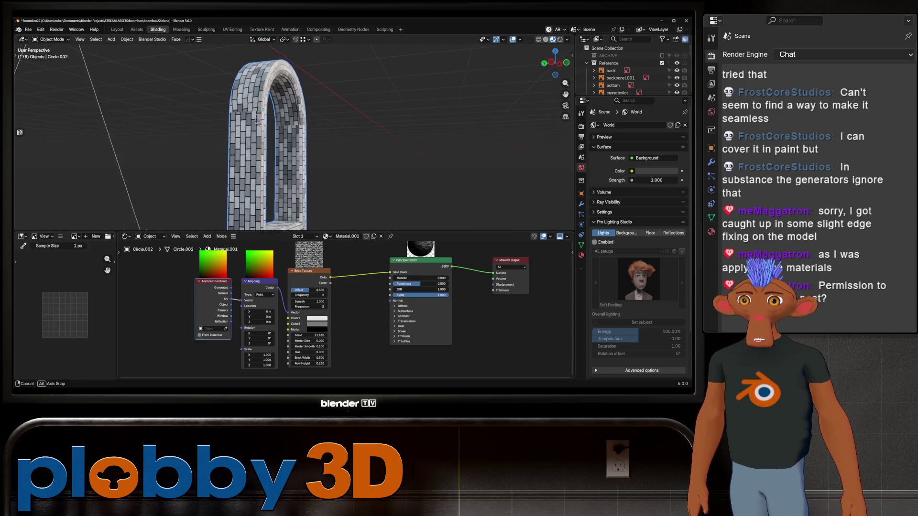
- Experiment with the Mapping scale, setting Scale Y to 90
middle_drag(287, 144, 345, 115)
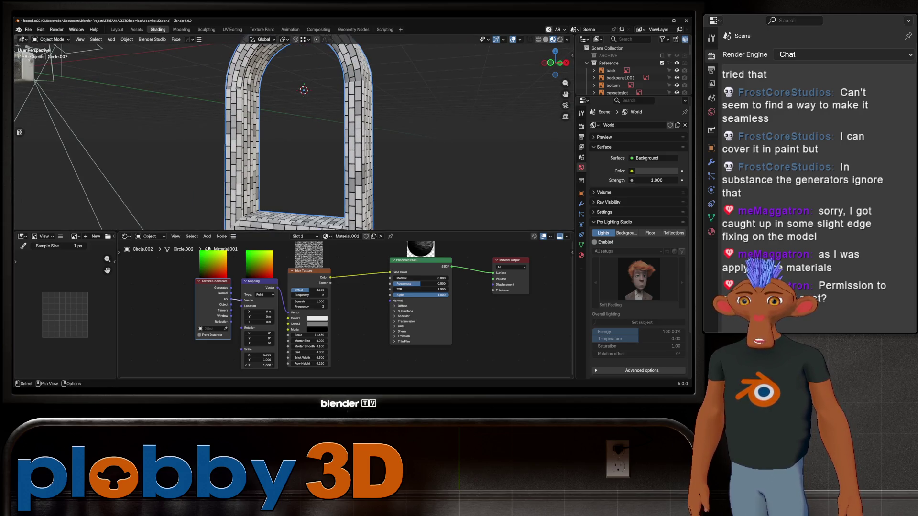
click(259, 365)
text(90)
key(Return)
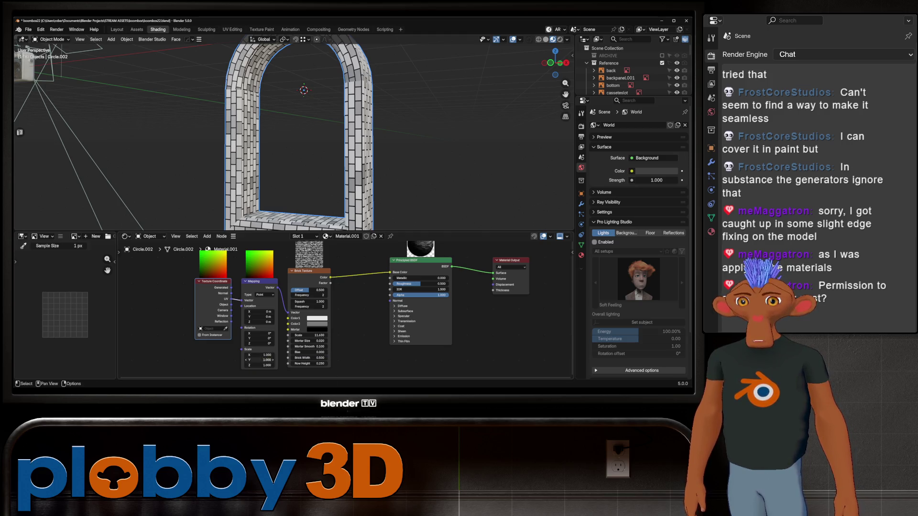
click(267, 359)
text(90)
key(Return)
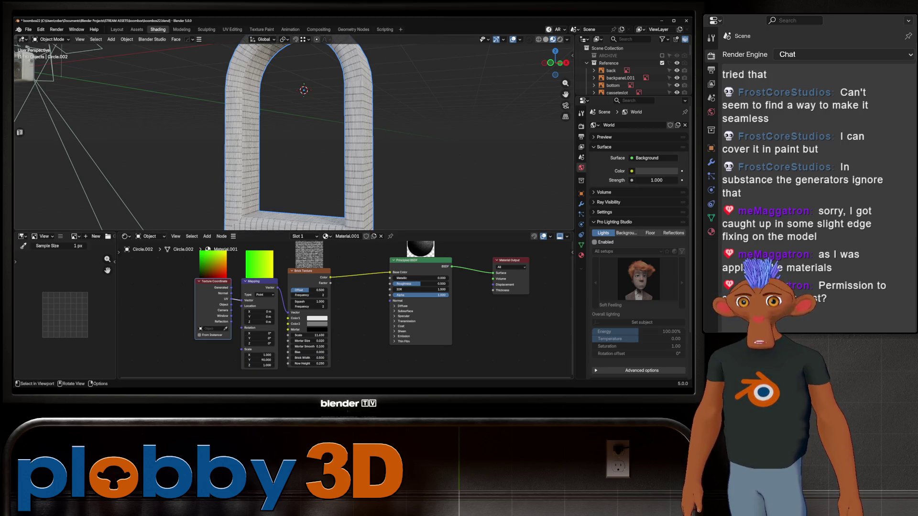
- Set the Mapping Rotation Z to 90° so bricks run horizontally around the arch
middle_drag(309, 108, 287, 93)
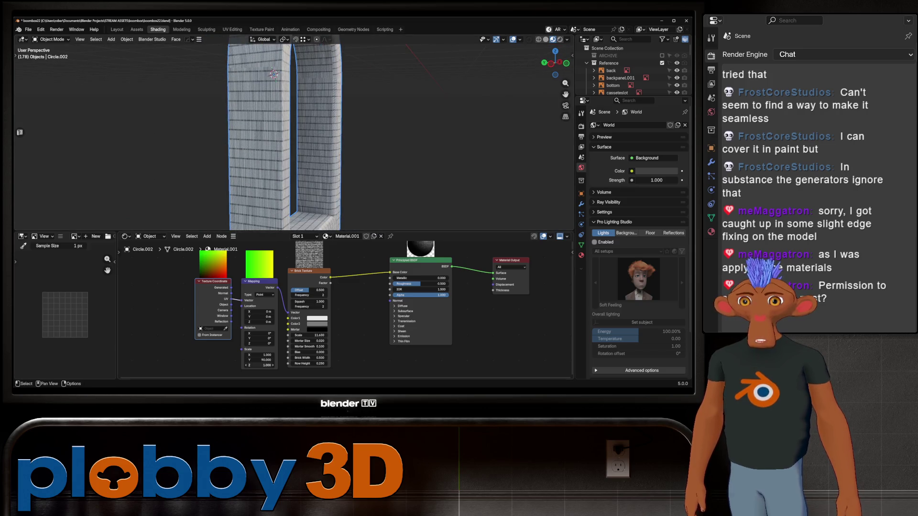
drag(258, 344, 273, 344)
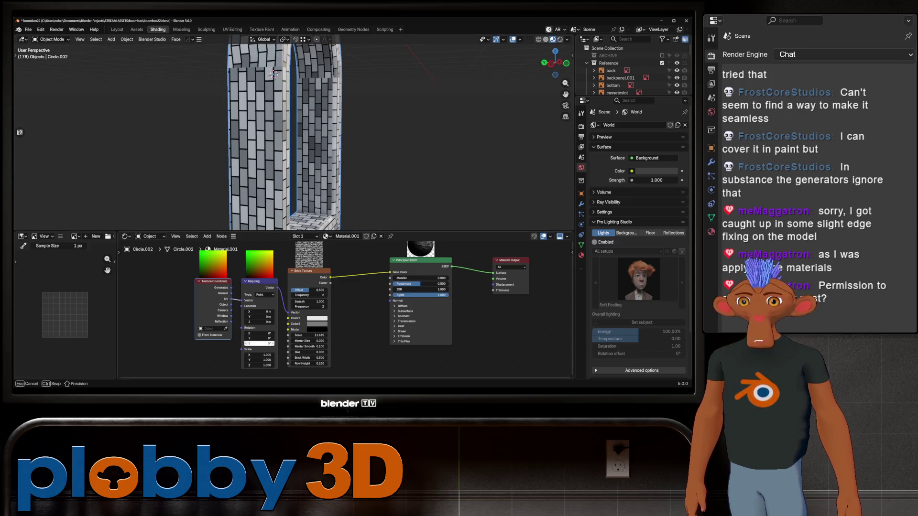
text(90)
key(Return)
middle_drag(274, 73, 301, 79)
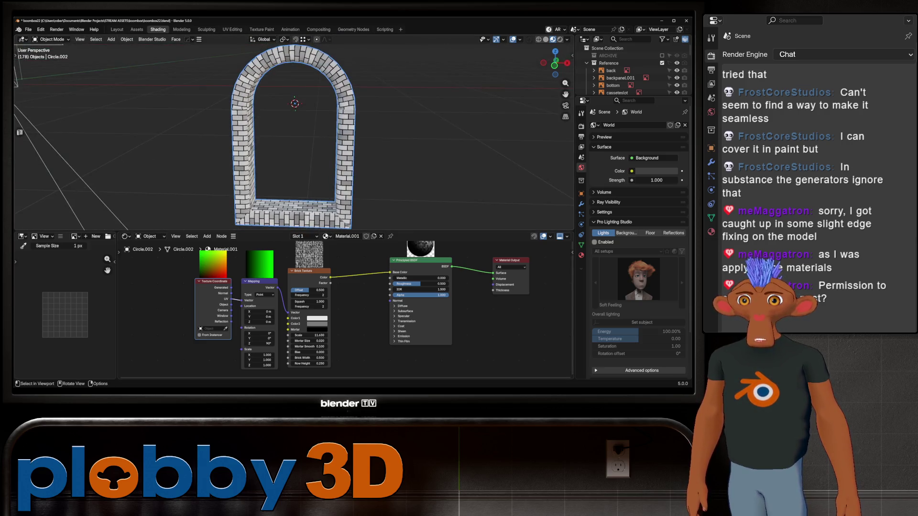
scroll(294, 132, up, 3)
scroll(294, 133, up, 2)
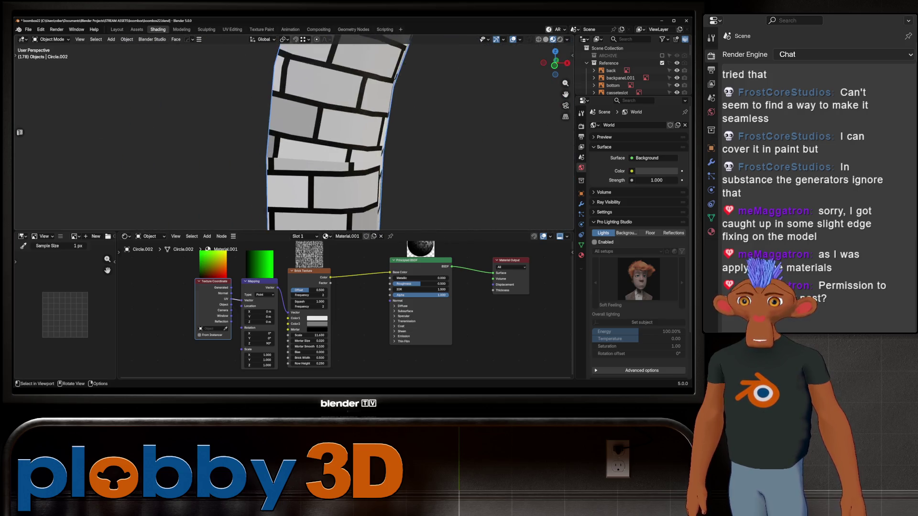
scroll(295, 133, down, 5)
scroll(294, 133, up, 3)
scroll(294, 133, up, 2)
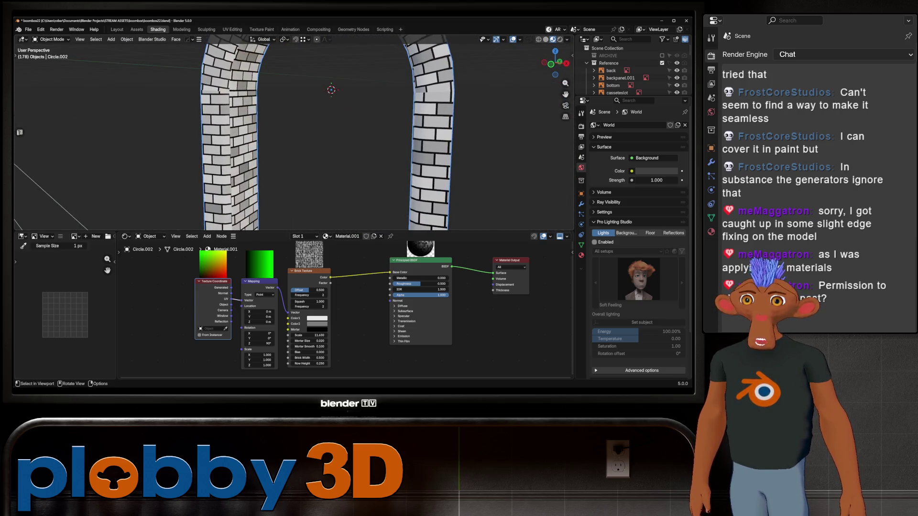
scroll(294, 133, down, 4)
mouse_move(294, 133)
middle_down()
mouse_move(373, 121)
mouse_move(373, 101)
middle_up()
key(shift+d)
key(Escape)
key(ctrl+z)
middle_drag(294, 132, 294, 115)
key(Tab)
key(Tab)
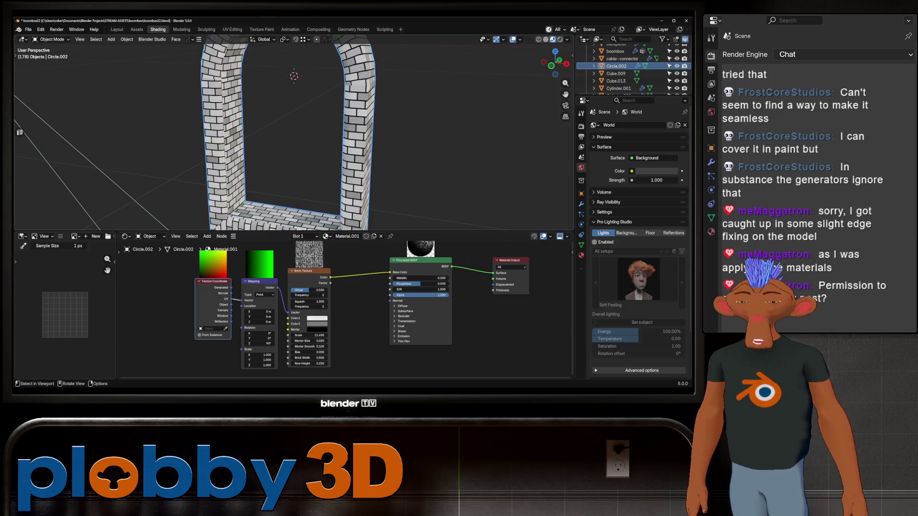
- Undo an accidental duplicate, then reproject the arch's UVs with Cube Projection
key(shift+d)
key(Escape)
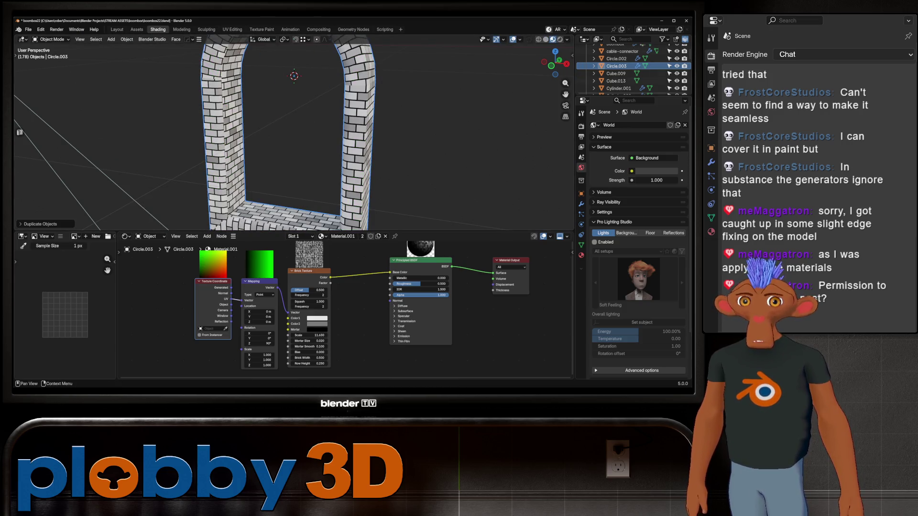
key(ctrl+z)
key(Tab)
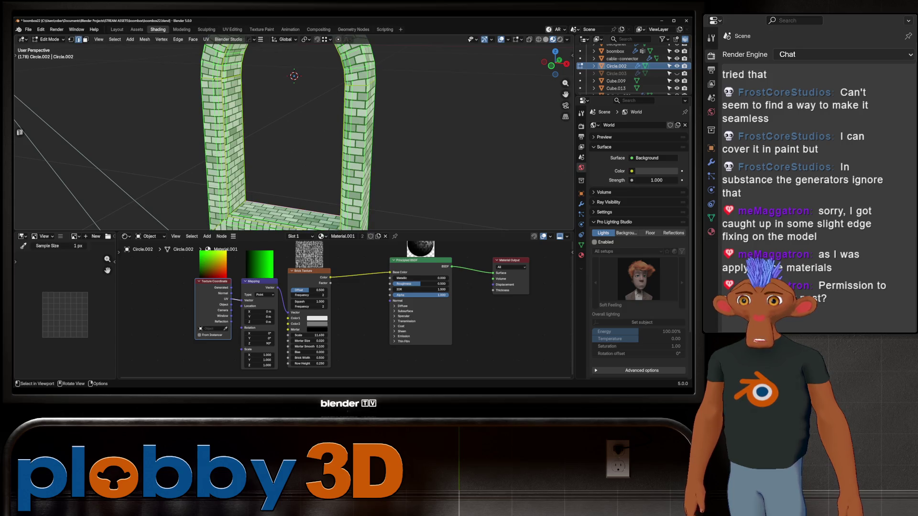
key(u)
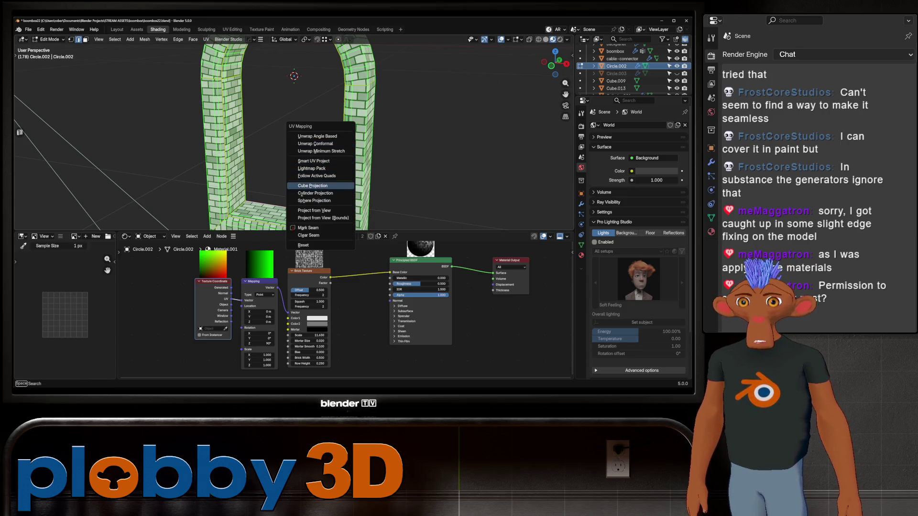
click(321, 194)
- Look over the seams and inner bottom from above and deselect all faces
middle_drag(286, 136, 272, 122)
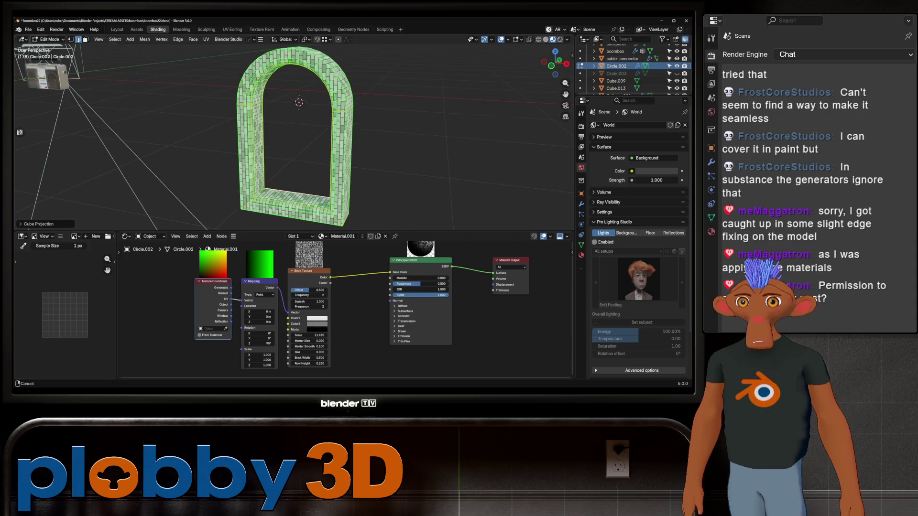
scroll(272, 122, up, 3)
scroll(286, 136, down, 3)
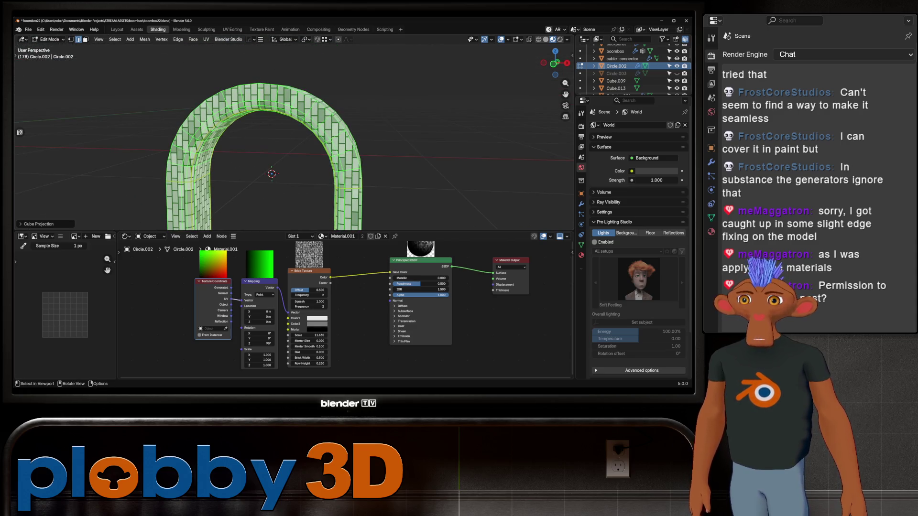
mouse_move(287, 136)
middle_down()
mouse_move(287, 93)
mouse_move(273, 122)
mouse_move(287, 136)
mouse_move(294, 115)
middle_up()
key(alt+a)
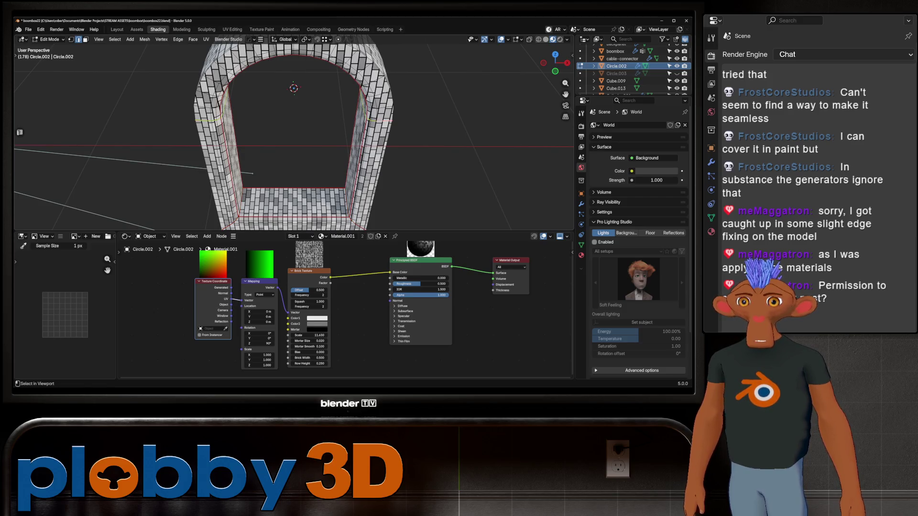
- Select the whole arch mesh and unwrap it with the Minimum Stretch method
right_click(391, 137)
click(391, 187)
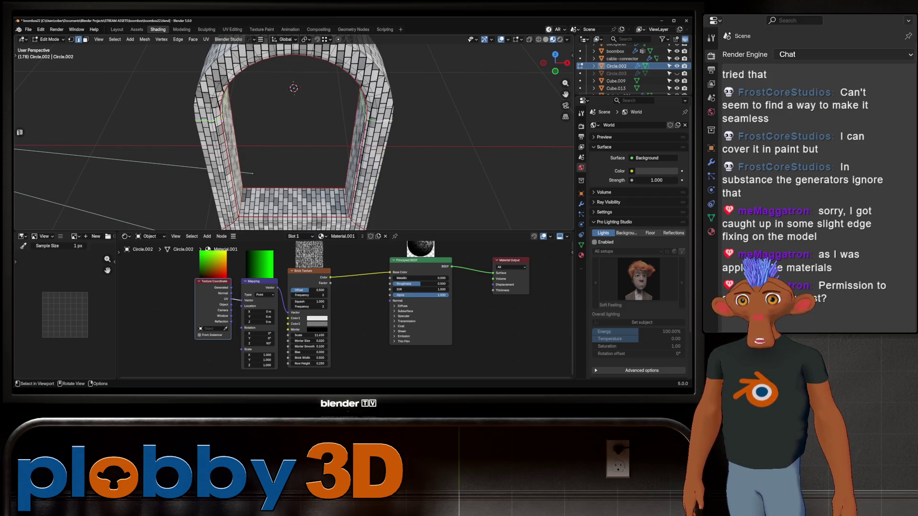
middle_drag(402, 136, 430, 101)
key(a)
key(u)
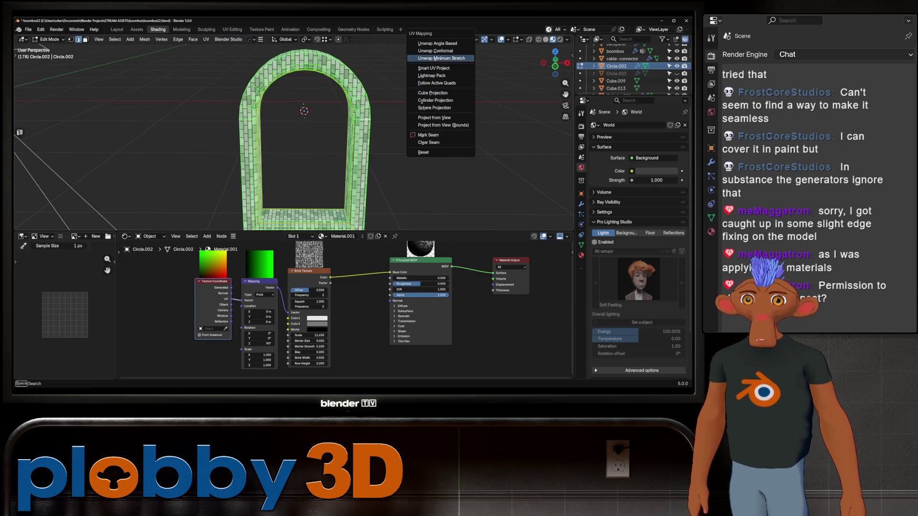
click(436, 50)
mouse_move(402, 144)
middle_down()
mouse_move(401, 122)
mouse_move(474, 124)
mouse_move(430, 128)
middle_up()
scroll(328, 129, down, 2)
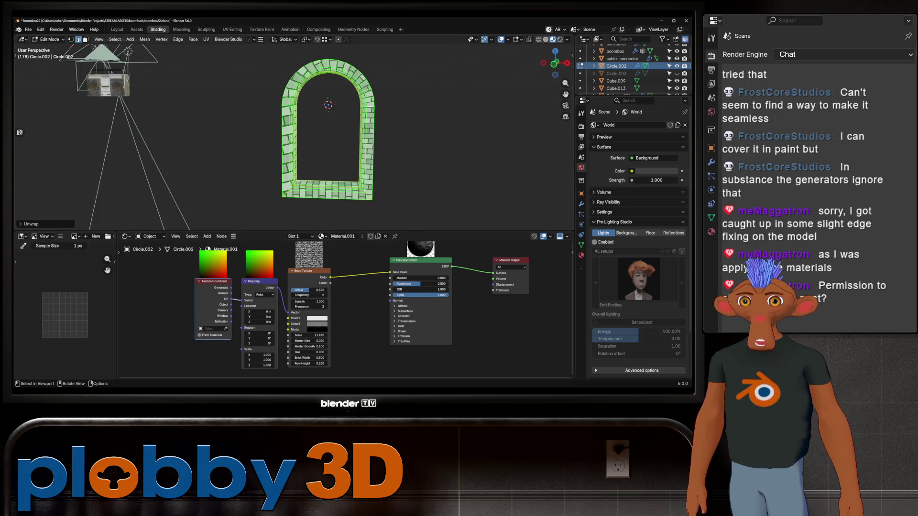
- Deselect everything and symmetrize the arch mesh with the MACHIN3 tool
key(alt+a)
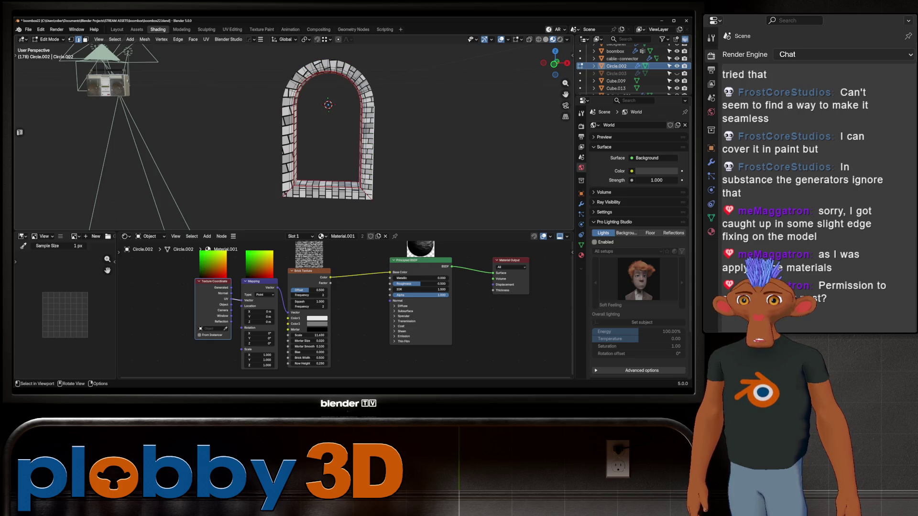
mouse_move(327, 129)
middle_down()
mouse_move(373, 126)
mouse_move(329, 128)
middle_up()
scroll(328, 130, up, 3)
key(alt+x)
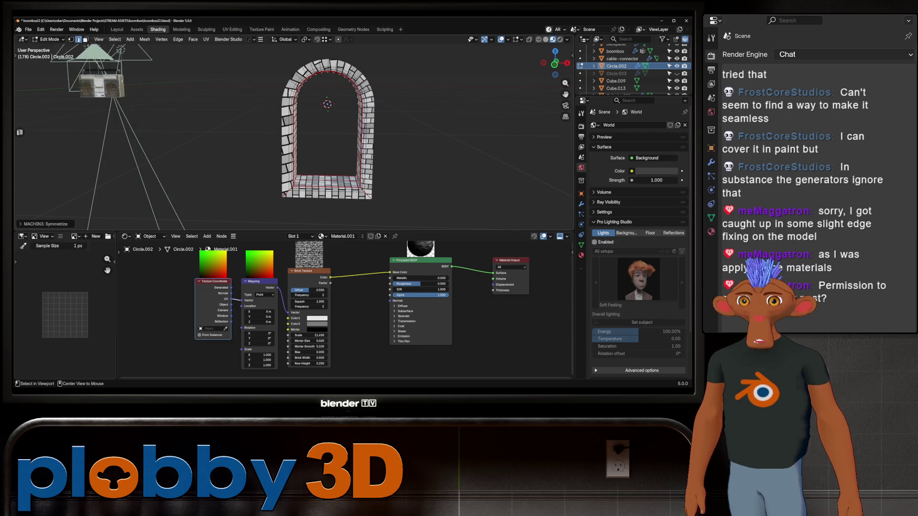
- Apply the arch's Hops_Mirror modifier and return to mesh editing
key(Tab)
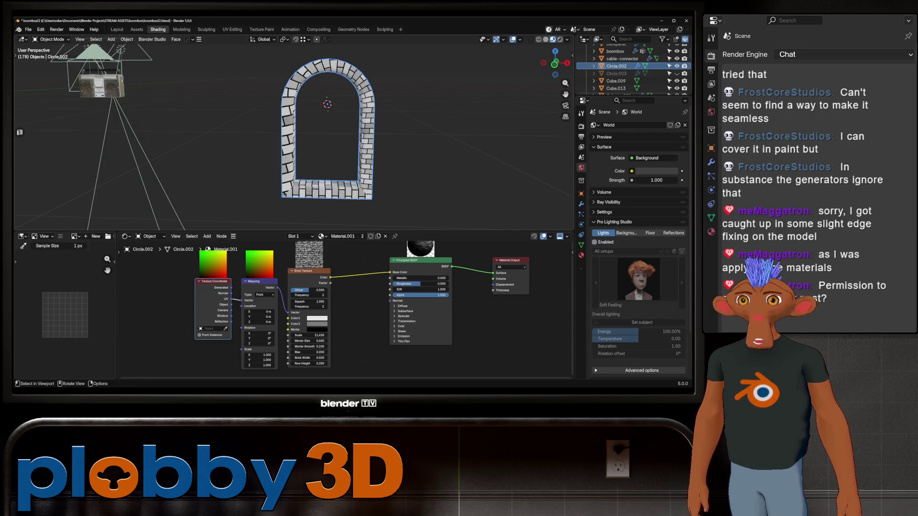
key(alt+shift+x)
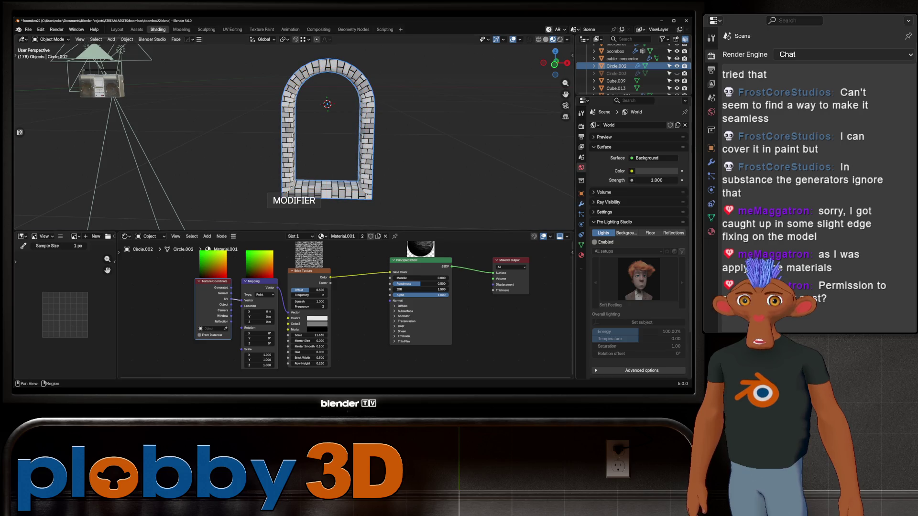
key(Tab)
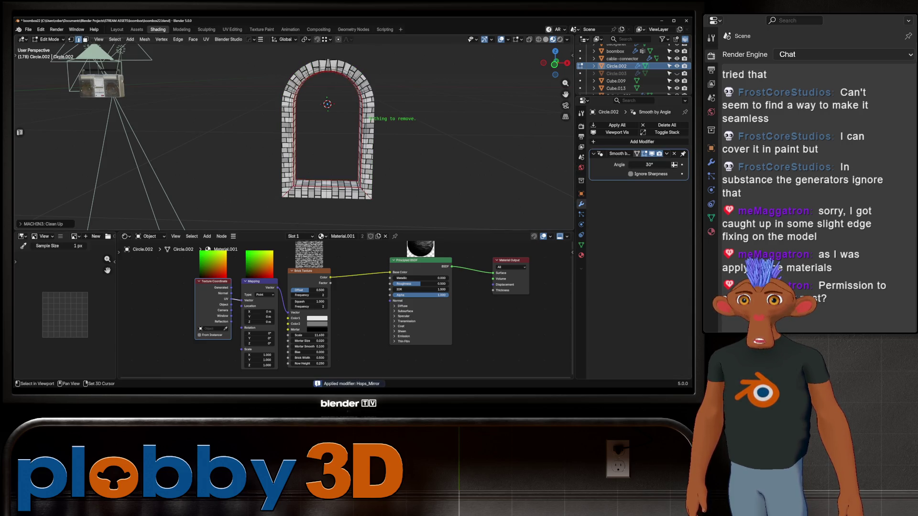
scroll(317, 126, up, 3)
- Select the whole arch and unwrap it with the Conformal method, inspecting the bricks from angled views
key(a)
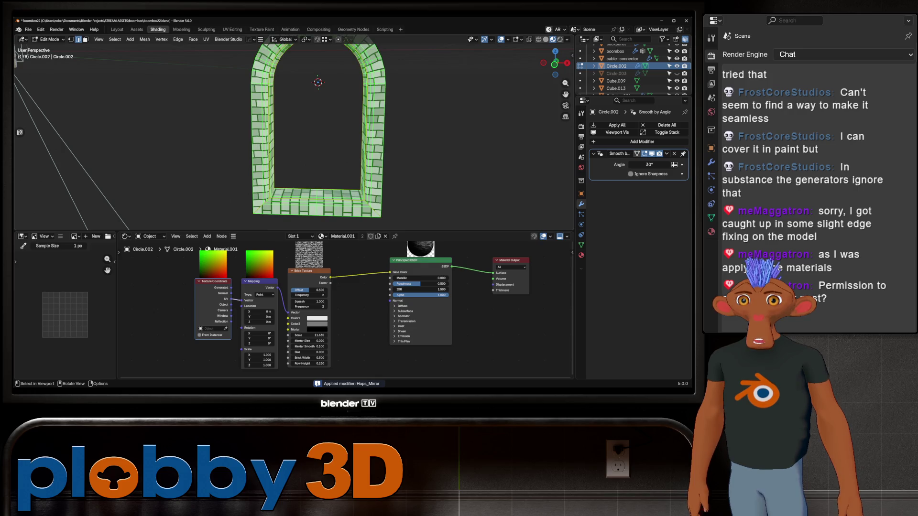
key(u)
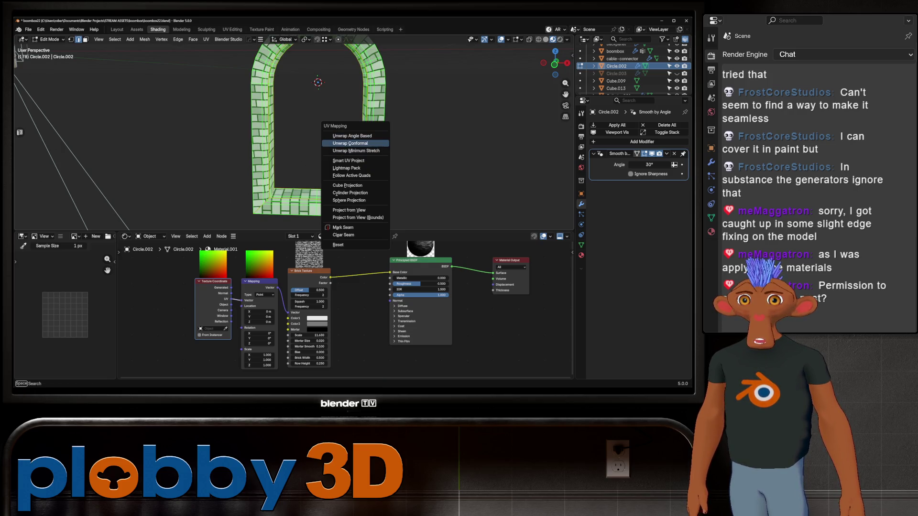
click(352, 136)
scroll(300, 135, down, 2)
key(Tab)
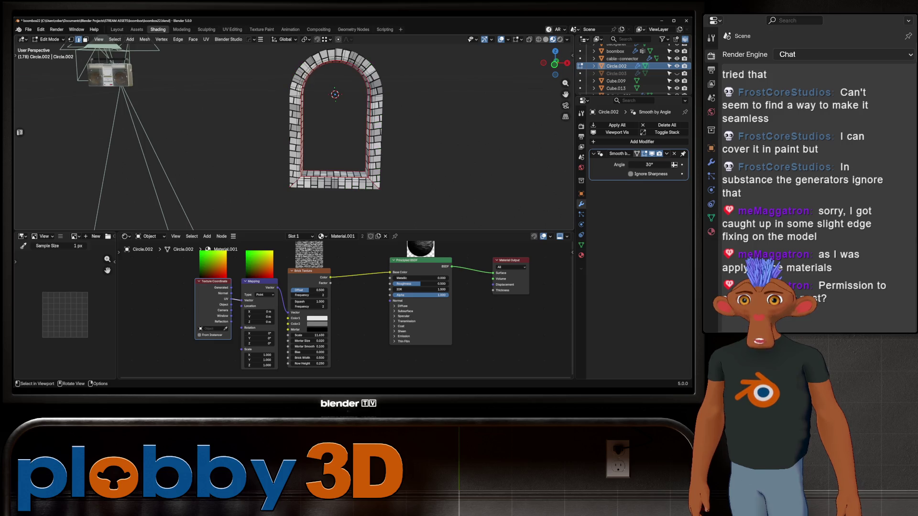
mouse_move(300, 135)
middle_down()
mouse_move(344, 130)
mouse_move(322, 132)
mouse_move(322, 144)
mouse_move(322, 130)
mouse_move(287, 140)
middle_up()
key(Tab)
scroll(309, 133, down, 3)
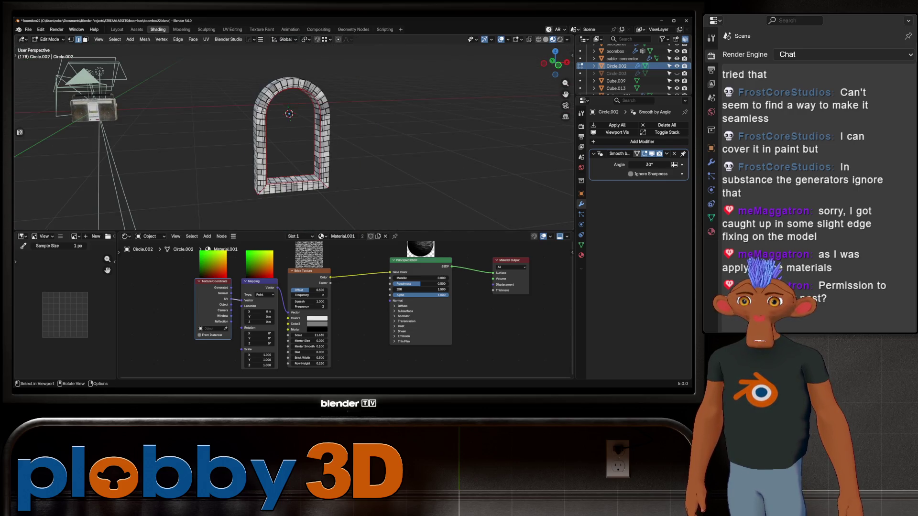
scroll(309, 133, up, 2)
scroll(308, 132, up, 5)
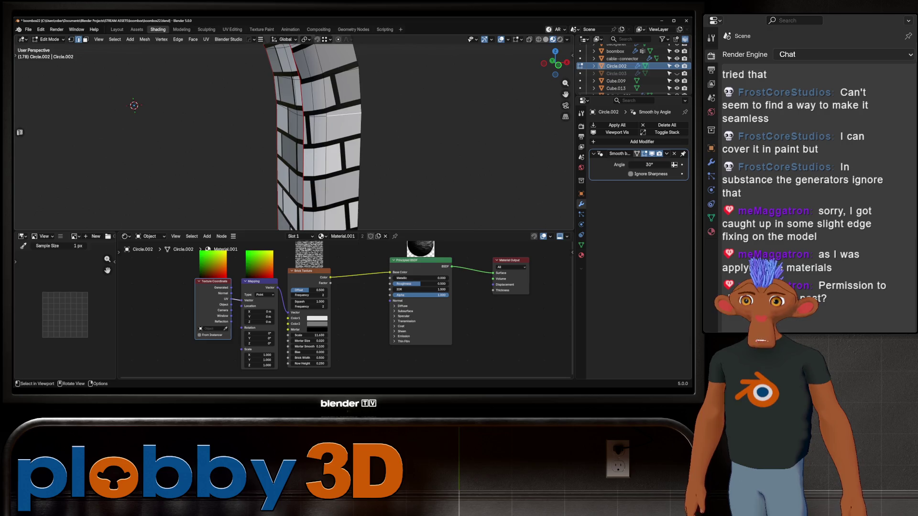
scroll(308, 133, down, 5)
mouse_move(309, 133)
middle_down()
mouse_move(280, 136)
mouse_move(315, 180)
mouse_move(323, 229)
middle_up()
- Clear the seams on the arch's inner edges instead of deleting them
key(x)
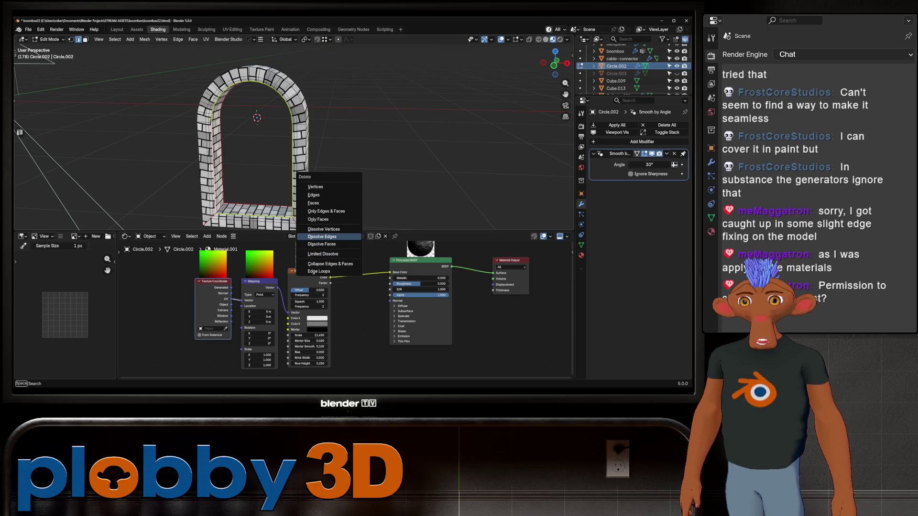
key(u)
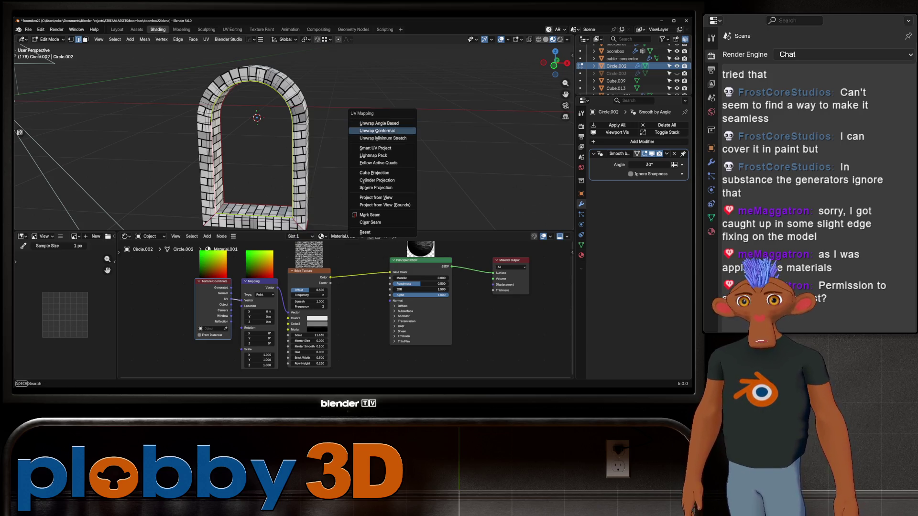
click(370, 223)
middle_drag(370, 216, 402, 208)
- Select the whole arch, unwrap it again, and return to object mode
key(a)
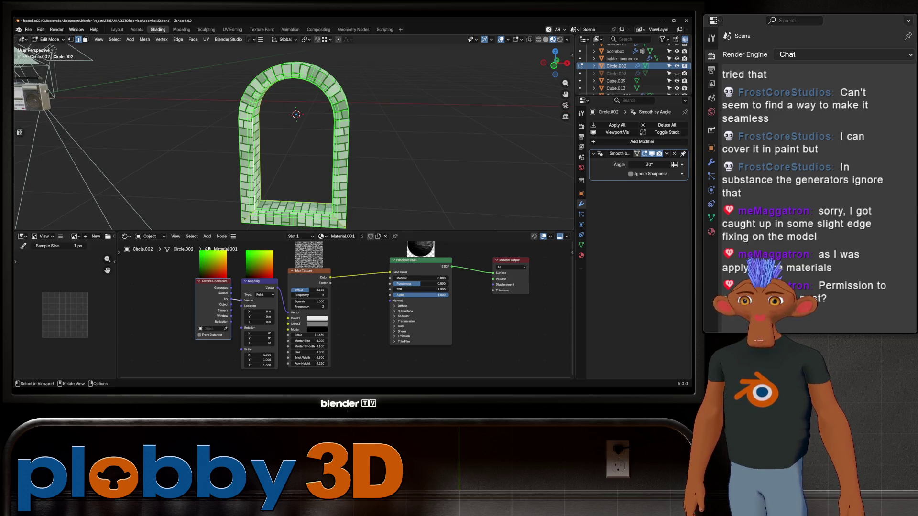
key(u)
click(373, 80)
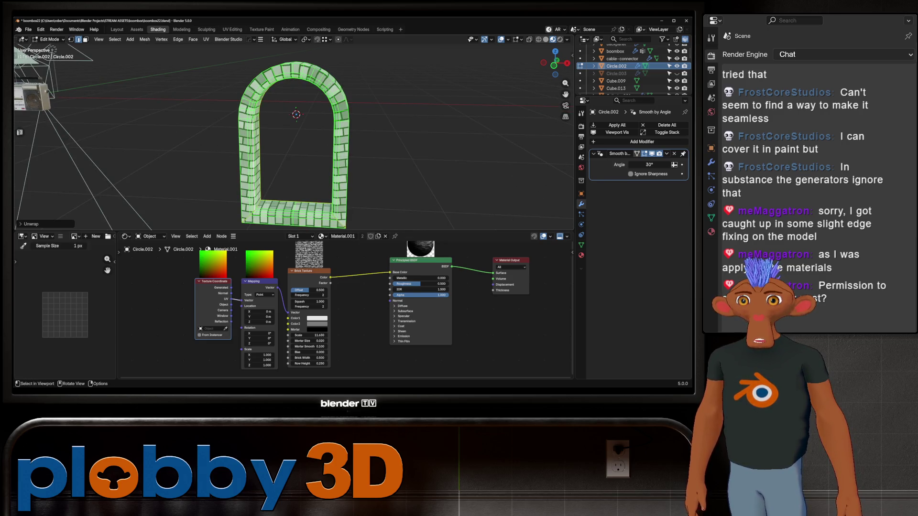
key(Tab)
middle_drag(294, 144, 295, 143)
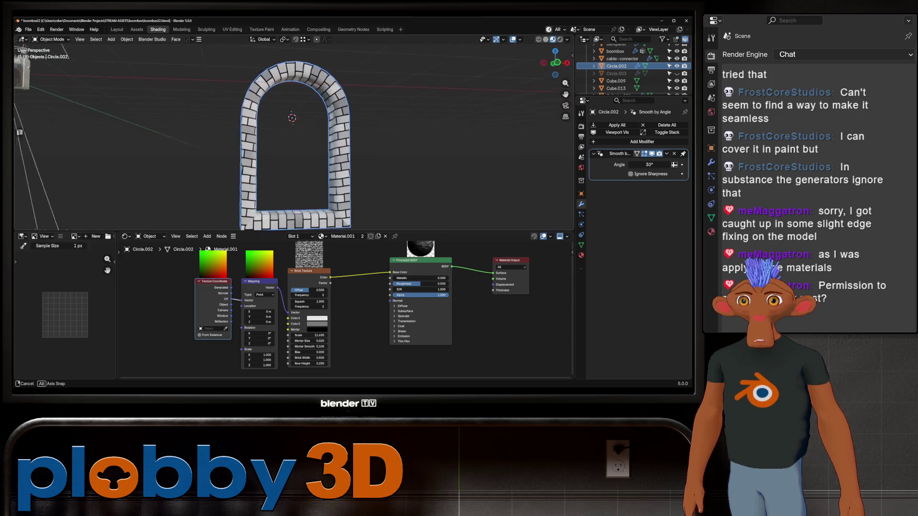
middle_drag(295, 143, 316, 130)
scroll(345, 301, up, 2)
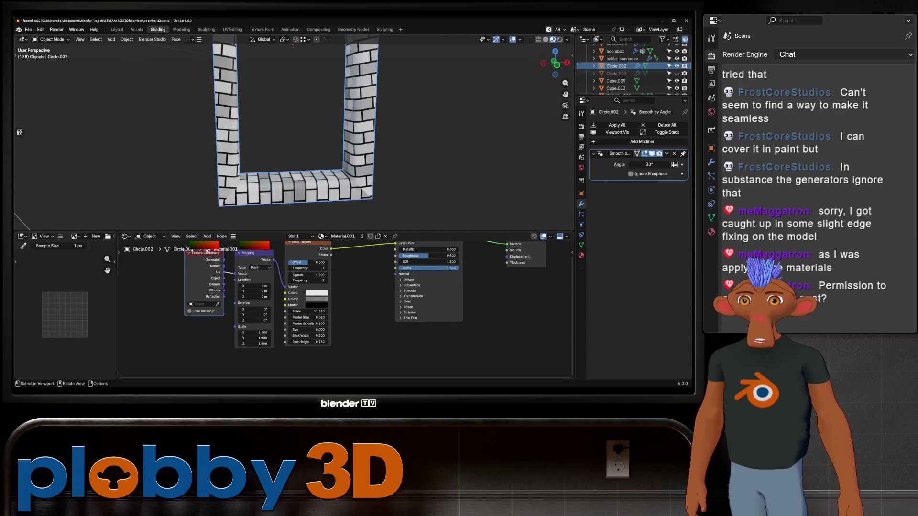
middle_drag(294, 43, 316, 51)
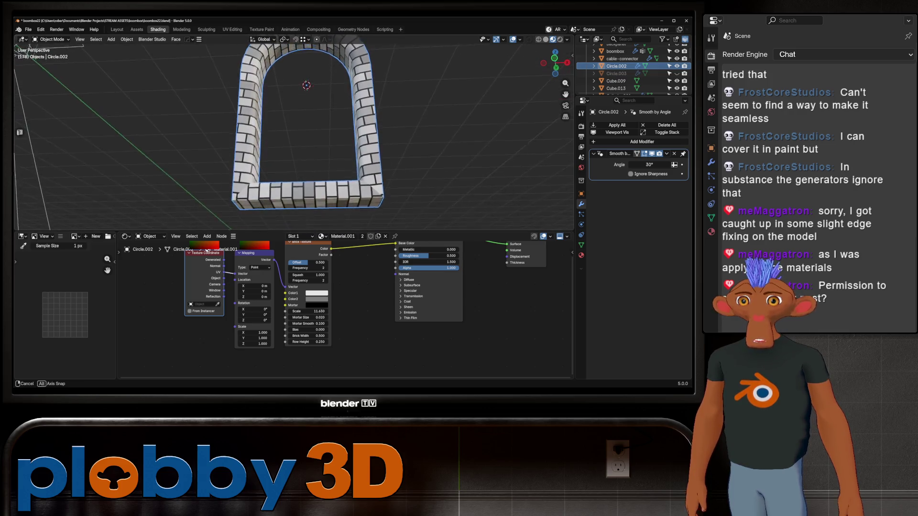
mouse_move(301, 129)
middle_down()
mouse_move(312, 123)
mouse_move(323, 133)
mouse_move(313, 122)
mouse_move(338, 118)
middle_up()
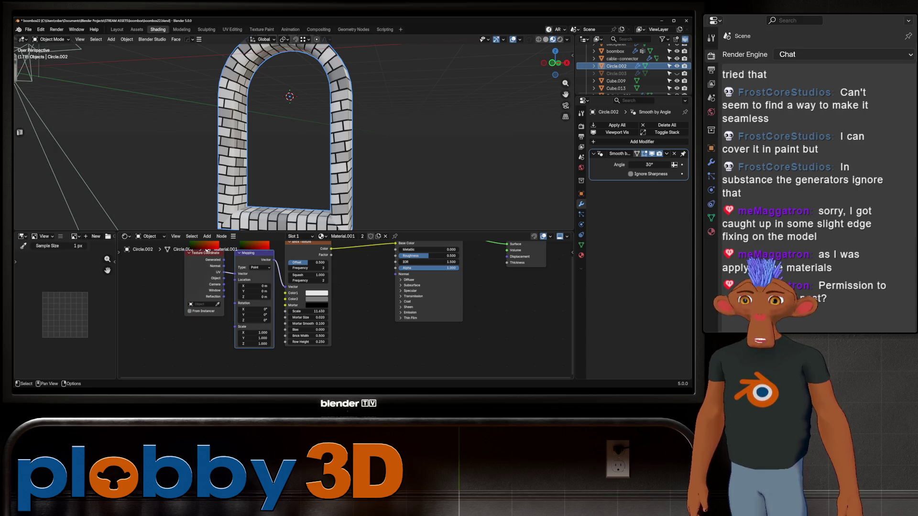
mouse_move(287, 179)
middle_down()
mouse_move(273, 223)
mouse_move(287, 216)
middle_up()
scroll(294, 136, up, 2)
scroll(294, 136, up, 2)
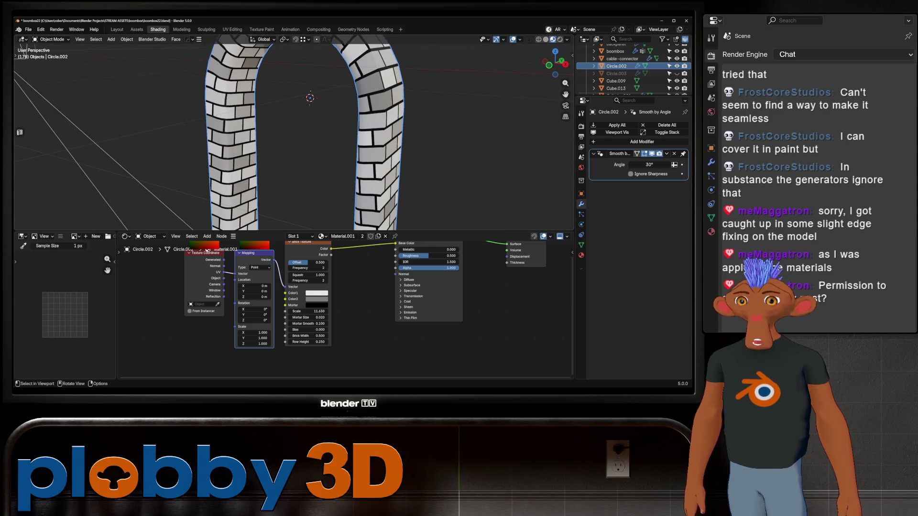
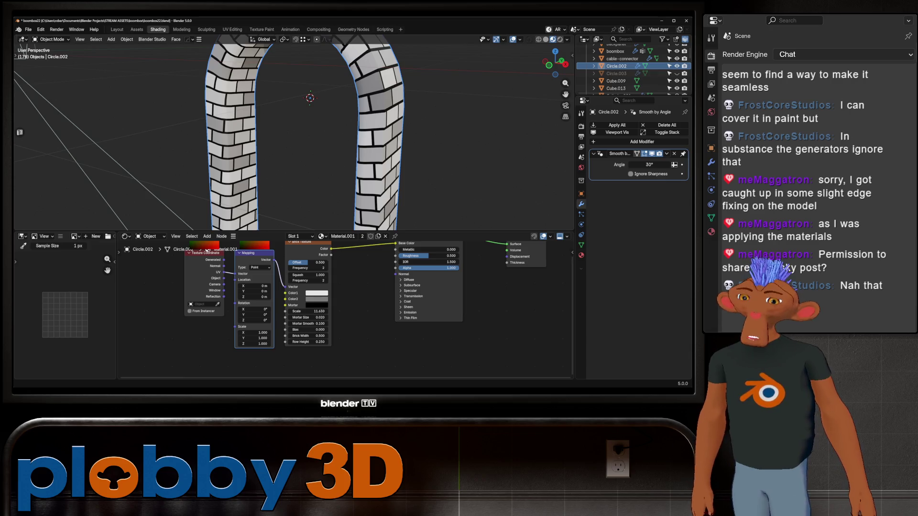
- Orbit the viewport through frontal and angled views, ending with the whole brick arch framed
middle_drag(21, 45, 86, 86)
mouse_move(259, 130)
middle_down()
mouse_move(287, 122)
mouse_move(237, 129)
middle_up()
scroll(263, 130, up, 2)
scroll(263, 129, up, 2)
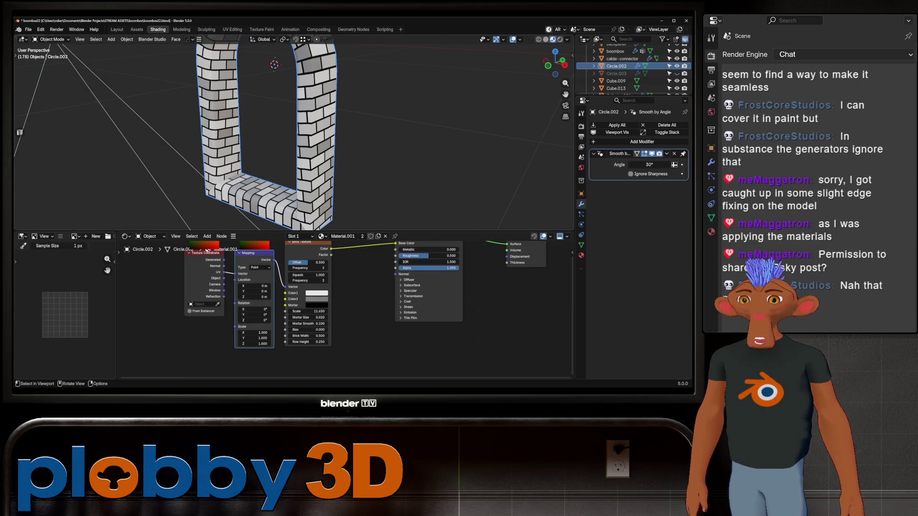
scroll(273, 133, up, 2)
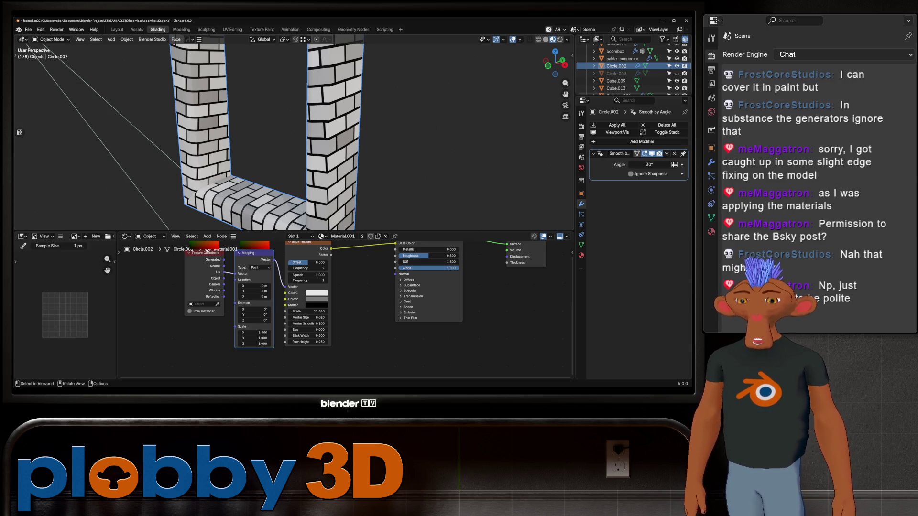
scroll(287, 133, down, 3)
middle_drag(287, 132, 330, 107)
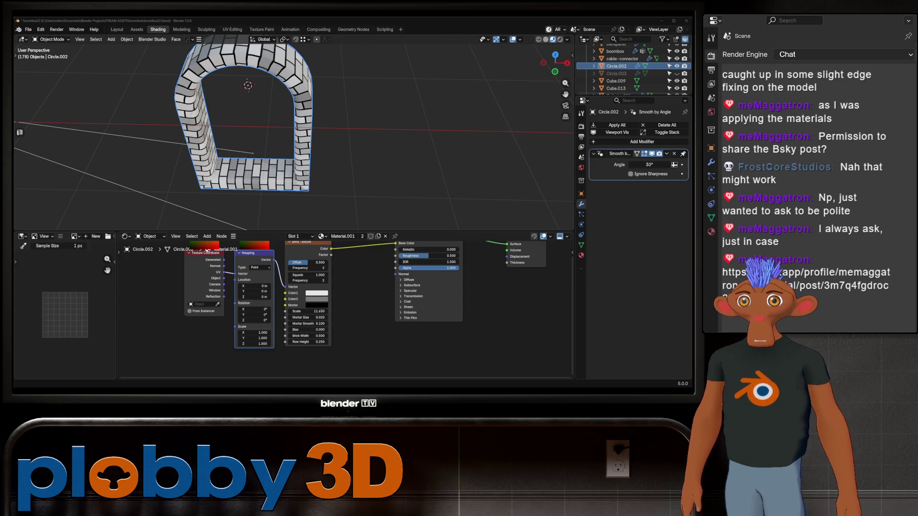
- Switch to Bluesky, enlarge the pig image, and shrink the browser window down over Blender
key(alt+Tab)
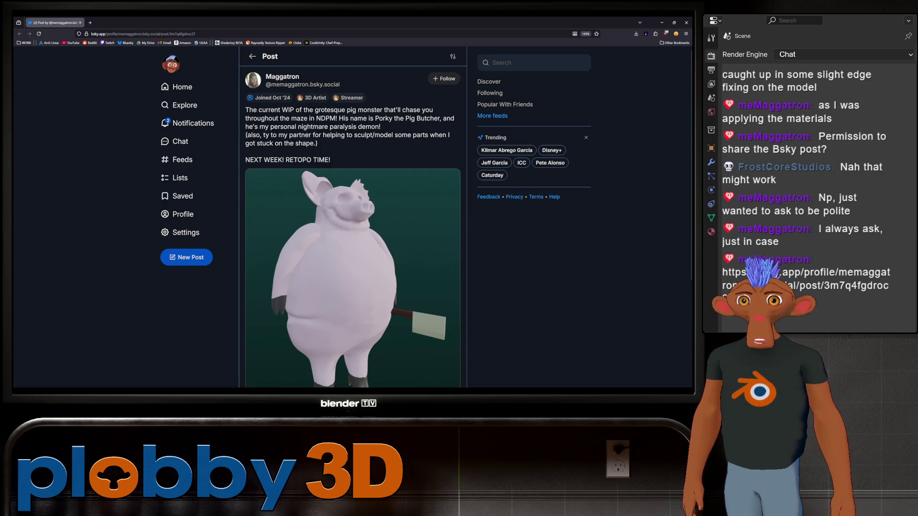
scroll(353, 226, down, 3)
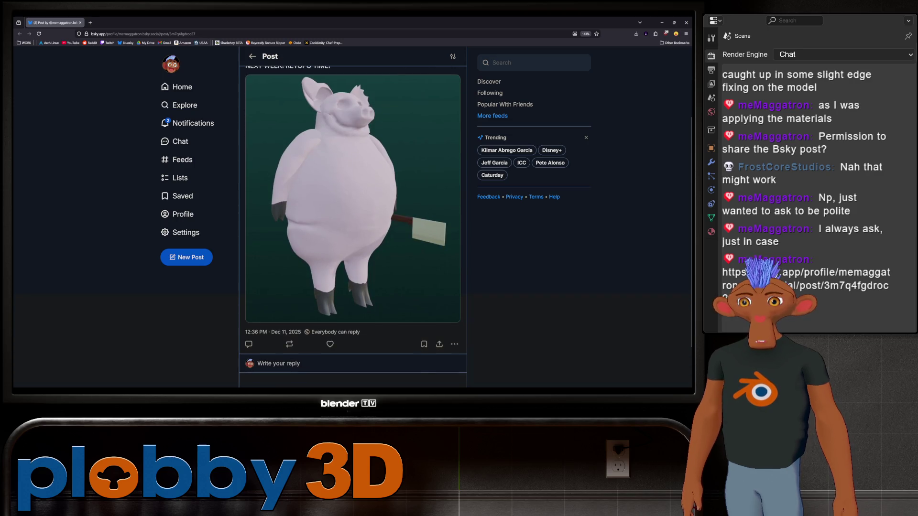
click(352, 216)
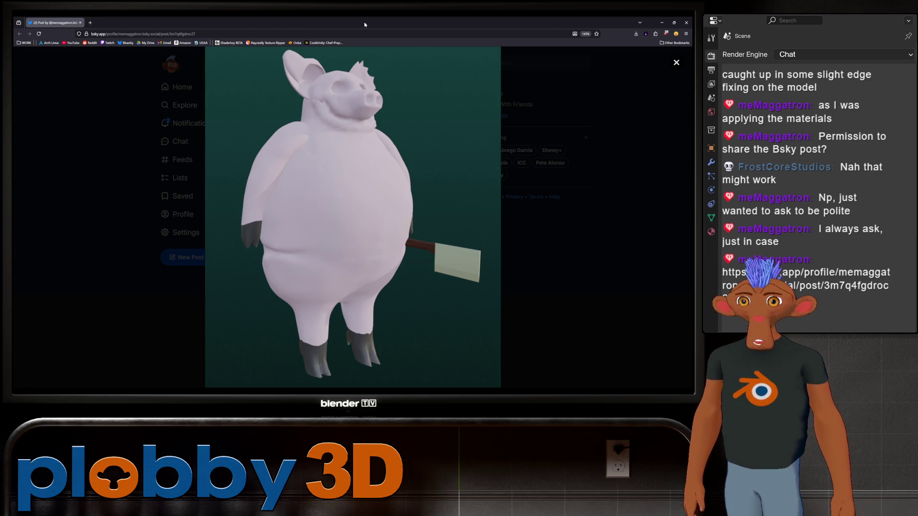
mouse_move(364, 24)
mouse_down()
mouse_move(370, 84)
mouse_move(340, 61)
mouse_up()
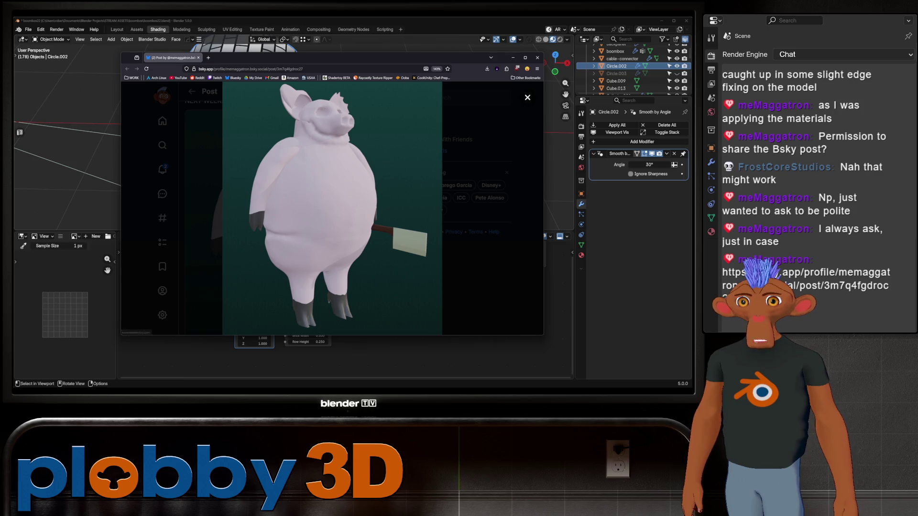
- Nudge the browser aside and alternate windows, ending with Blender's arch scene in front
mouse_move(326, 61)
mouse_down()
mouse_move(436, 102)
mouse_move(415, 74)
mouse_up()
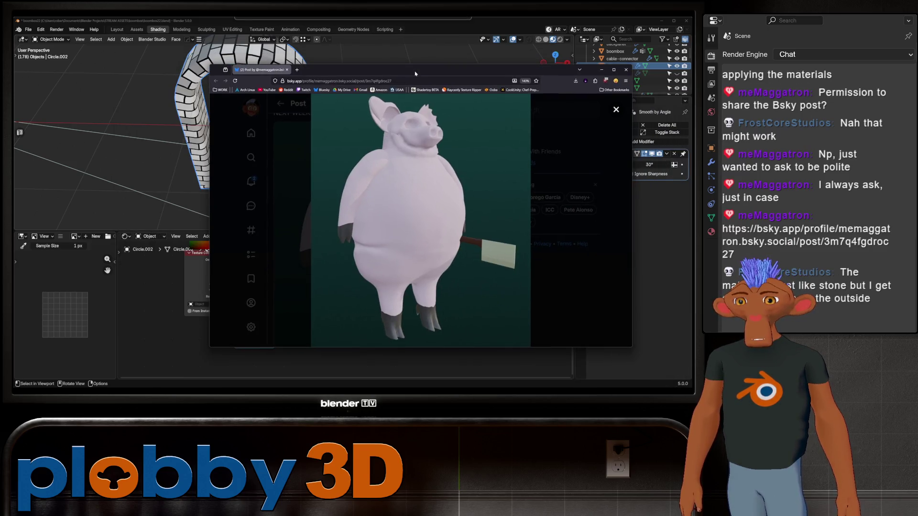
key(alt+Tab)
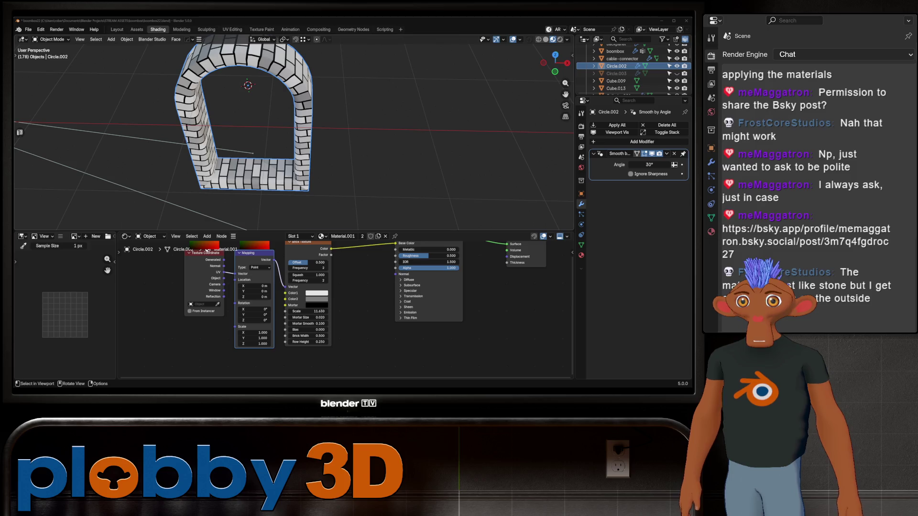
key(alt+Tab)
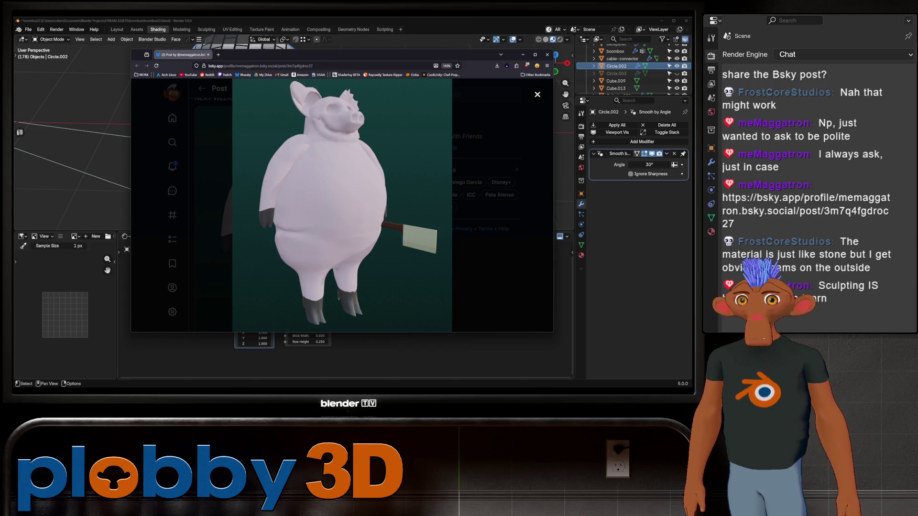
key(alt+Tab)
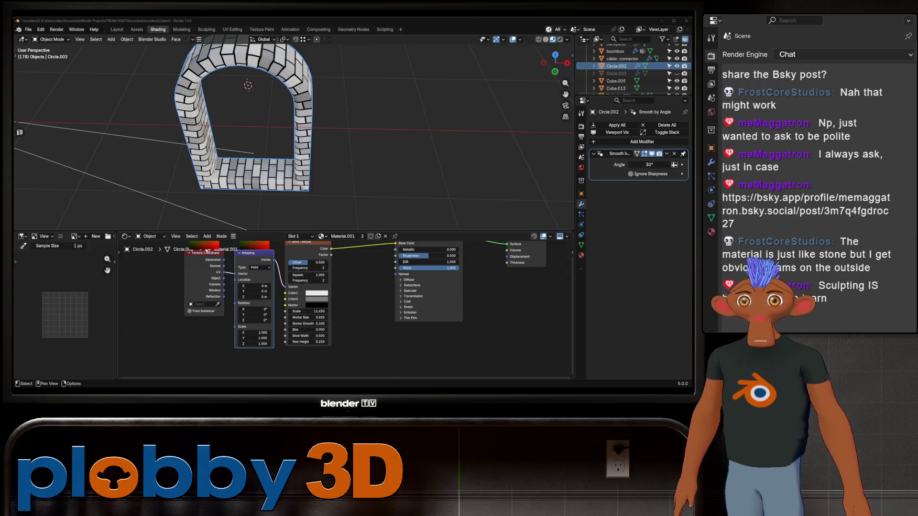